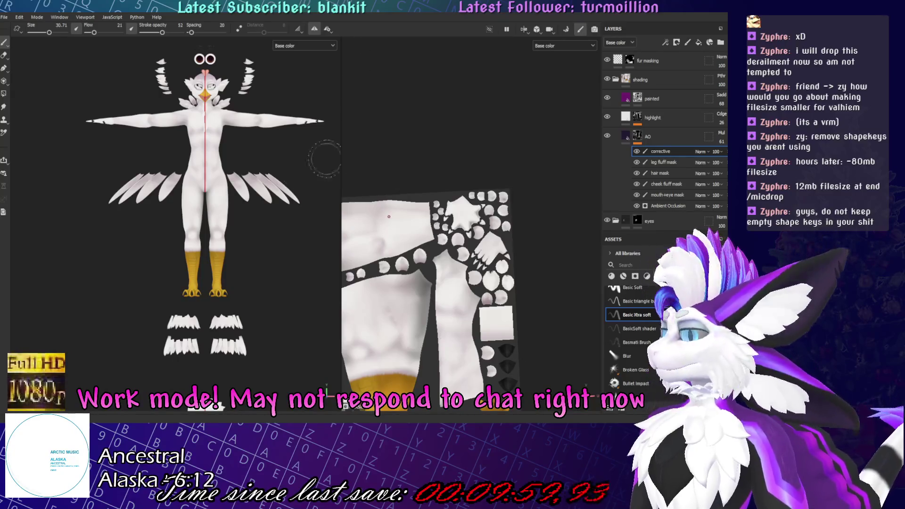
# Inspect the bird avatar's upper body in the Painter viewport and save the texturing project.
pyautogui.moveTo(325, 170)
pyautogui.keyDown('alt'); pyautogui.mouseDown()
pyautogui.moveTo(323, 202)
pyautogui.moveTo(388, 216)
pyautogui.moveTo(198, 278)
pyautogui.mouseUp(); pyautogui.keyUp('alt')
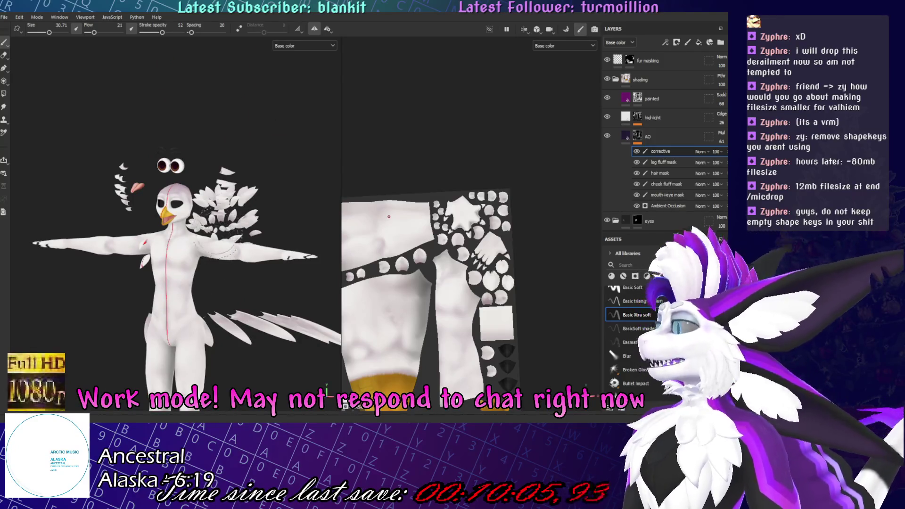
pyautogui.scroll(2, 201, 277)
pyautogui.scroll(-3, 203, 273)
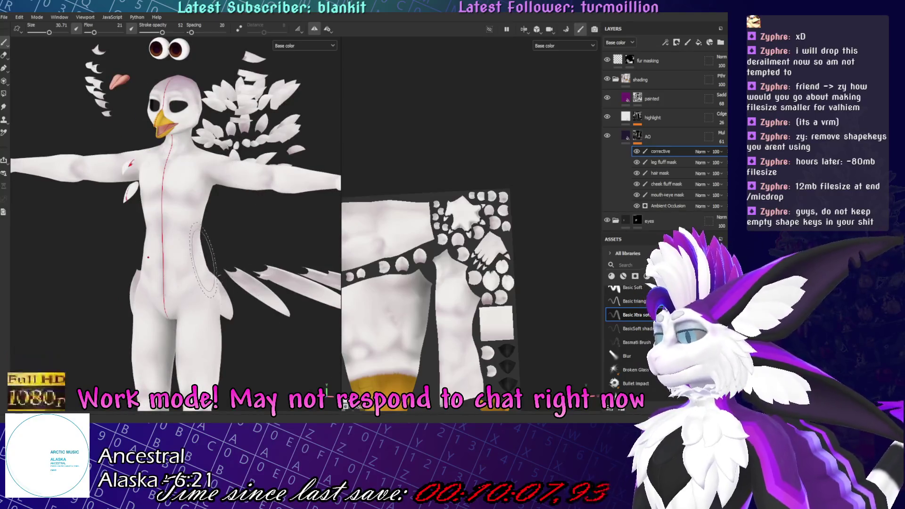
pyautogui.scroll(-3, 222, 276)
pyautogui.scroll(5, 225, 276)
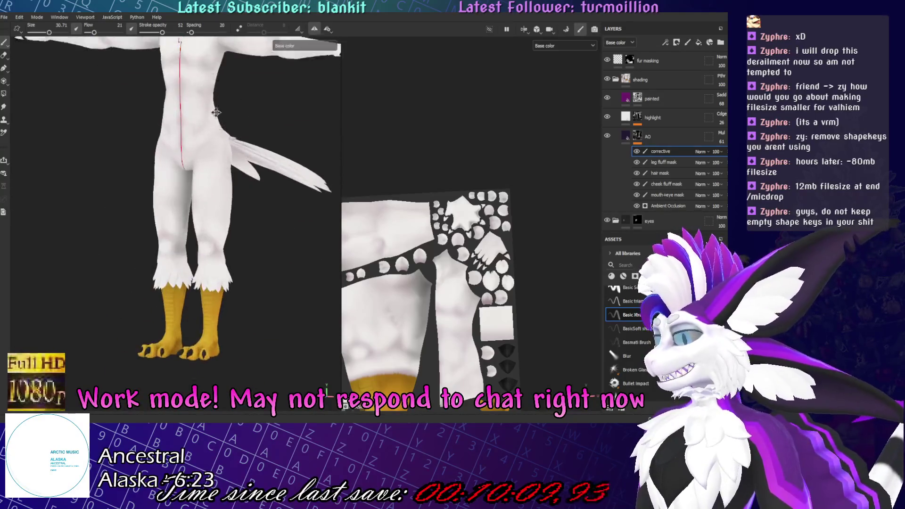
pyautogui.keyDown('alt'); pyautogui.moveTo(186, 117); pyautogui.dragTo(186, 211, button='middle'); pyautogui.keyUp('alt')
pyautogui.hotkey('ctrl', 's')
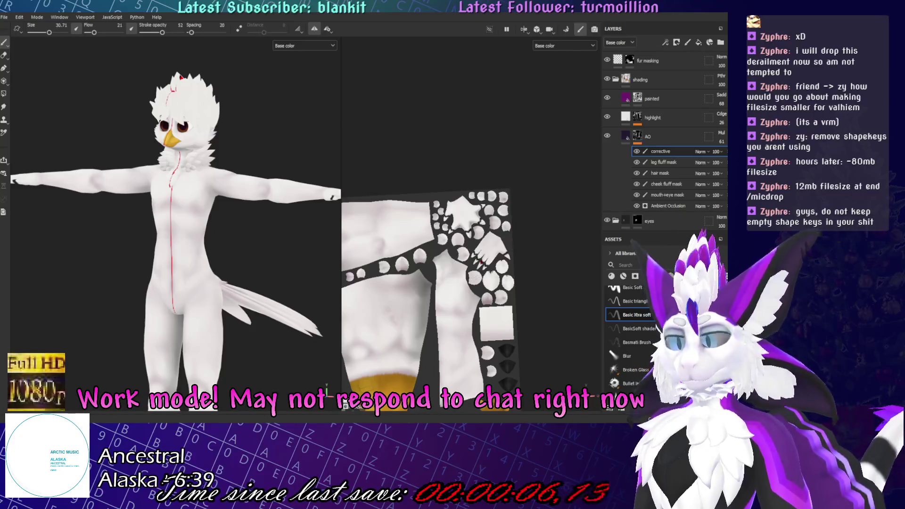
pyautogui.hotkey('alt', 'Tab')
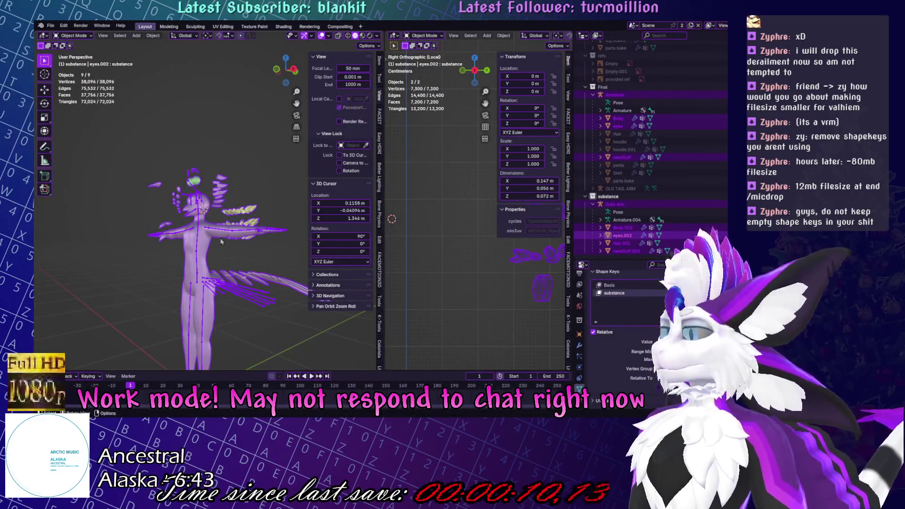
# Widen the left viewport and show the whole model in front view, outside local view.
pyautogui.moveTo(385, 245); pyautogui.dragTo(392, 255)
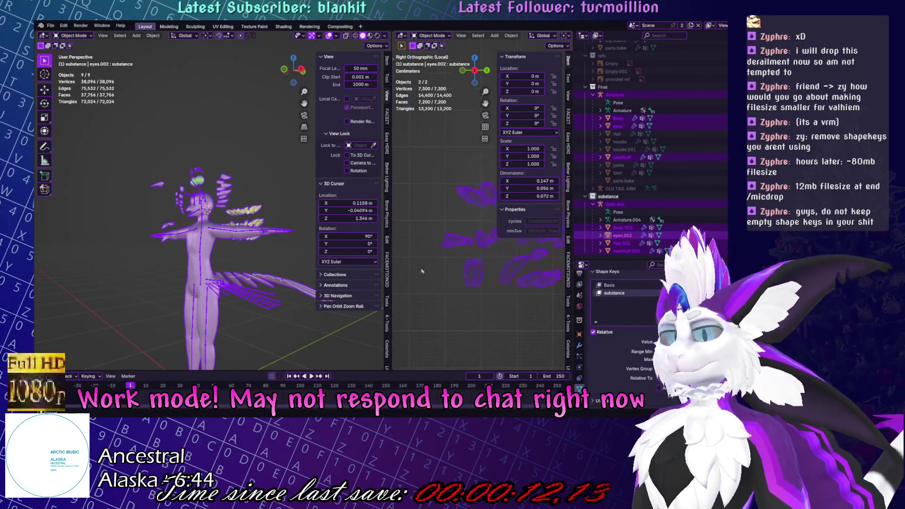
pyautogui.click(459, 266)
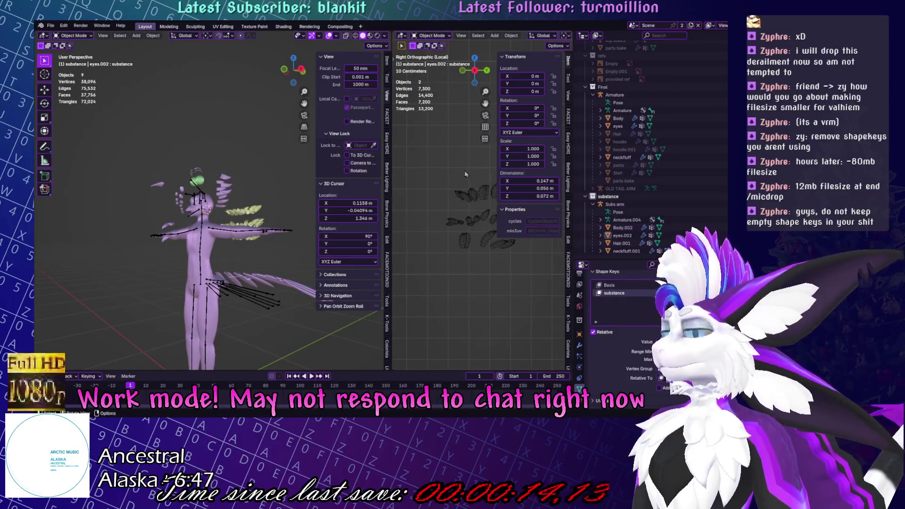
pyautogui.press('KP_1')
pyautogui.press('KP_Divide')
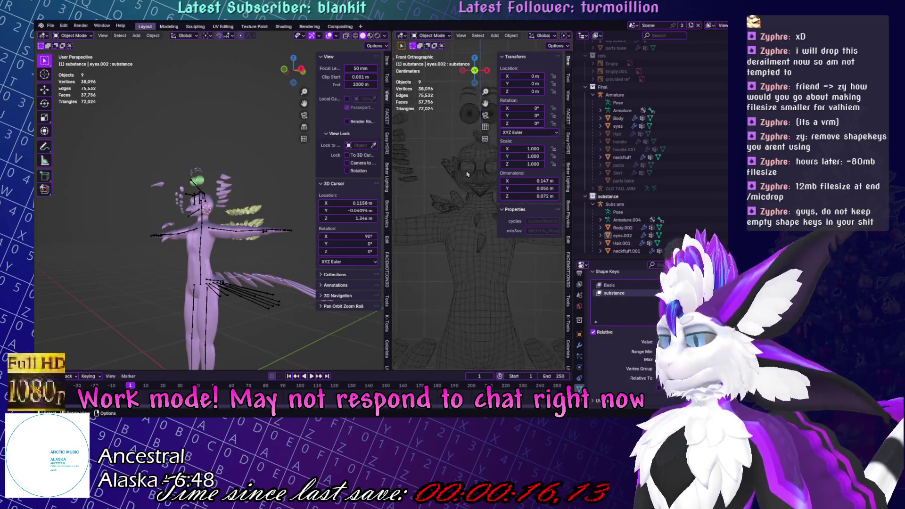
pyautogui.scroll(5, 210, 227)
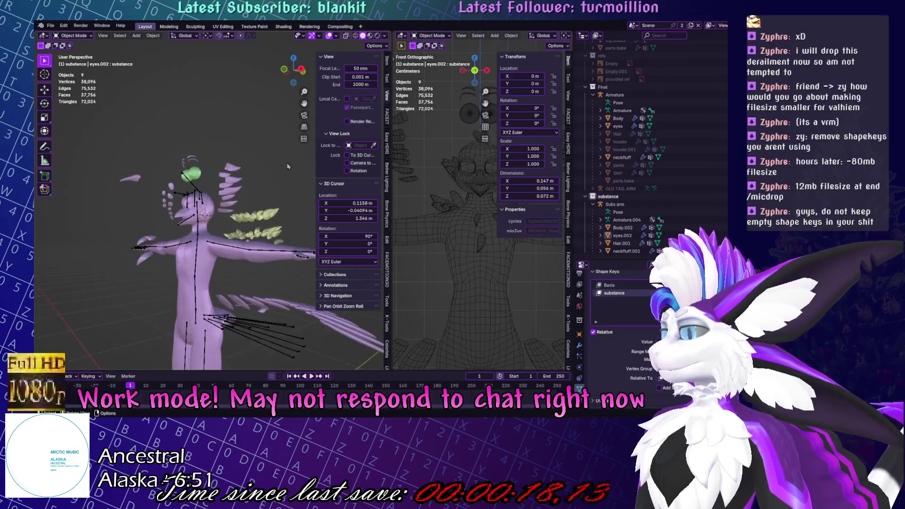
# Check the Body, neckfluff and eyes objects in turn, then deselect.
pyautogui.click(618, 117)
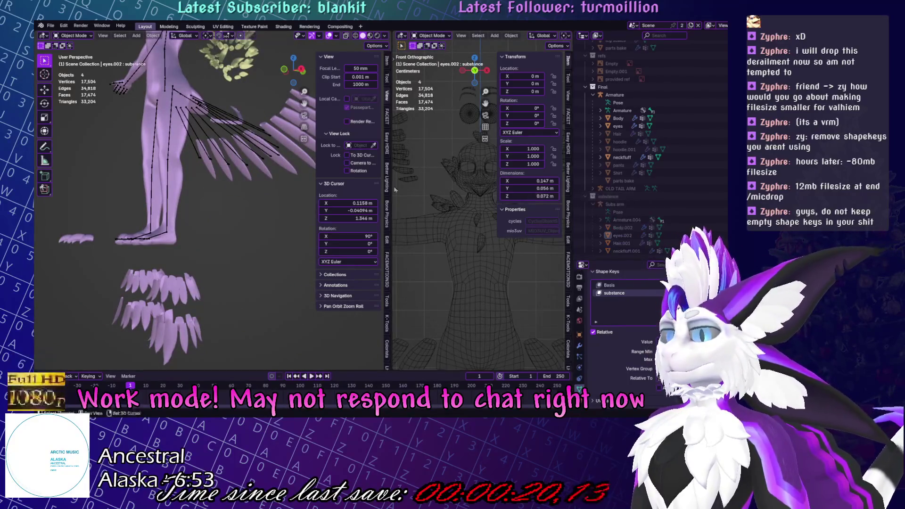
pyautogui.moveTo(212, 221)
pyautogui.mouseDown(button='middle')
pyautogui.moveTo(227, 251)
pyautogui.moveTo(193, 246)
pyautogui.mouseUp(button='middle')
pyautogui.click(622, 157)
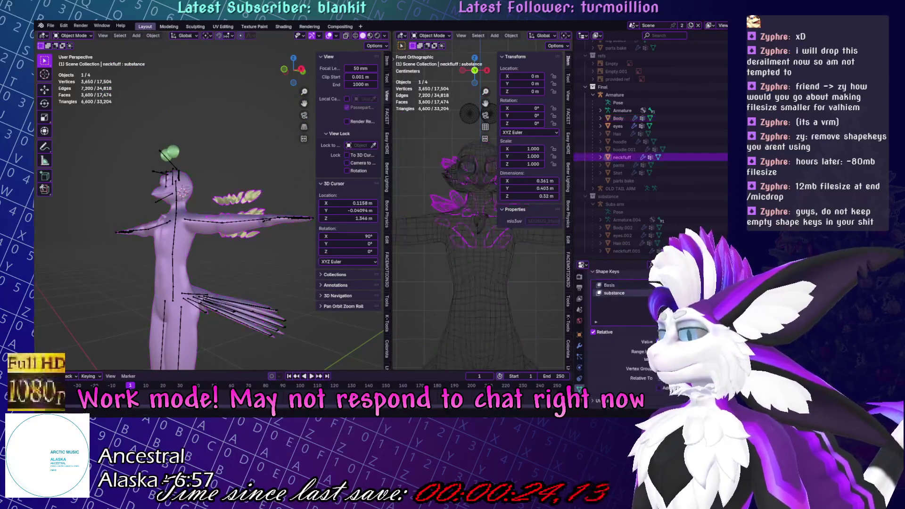
pyautogui.moveTo(192, 164); pyautogui.dragTo(223, 171, button='middle')
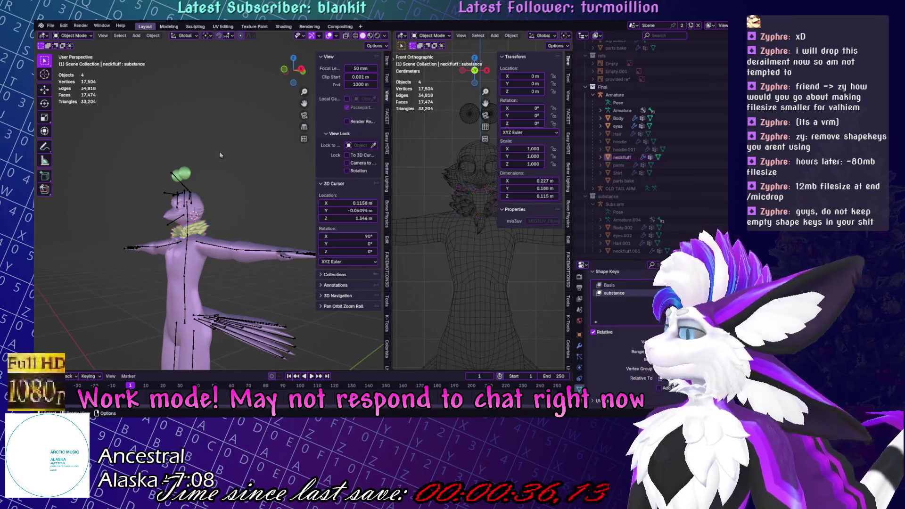
pyautogui.click(617, 126)
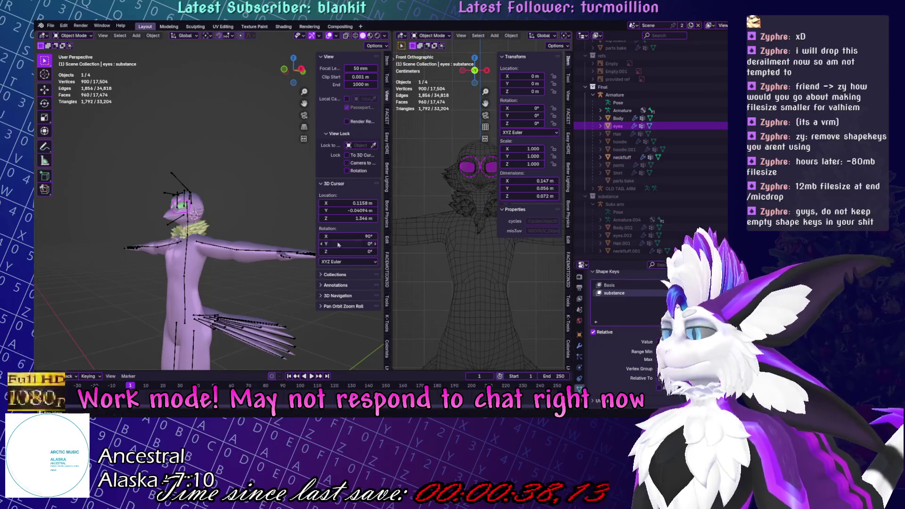
pyautogui.click(248, 205)
# Save the blend file, unhide the hoodie and enter Edit Mode on it.
pyautogui.hotkey('ctrl', 's')
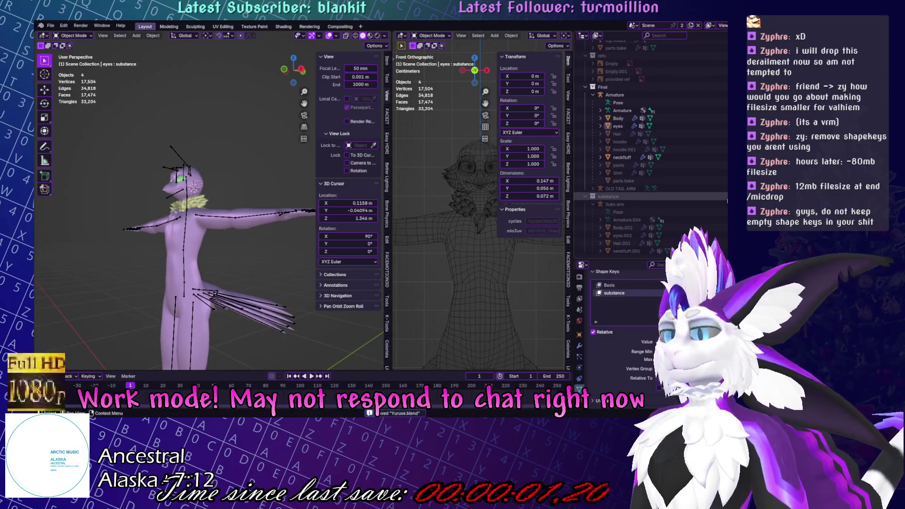
pyautogui.click(721, 141)
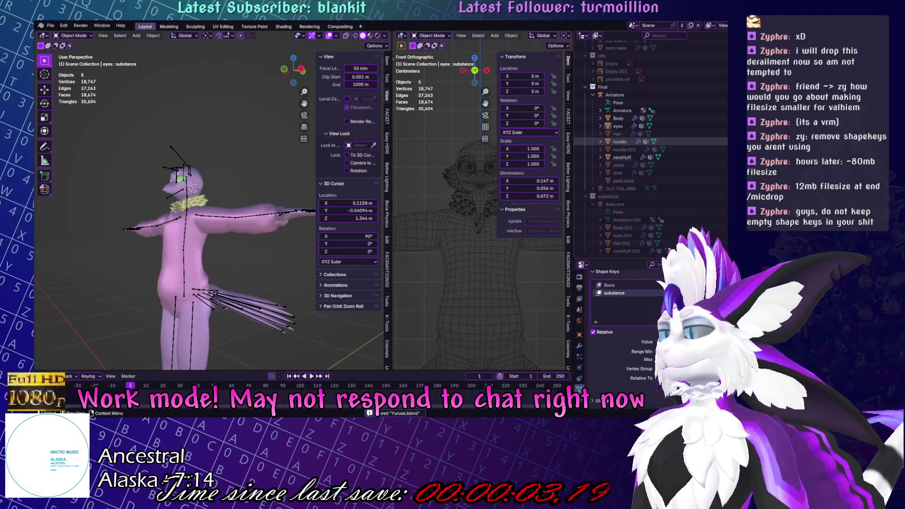
pyautogui.moveTo(283, 264); pyautogui.dragTo(231, 263, button='middle')
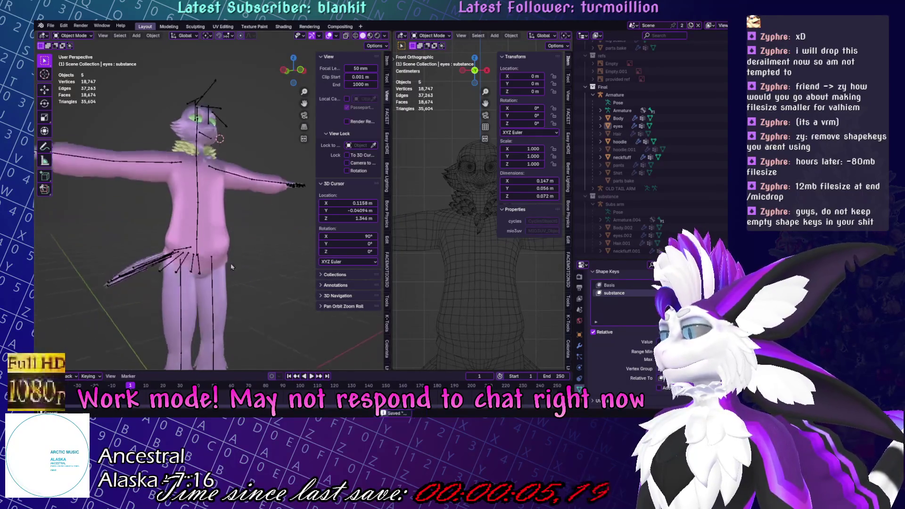
pyautogui.scroll(4, 230, 263)
pyautogui.click(232, 228)
pyautogui.press('Tab')
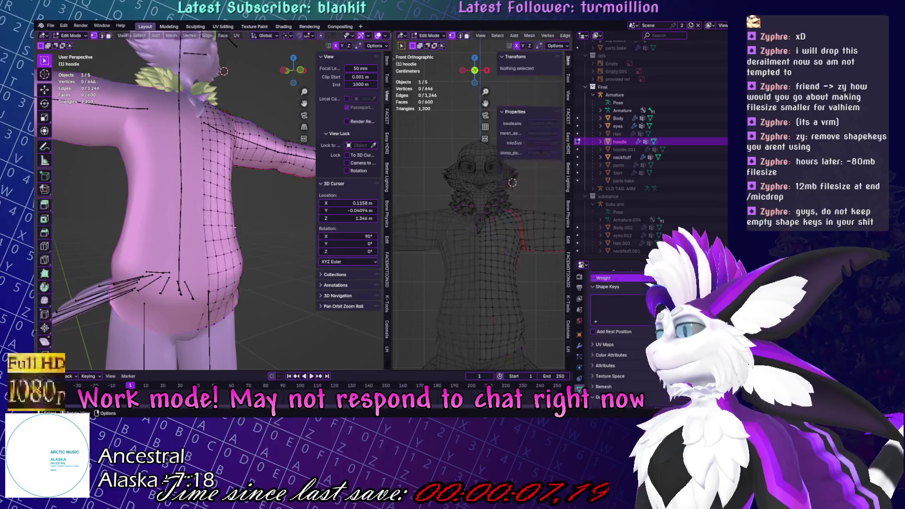
# Extrude and scale the hoodie's hem edge loop, undoing the extra inward shrink.
pyautogui.moveTo(232, 227)
pyautogui.mouseDown(button='middle')
pyautogui.moveTo(193, 212)
pyautogui.moveTo(147, 228)
pyautogui.moveTo(217, 198)
pyautogui.mouseUp(button='middle')
pyautogui.keyDown('alt'); pyautogui.click(146, 228); pyautogui.keyUp('alt')
pyautogui.press('e')
pyautogui.press('s')
pyautogui.click(240, 183)
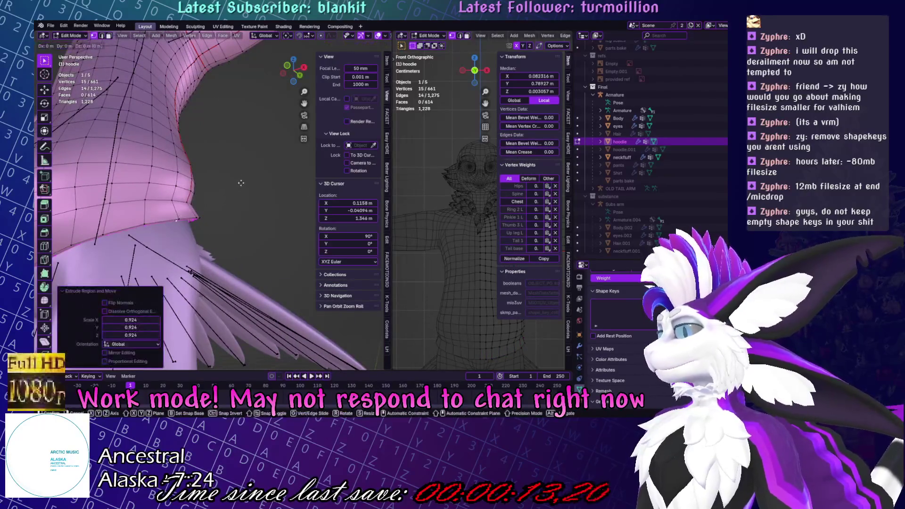
pyautogui.moveTo(264, 189); pyautogui.dragTo(296, 197, button='middle')
pyautogui.press('s')
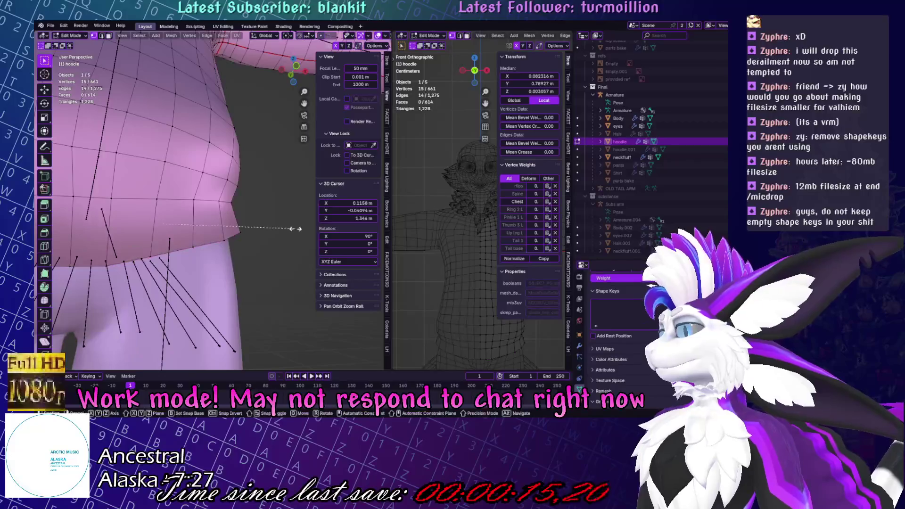
pyautogui.click(209, 224)
pyautogui.moveTo(209, 223)
pyautogui.mouseDown(button='middle')
pyautogui.moveTo(151, 192)
pyautogui.moveTo(60, 246)
pyautogui.mouseUp(button='middle')
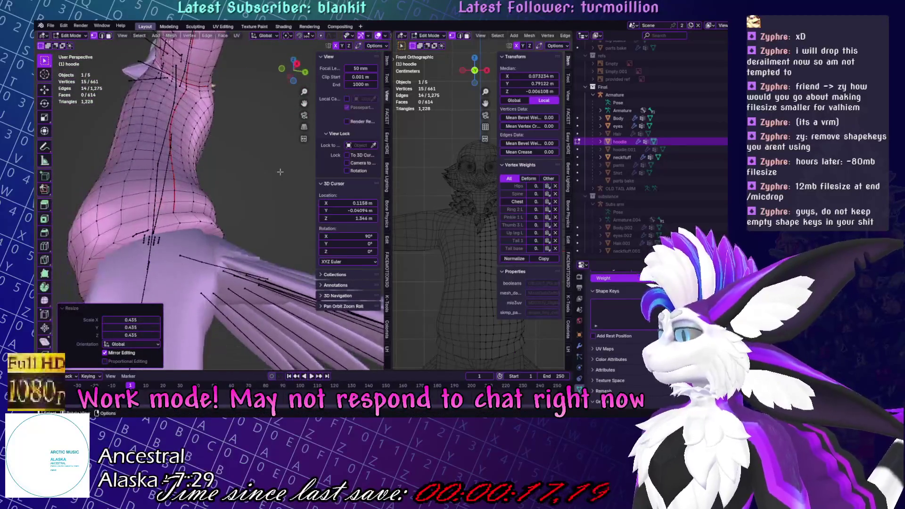
pyautogui.hotkey('ctrl', 'z')
# Bevel the selected hem edge loop with the Bevel tool.
pyautogui.click(45, 328)
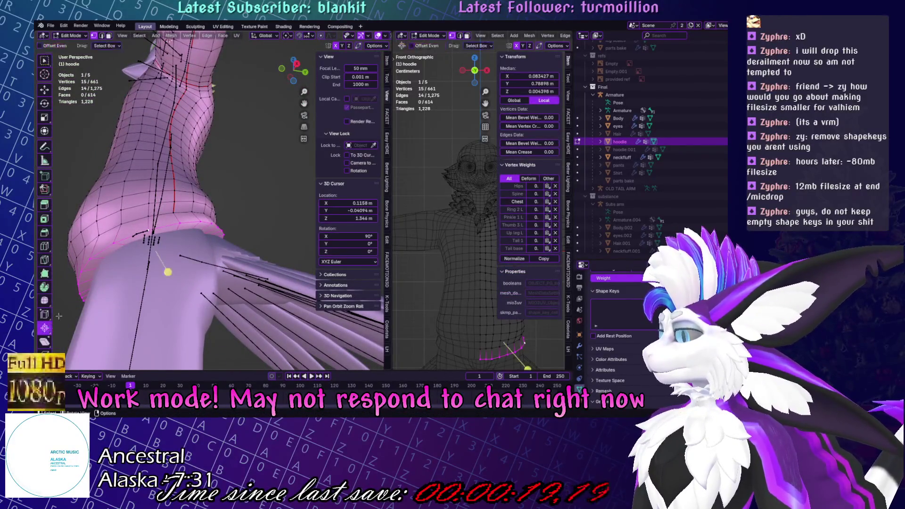
pyautogui.click(44, 232)
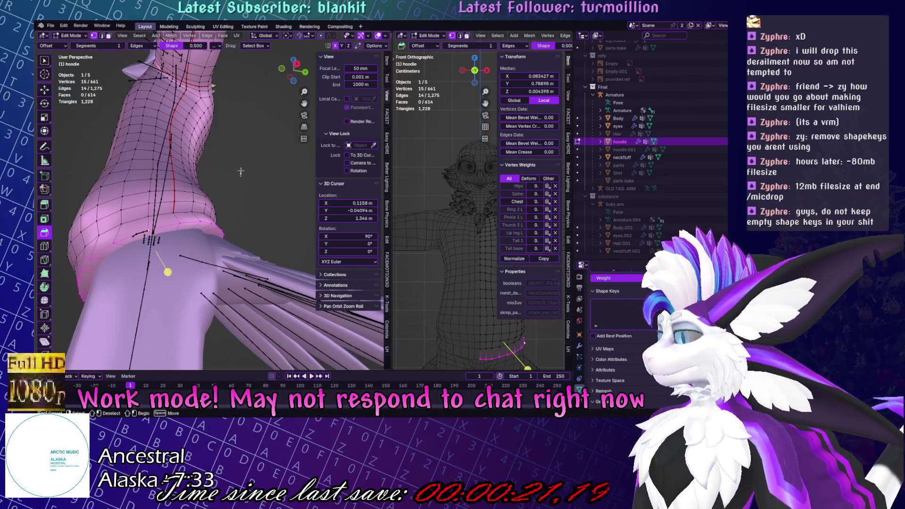
pyautogui.moveTo(167, 272); pyautogui.dragTo(170, 276)
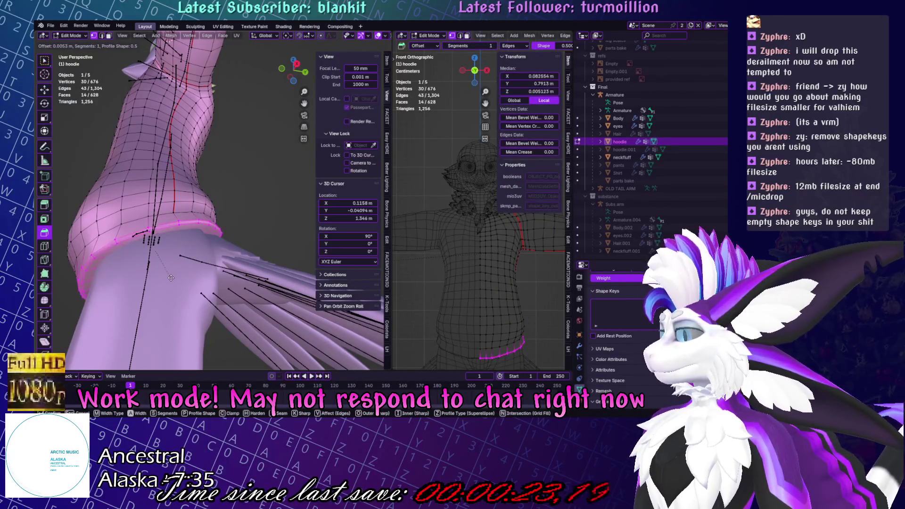
pyautogui.press('Escape')
pyautogui.scroll(3, 170, 278)
pyautogui.moveTo(171, 278); pyautogui.dragTo(212, 255, button='middle')
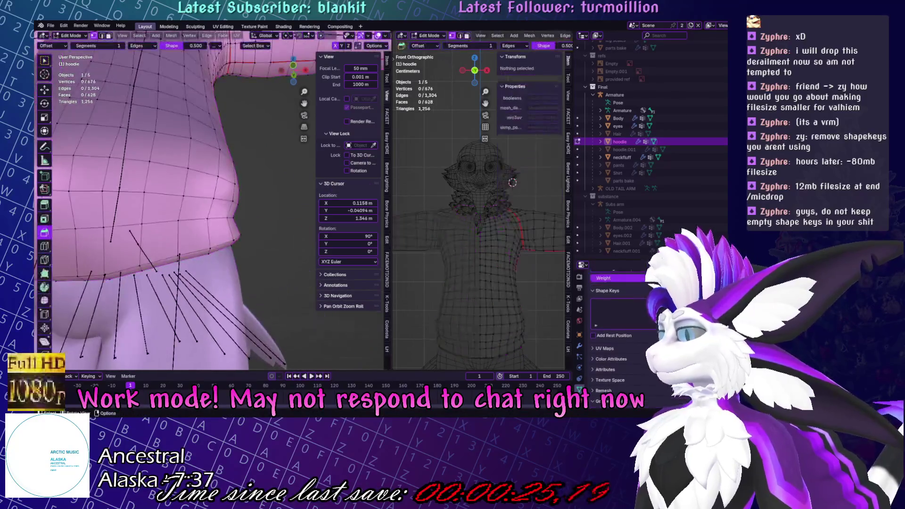
# Slide the selected hem edges along the surface, cancelling a trial Z rotation.
pyautogui.click(512, 183)
pyautogui.click(101, 35)
pyautogui.click(103, 275)
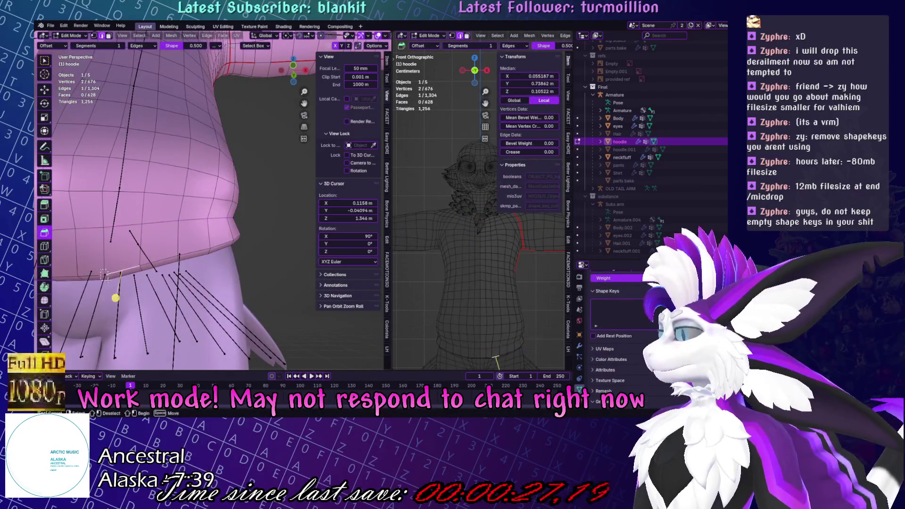
pyautogui.press('g')
pyautogui.press('g')
pyautogui.click(117, 284)
pyautogui.moveTo(116, 284); pyautogui.dragTo(184, 231, button='middle')
pyautogui.press('r')
pyautogui.press('z')
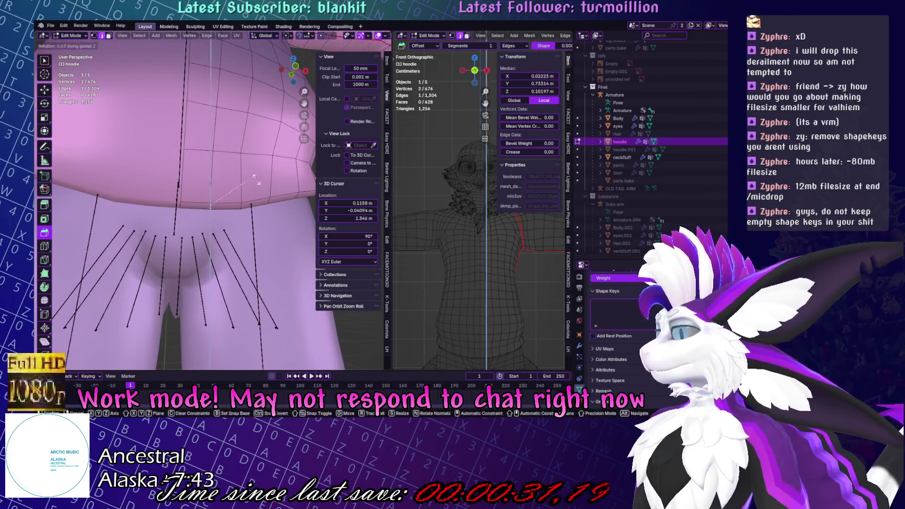
pyautogui.rightClick(255, 180)
pyautogui.moveTo(254, 180); pyautogui.dragTo(181, 206, button='middle')
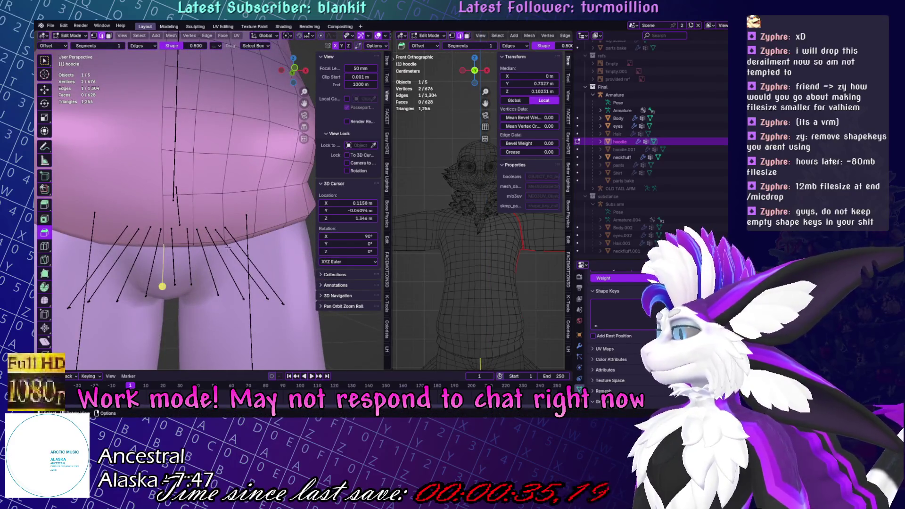
# Re-enter Edit Mode and vertex-slide hem vertices with Shift+V.
pyautogui.press('Tab')
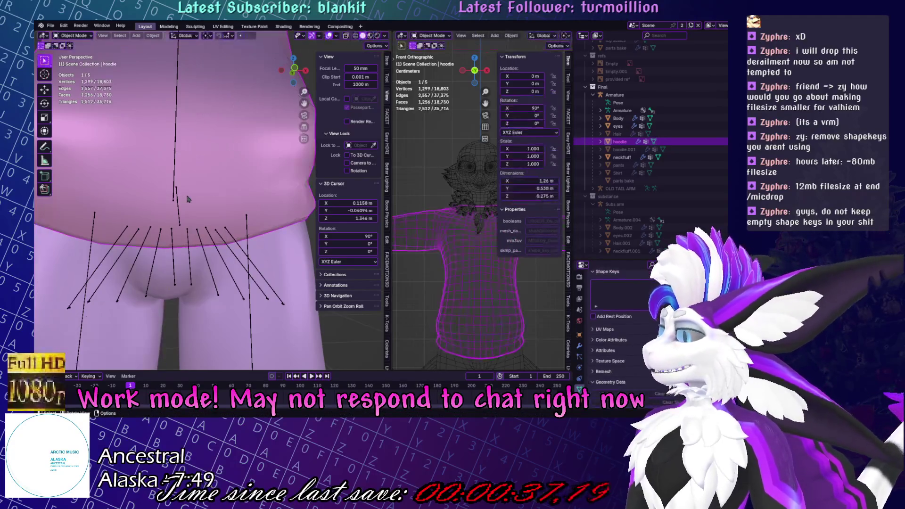
pyautogui.press('Tab')
pyautogui.click(179, 197)
pyautogui.hotkey('shift', 'space')
pyautogui.hotkey('ctrl', 'b')
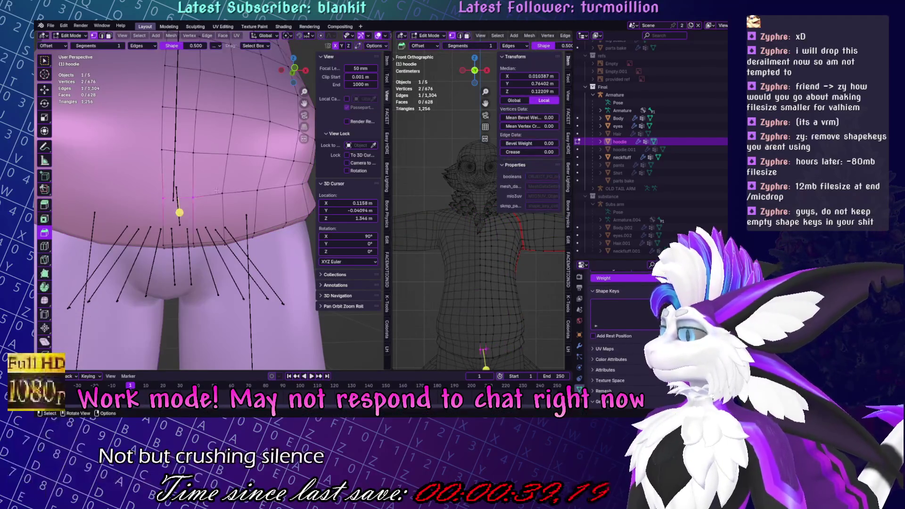
pyautogui.click(214, 192)
pyautogui.hotkey('shift', 'v')
pyautogui.click(207, 194)
# Slide a belly hem vertex along its edge with GG.
pyautogui.moveTo(208, 194); pyautogui.dragTo(226, 233, button='middle')
pyautogui.click(208, 198)
pyautogui.press('g')
pyautogui.press('g')
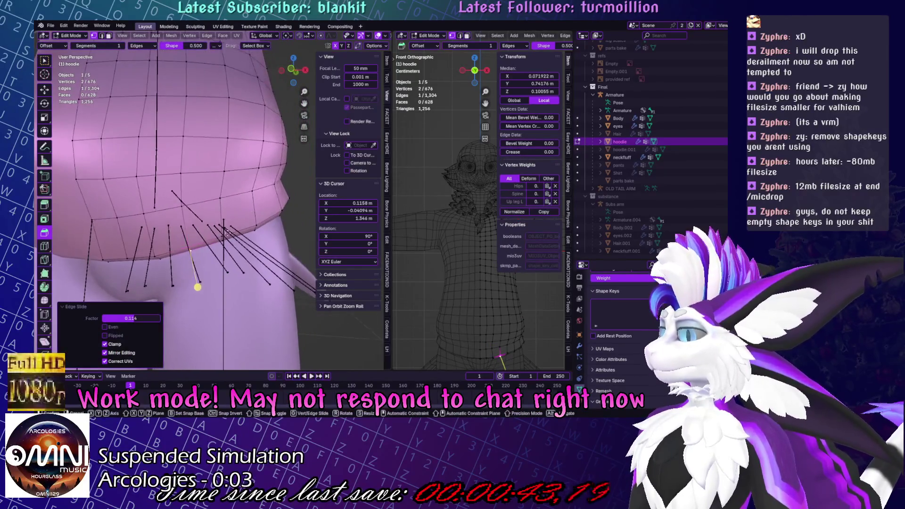
pyautogui.rightClick(197, 286)
pyautogui.click(184, 219)
pyautogui.press('g')
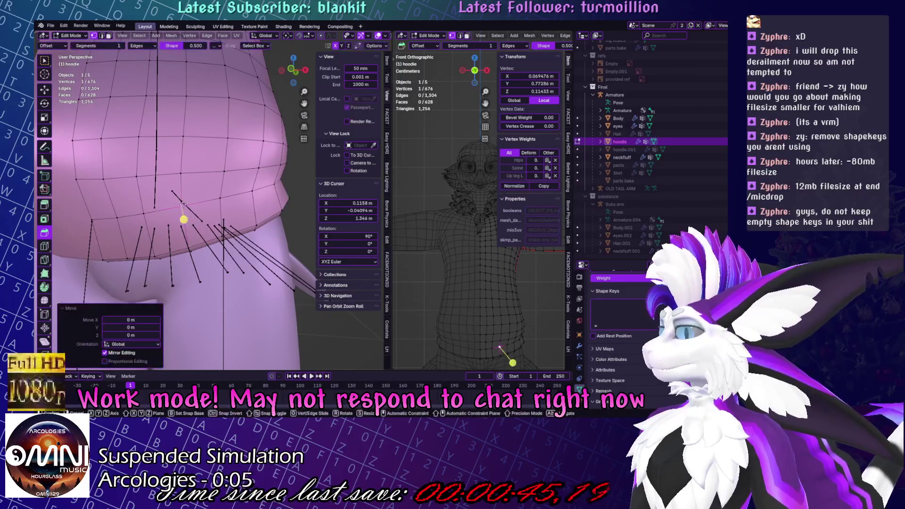
pyautogui.press('g')
pyautogui.click(184, 207)
# Move the hoodie's side vertices, return to Object Mode and save the file.
pyautogui.scroll(-4, 236, 203)
pyautogui.moveTo(263, 203)
pyautogui.mouseDown(button='middle')
pyautogui.moveTo(298, 199)
pyautogui.moveTo(184, 204)
pyautogui.mouseUp(button='middle')
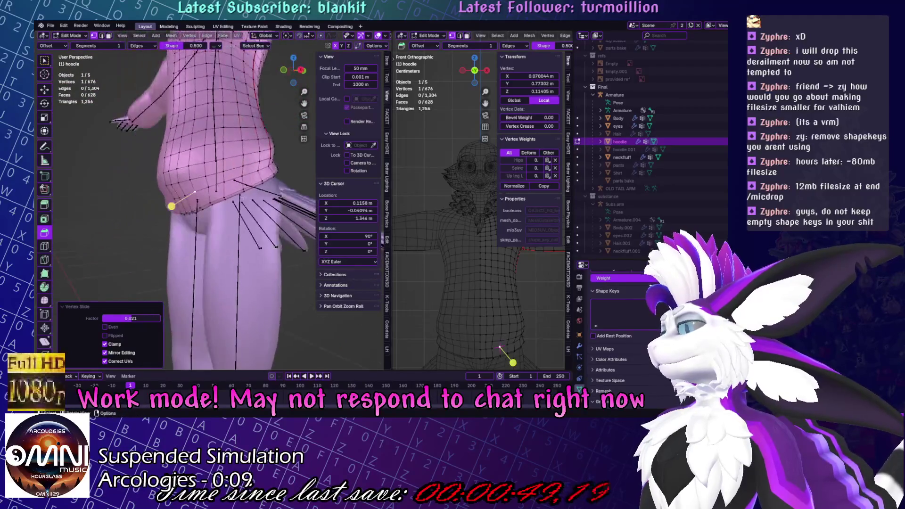
pyautogui.scroll(5, 171, 206)
pyautogui.keyDown('ctrl'); pyautogui.click(81, 188); pyautogui.keyUp('ctrl')
pyautogui.press('g')
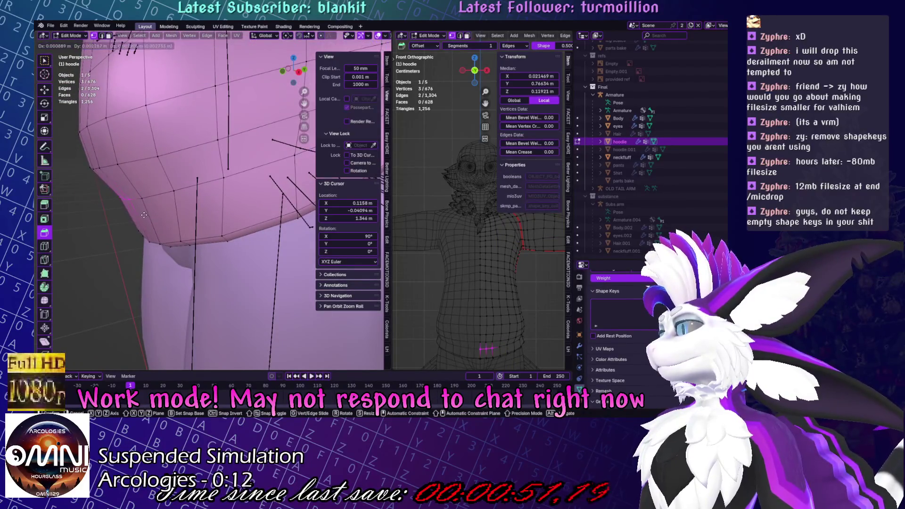
pyautogui.click(143, 214)
pyautogui.scroll(-3, 143, 215)
pyautogui.press('Tab')
pyautogui.hotkey('ctrl', 's')
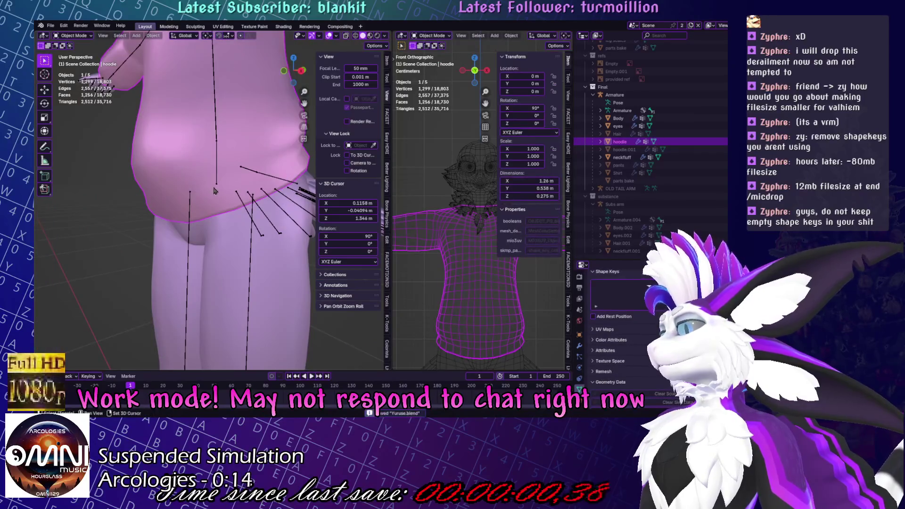
# Enter Edit Mode on the hoodie, examine the sleeve up close, and save the blend file.
pyautogui.moveTo(215, 191)
pyautogui.mouseDown(button='middle')
pyautogui.moveTo(282, 236)
pyautogui.moveTo(151, 215)
pyautogui.moveTo(215, 243)
pyautogui.mouseUp(button='middle')
pyautogui.press('Tab')
pyautogui.scroll(4, 287, 244)
pyautogui.scroll(-4, 151, 216)
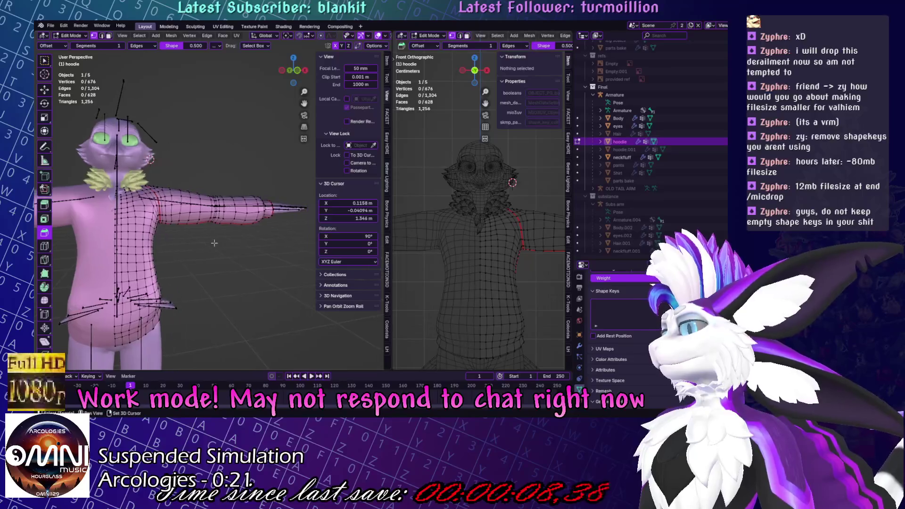
pyautogui.scroll(5, 214, 242)
pyautogui.moveTo(211, 154)
pyautogui.mouseDown(button='middle')
pyautogui.moveTo(221, 179)
pyautogui.moveTo(197, 201)
pyautogui.moveTo(204, 141)
pyautogui.mouseUp(button='middle')
pyautogui.scroll(-5, 255, 126)
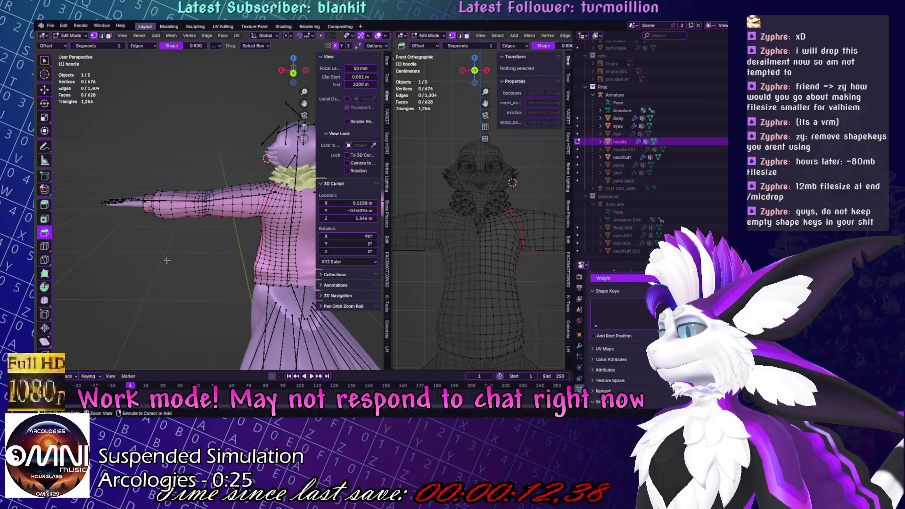
pyautogui.hotkey('ctrl', 's')
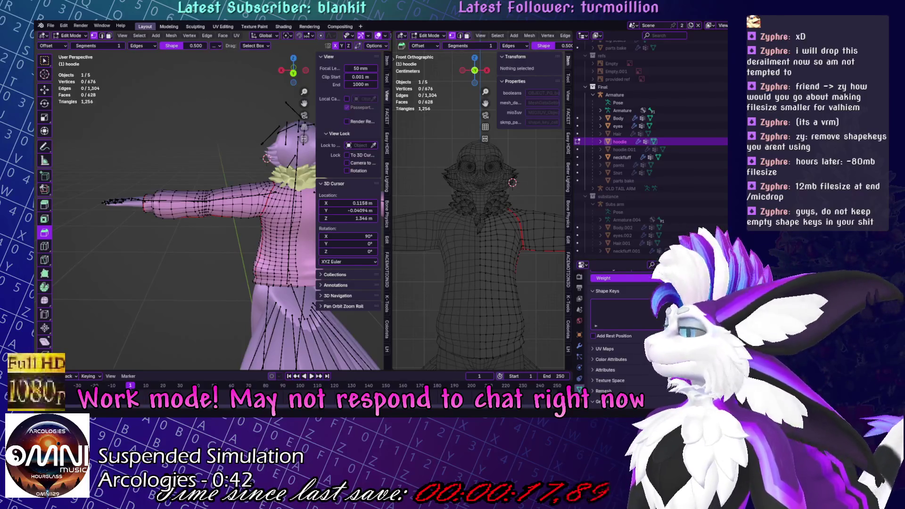
pyautogui.moveTo(257, 212); pyautogui.dragTo(226, 229, button='middle')
# Enter Pose Mode and rotate the left upper arm bone to test deformation.
pyautogui.press('Tab')
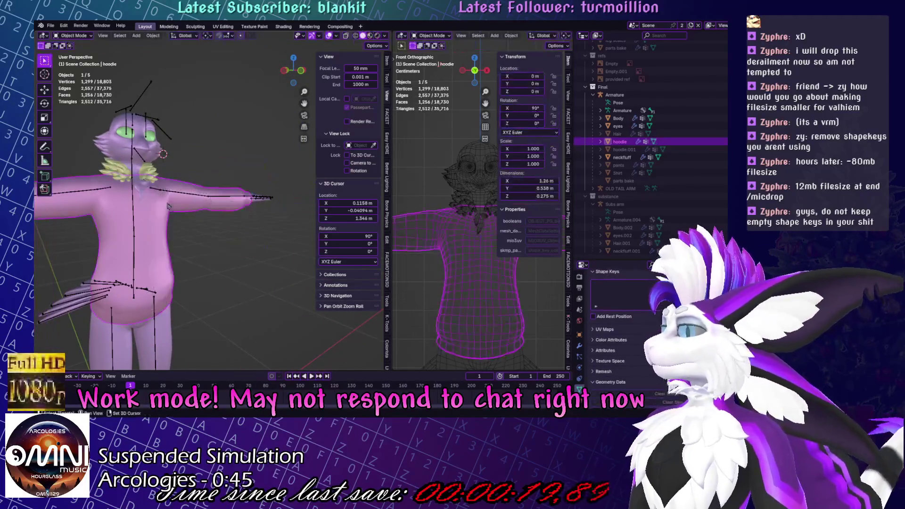
pyautogui.click(226, 219)
pyautogui.hotkey('ctrl', 'Tab')
pyautogui.press('r')
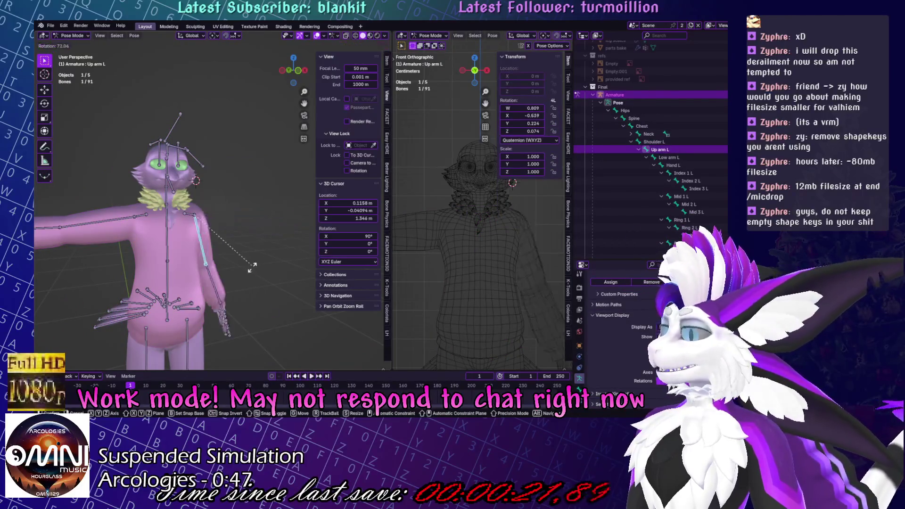
pyautogui.click(264, 203)
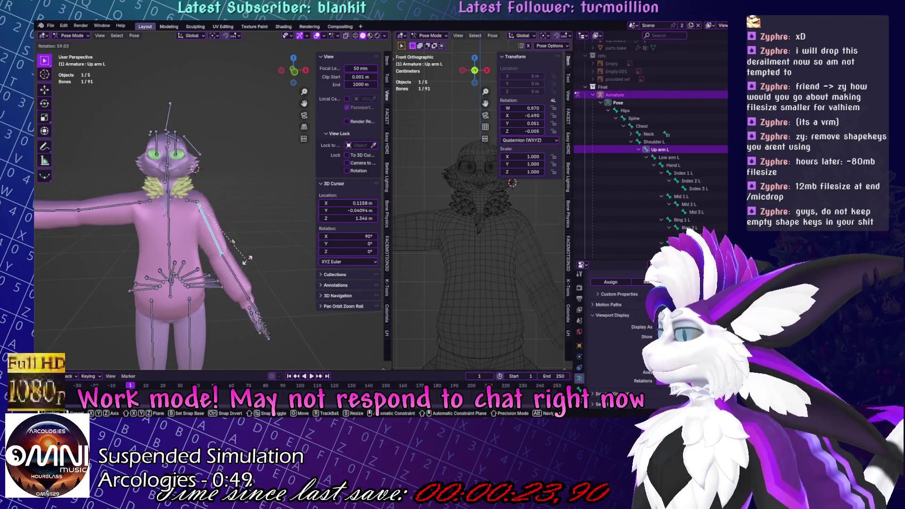
# Rotate the left shoulder bone, undo it back to rest, and save the blend file.
pyautogui.click(205, 200)
pyautogui.press('r')
pyautogui.click(217, 156)
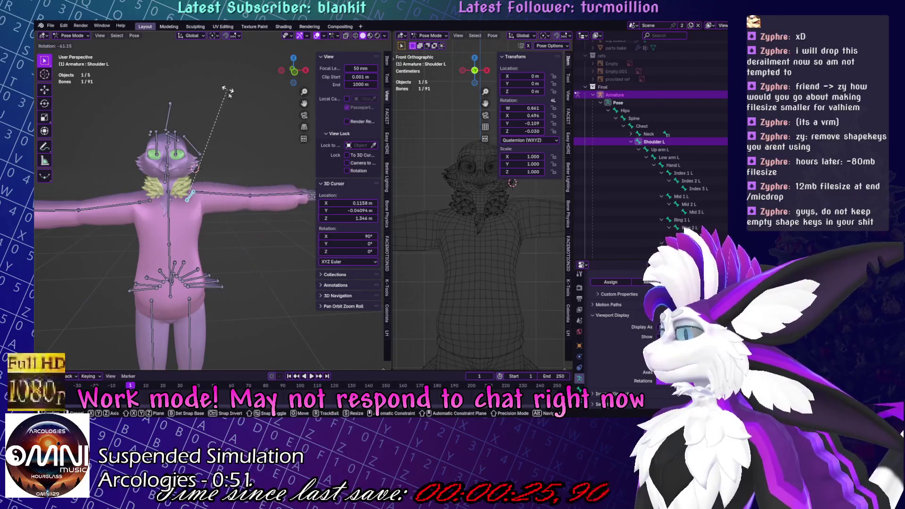
pyautogui.moveTo(217, 155)
pyautogui.mouseDown(button='middle')
pyautogui.moveTo(119, 245)
pyautogui.moveTo(247, 293)
pyautogui.mouseUp(button='middle')
pyautogui.hotkey('ctrl', 'z')
pyautogui.hotkey('ctrl', 'z')
pyautogui.hotkey('ctrl', 'z')
pyautogui.hotkey('ctrl', 'z')
pyautogui.hotkey('ctrl', 'z')
pyautogui.hotkey('ctrl', 's')
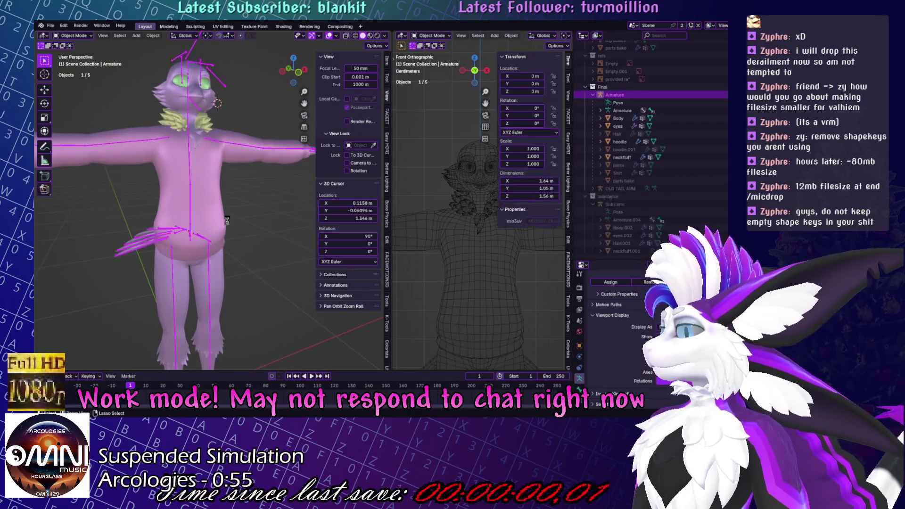
pyautogui.click(223, 211)
# In front view, circle-select a patch of belly faces on the hoodie.
pyautogui.press('Tab')
pyautogui.scroll(3, 256, 214)
pyautogui.press('KP_1')
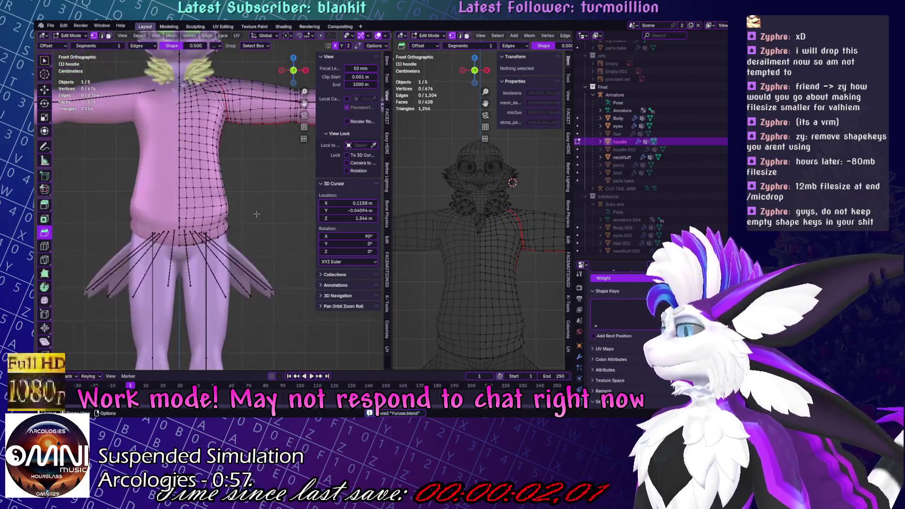
pyautogui.scroll(4, 198, 207)
pyautogui.click(194, 173)
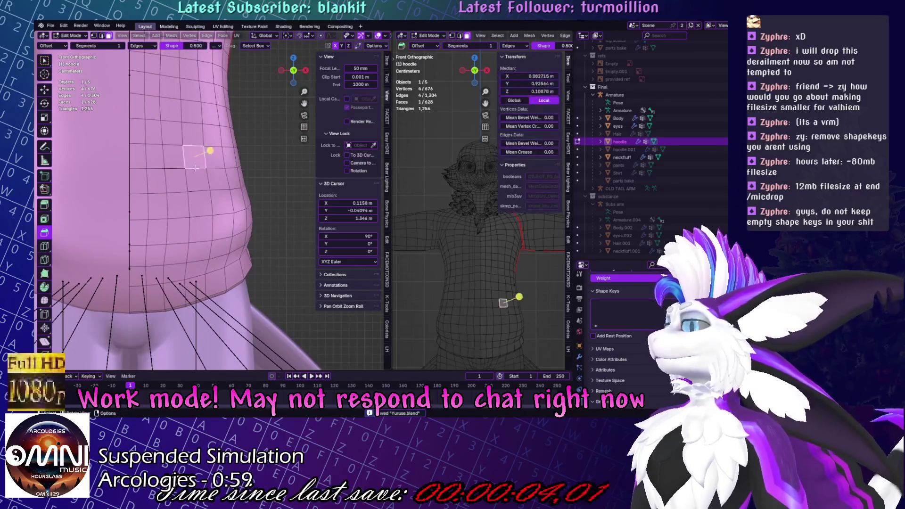
pyautogui.press('c')
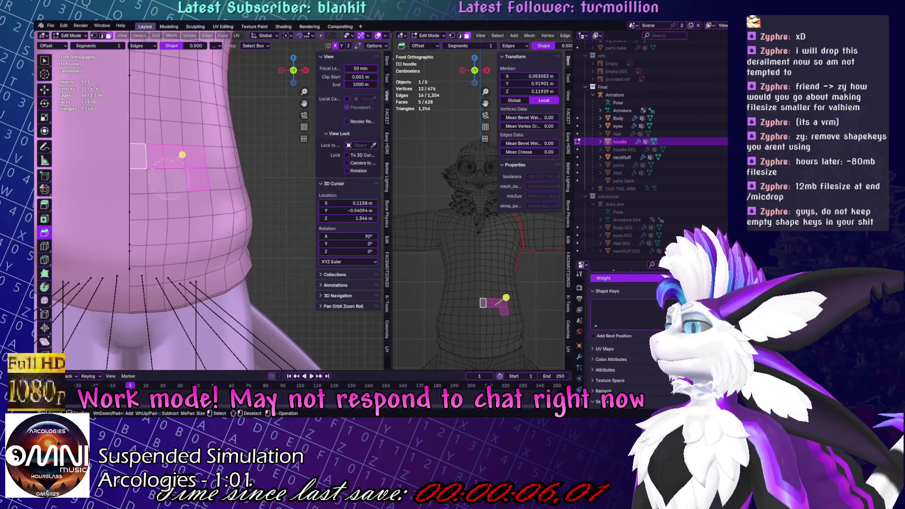
pyautogui.moveTo(161, 193)
pyautogui.mouseDown()
pyautogui.moveTo(152, 217)
pyautogui.moveTo(184, 250)
pyautogui.mouseUp()
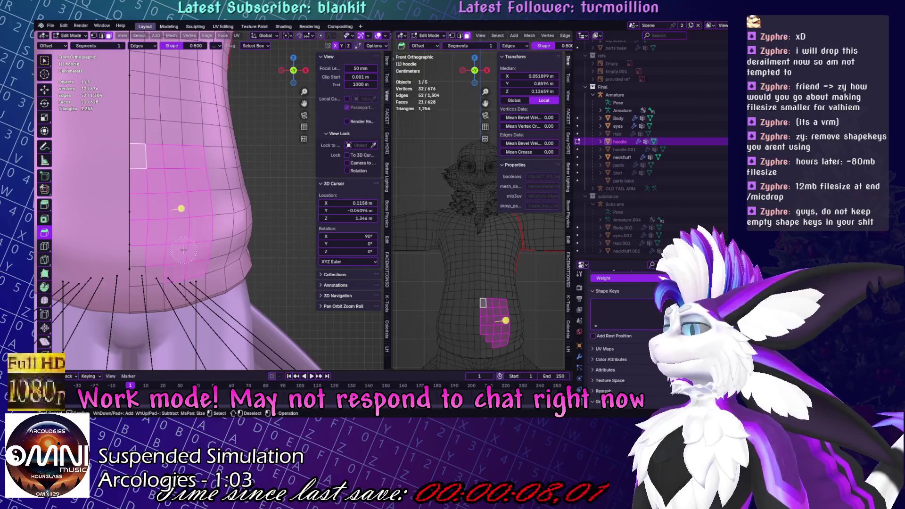
pyautogui.moveTo(198, 236)
pyautogui.keyDown('shift'); pyautogui.mouseDown(button='middle')
pyautogui.moveTo(206, 242)
pyautogui.moveTo(174, 234)
pyautogui.mouseUp(button='middle'); pyautogui.keyUp('shift')
# Duplicate the selected belly faces and separate them into their own pocket object.
pyautogui.press('Escape')
pyautogui.press('e')
pyautogui.click(195, 231)
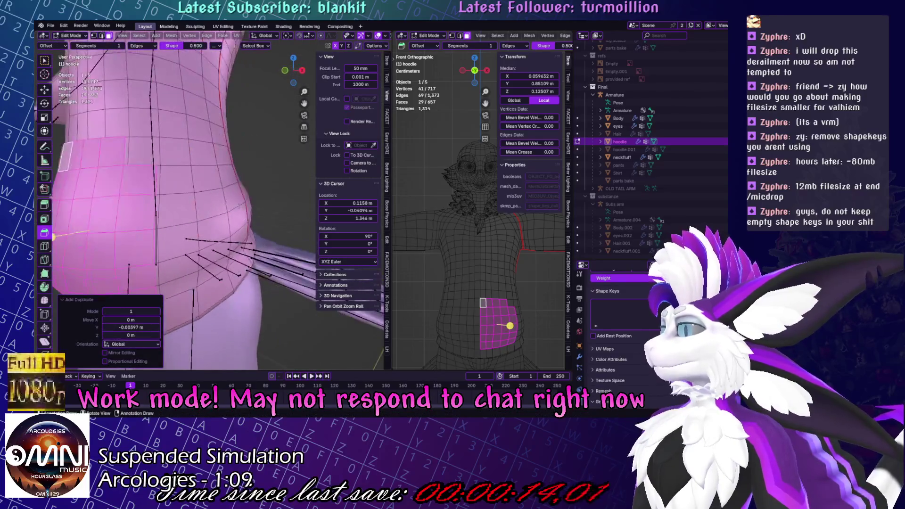
pyautogui.rightClick(217, 347)
pyautogui.click(271, 346)
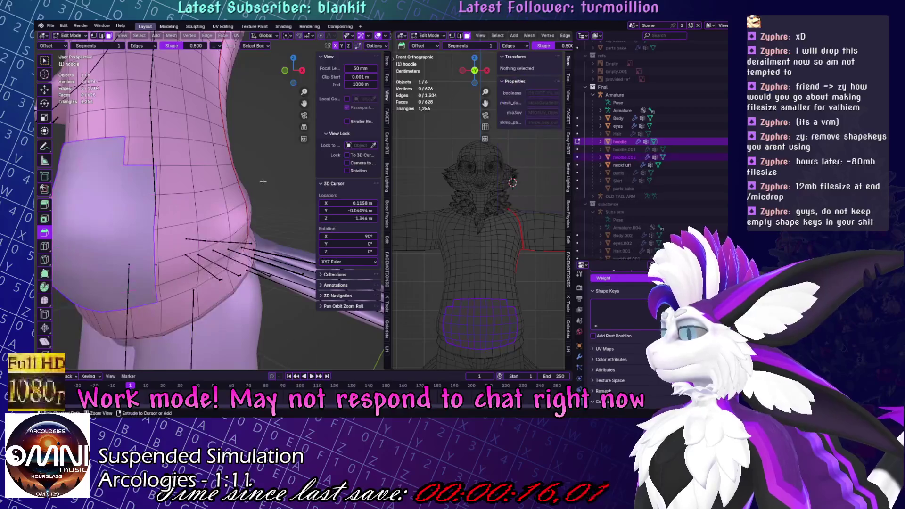
pyautogui.hotkey('alt', 'q')
# Delete the unwanted corner and edge vertices from the pocket piece.
pyautogui.moveTo(141, 198); pyautogui.dragTo(91, 193, button='middle')
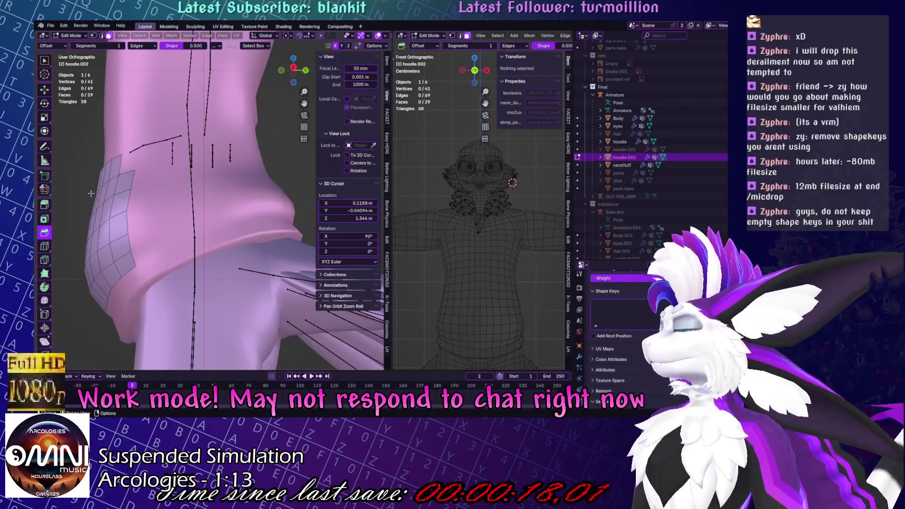
pyautogui.press('KP_1')
pyautogui.scroll(5, 259, 179)
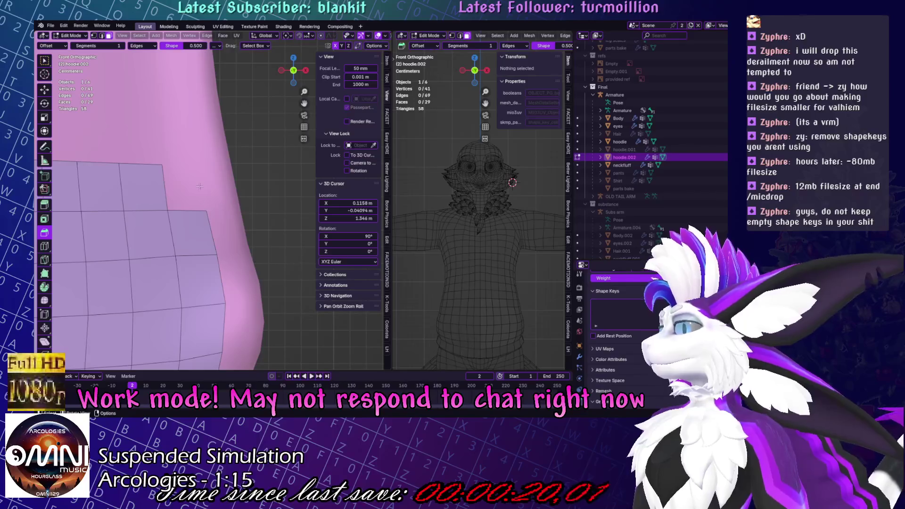
pyautogui.click(164, 165)
pyautogui.press('x')
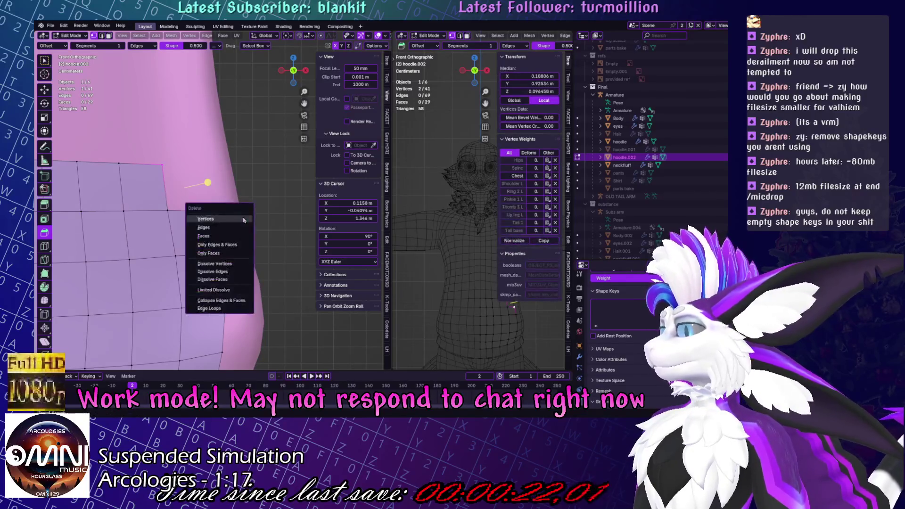
pyautogui.click(212, 257)
pyautogui.click(182, 161)
pyautogui.press('x')
pyautogui.click(265, 159)
pyautogui.keyDown('shift'); pyautogui.moveTo(266, 159); pyautogui.dragTo(270, 151, button='middle'); pyautogui.keyUp('shift')
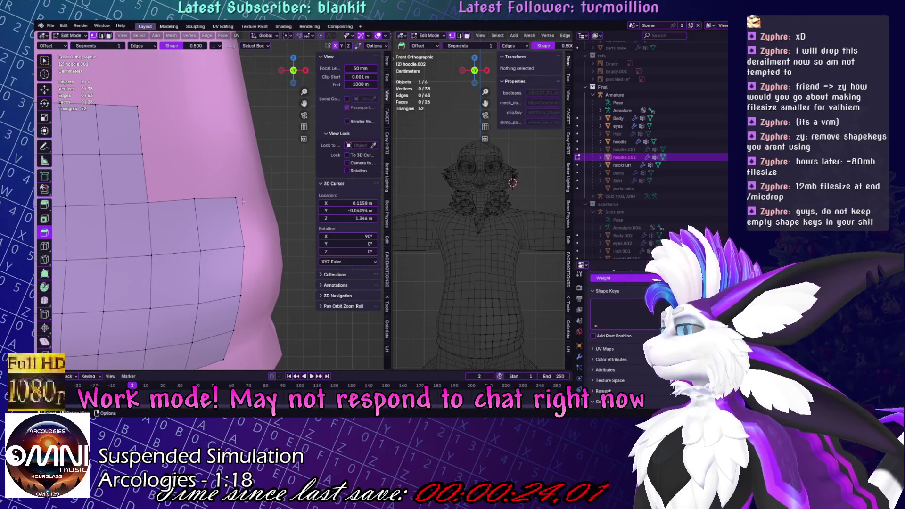
pyautogui.click(236, 198)
# Delete the remaining stray vertices along the pocket's top edge.
pyautogui.press('x')
pyautogui.click(260, 190)
pyautogui.scroll(-2, 235, 198)
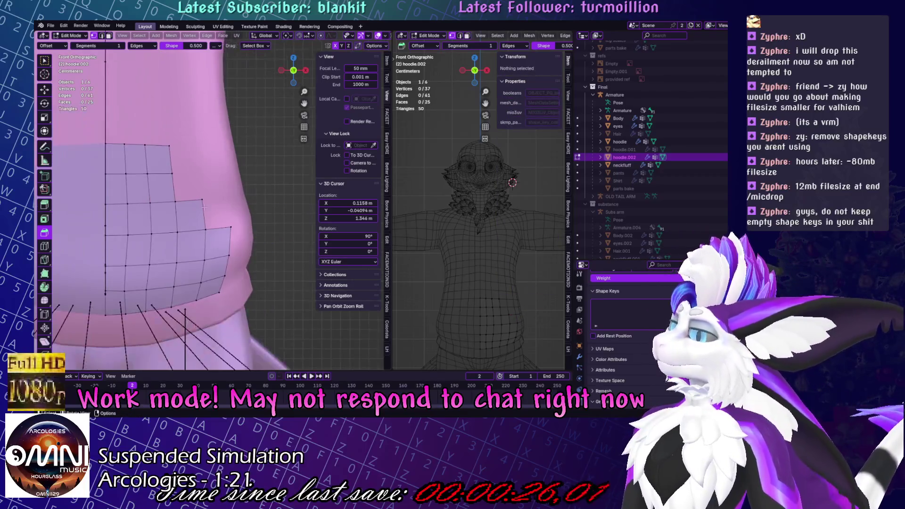
pyautogui.click(175, 202)
pyautogui.keyDown('shift'); pyautogui.click(176, 232); pyautogui.keyUp('shift')
pyautogui.press('x')
pyautogui.click(249, 215)
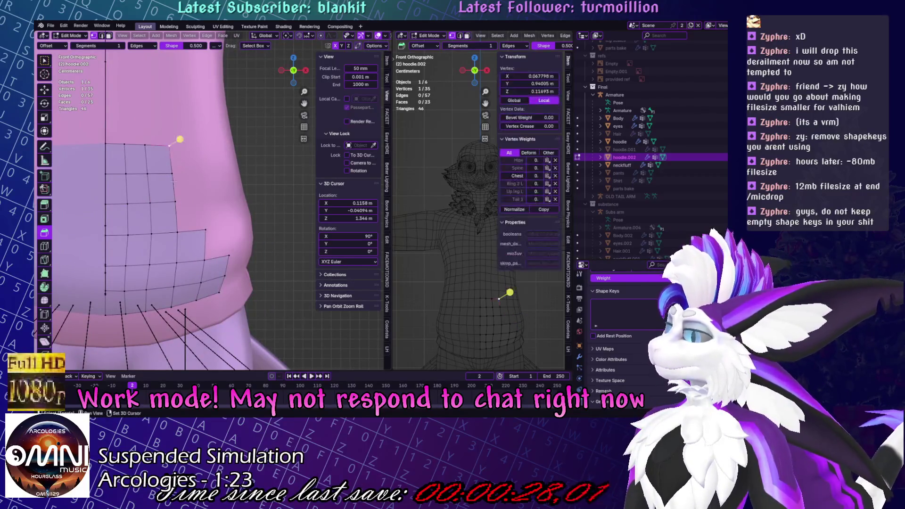
# Extrude the pocket's upper side edge into a new face and angle it 15.8°.
pyautogui.click(184, 162)
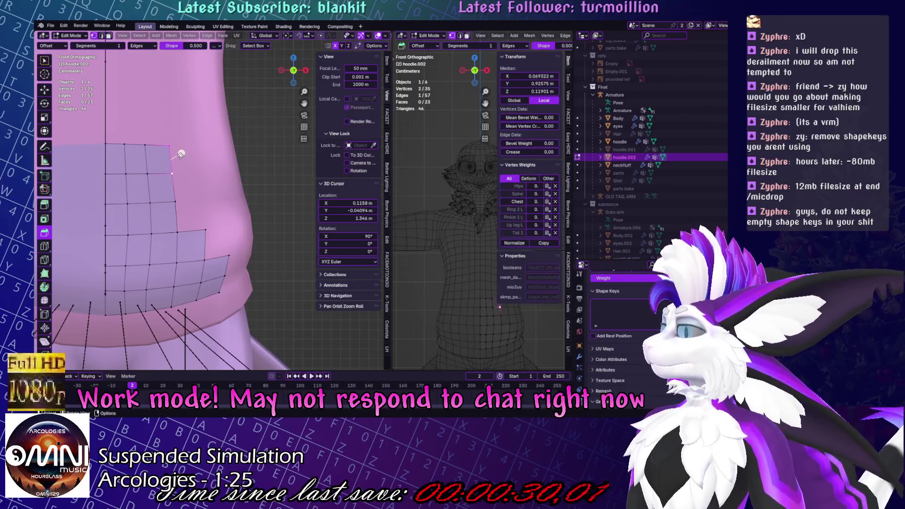
pyautogui.press('e')
pyautogui.click(198, 160)
pyautogui.press('r')
pyautogui.click(211, 164)
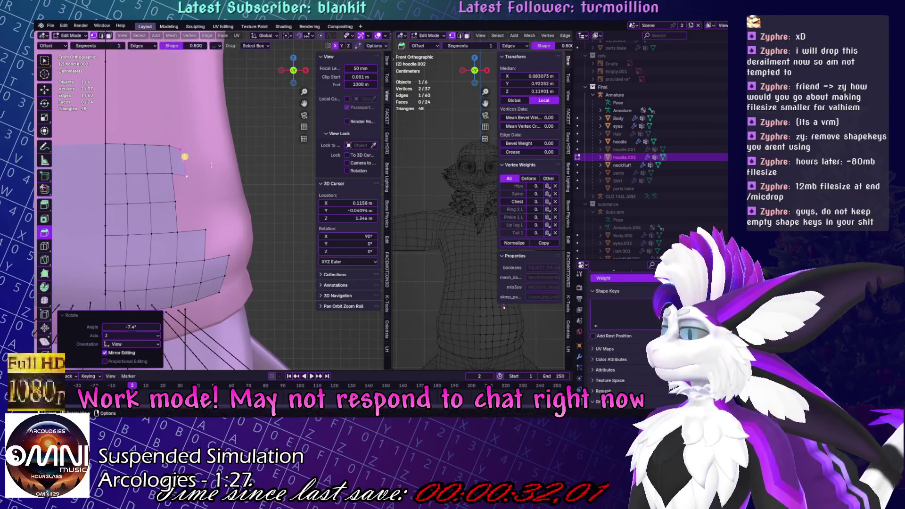
pyautogui.press('g')
pyautogui.click(210, 162)
pyautogui.press('r')
pyautogui.click(198, 166)
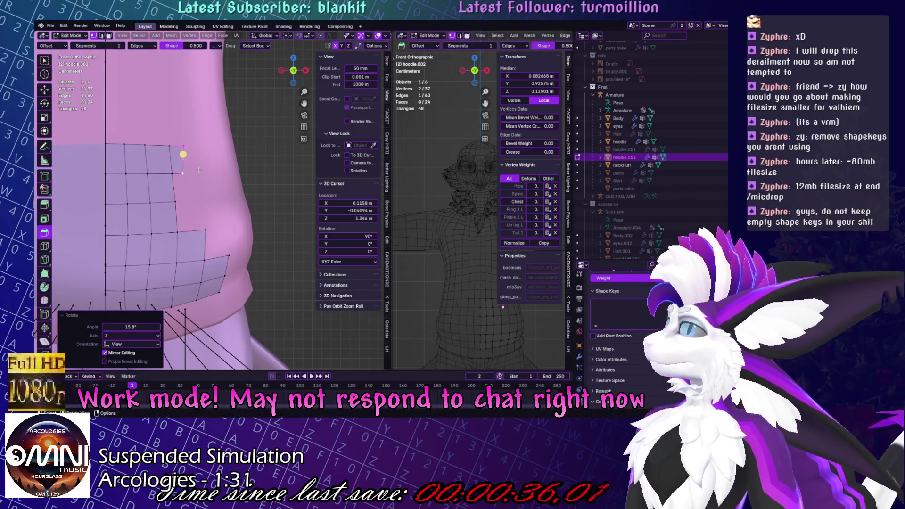
# Extrude further pocket faces from the edge, scaling them to fit the belly.
pyautogui.press('e')
pyautogui.click(201, 172)
pyautogui.press('s')
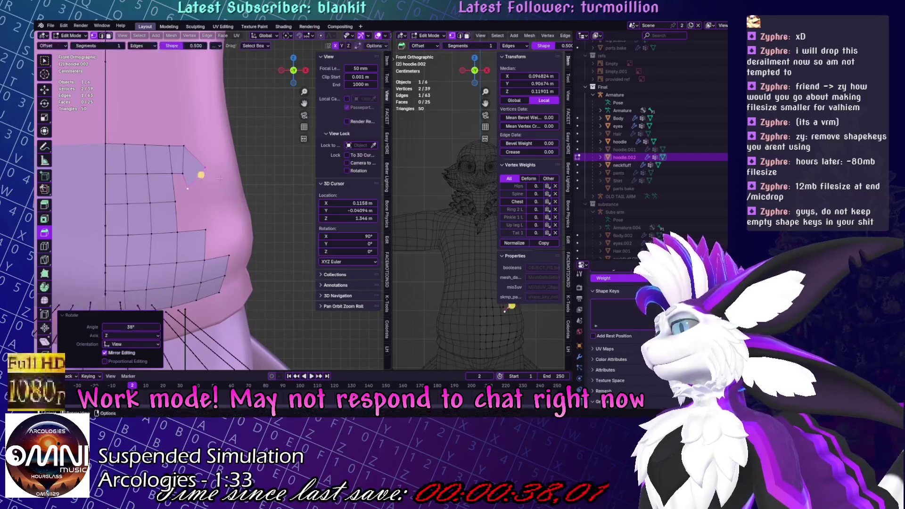
pyautogui.click(212, 177)
pyautogui.press('s')
pyautogui.click(216, 181)
pyautogui.press('s')
pyautogui.click(221, 187)
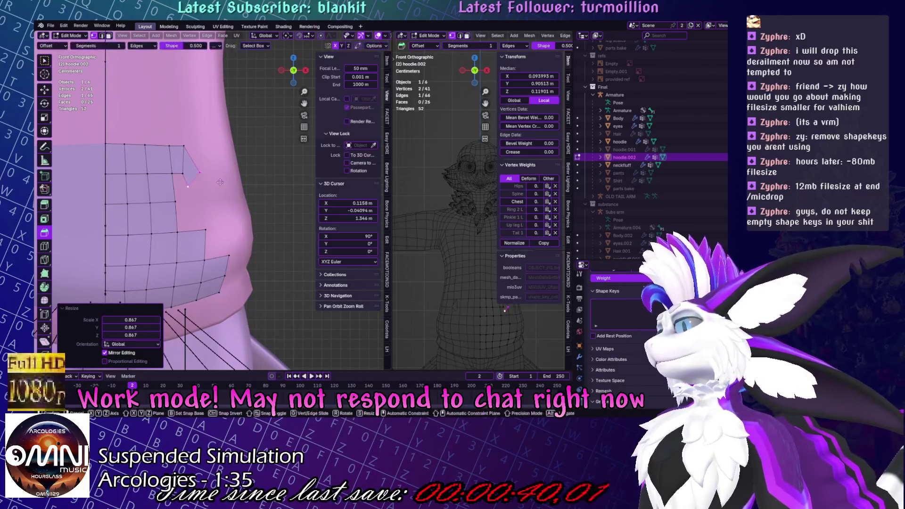
pyautogui.press('e')
pyautogui.click(234, 201)
# Extrude one more pocket section and rotate it about -19.6° along the belly.
pyautogui.press('e')
pyautogui.click(244, 202)
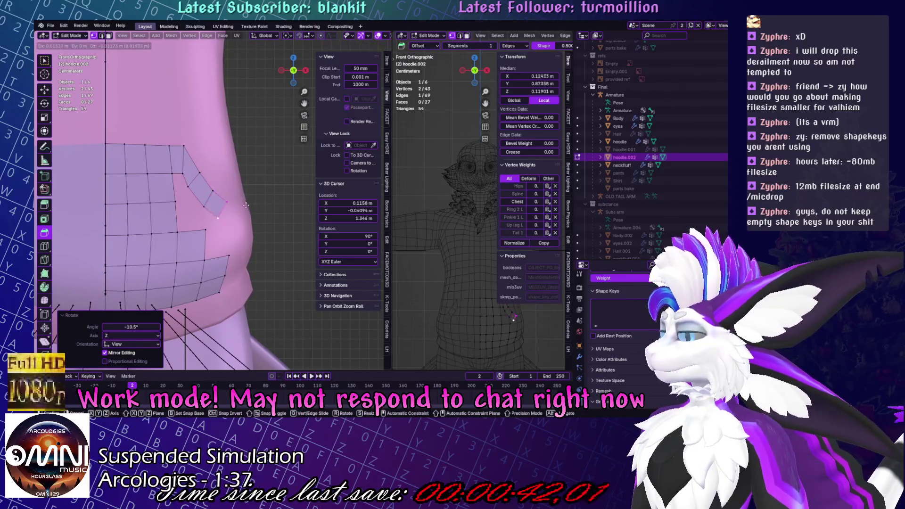
pyautogui.press('r')
pyautogui.click(247, 196)
pyautogui.moveTo(247, 195)
pyautogui.mouseDown(button='middle')
pyautogui.moveTo(174, 262)
pyautogui.moveTo(168, 229)
pyautogui.moveTo(129, 254)
pyautogui.mouseUp(button='middle')
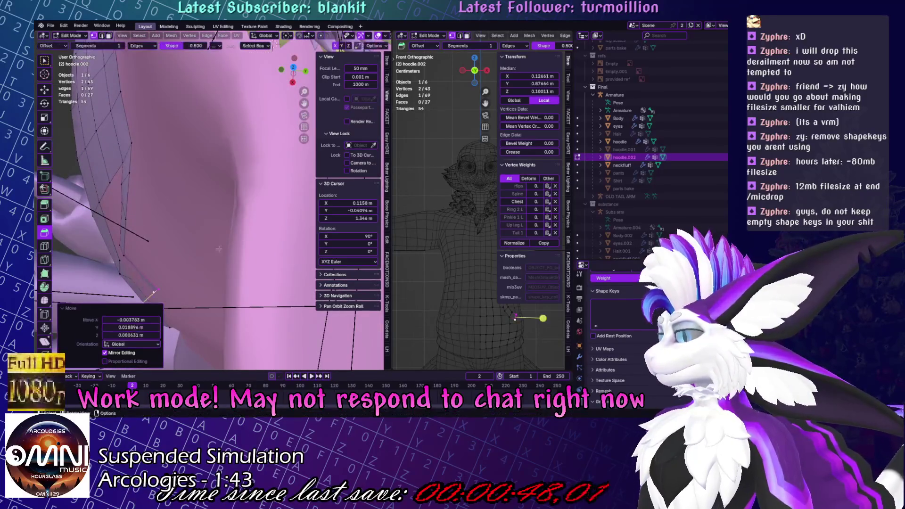
# Select an end vertex of the pocket strip and reposition it.
pyautogui.click(128, 254)
pyautogui.keyDown('shift'); pyautogui.click(127, 248); pyautogui.keyUp('shift')
pyautogui.press('g')
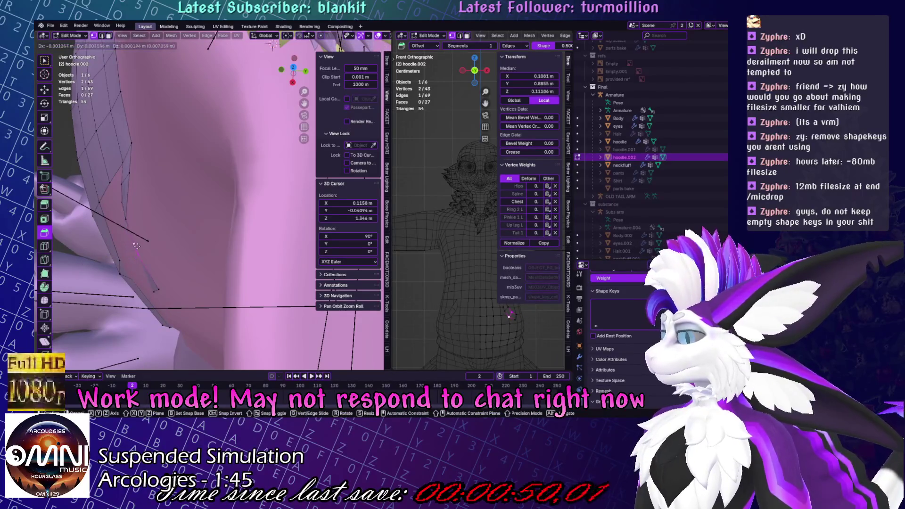
pyautogui.press('Escape')
pyautogui.click(126, 219)
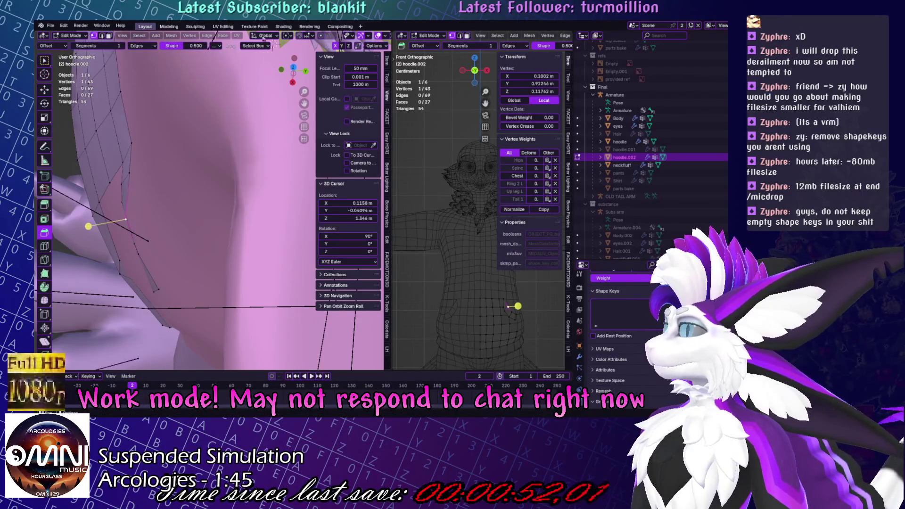
pyautogui.click(307, 36)
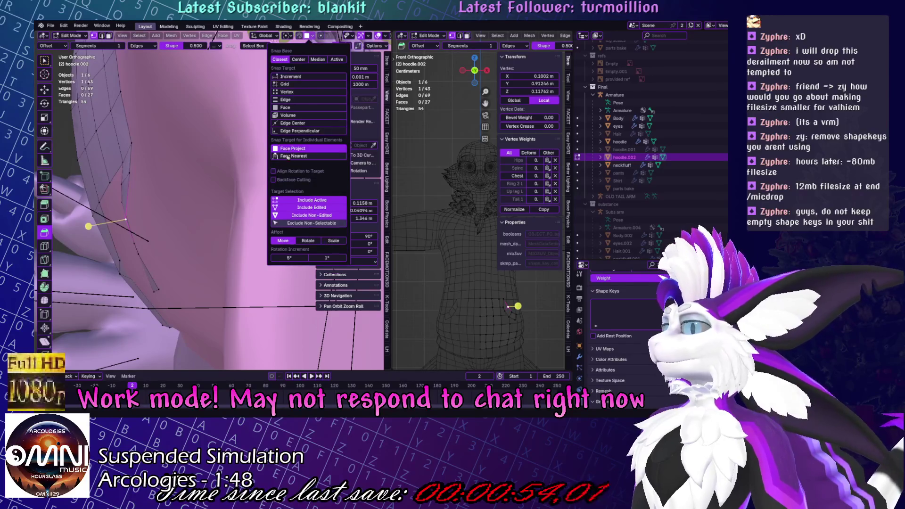
pyautogui.press('g')
pyautogui.click(147, 260)
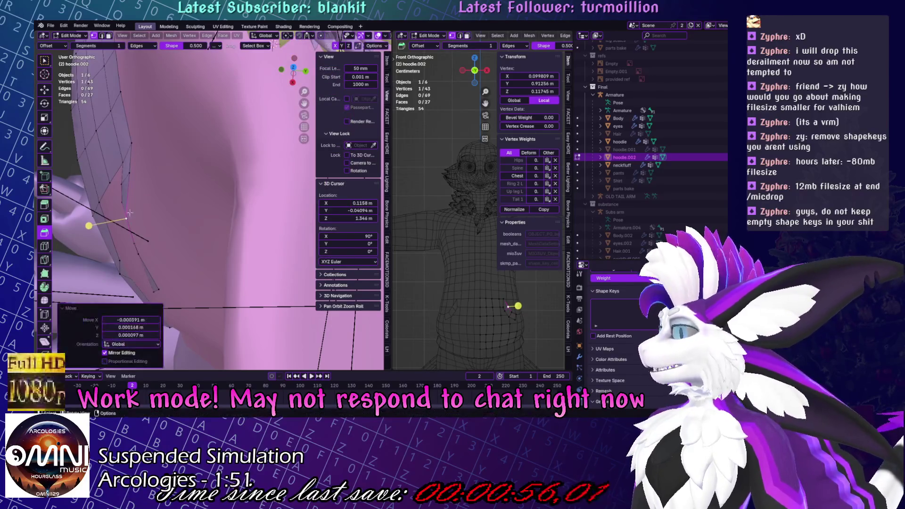
pyautogui.press('g')
pyautogui.click(191, 199)
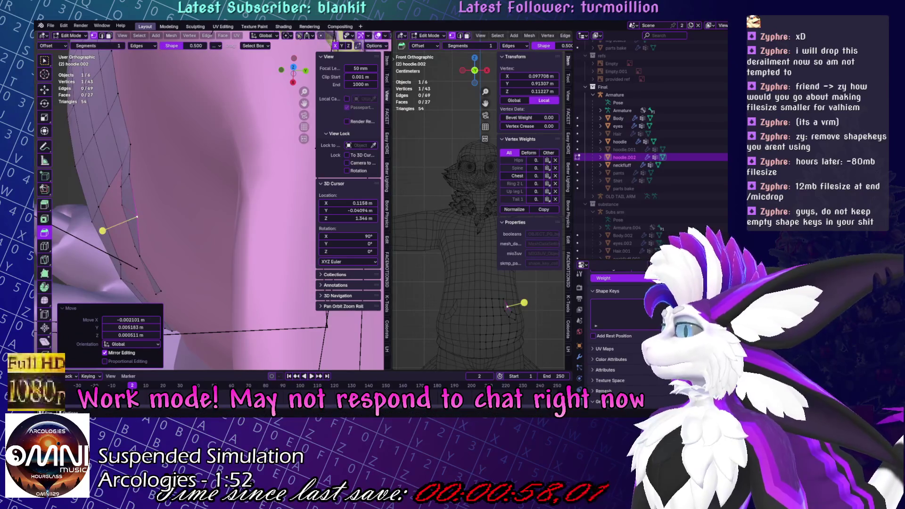
# With Face Project snapping on, snap the end vertex onto the hoodie surface and push it outward.
pyautogui.click(299, 36)
pyautogui.press('g')
pyautogui.click(170, 301)
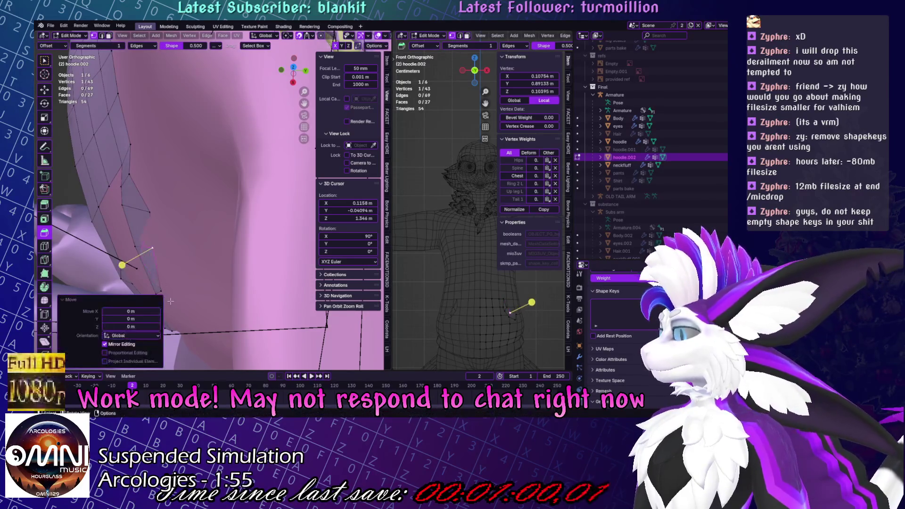
pyautogui.press('g')
pyautogui.press('x')
pyautogui.moveTo(208, 251); pyautogui.dragTo(228, 295, button='middle')
pyautogui.moveTo(160, 234)
pyautogui.mouseDown(button='middle')
pyautogui.moveTo(283, 183)
pyautogui.moveTo(214, 177)
pyautogui.mouseUp(button='middle')
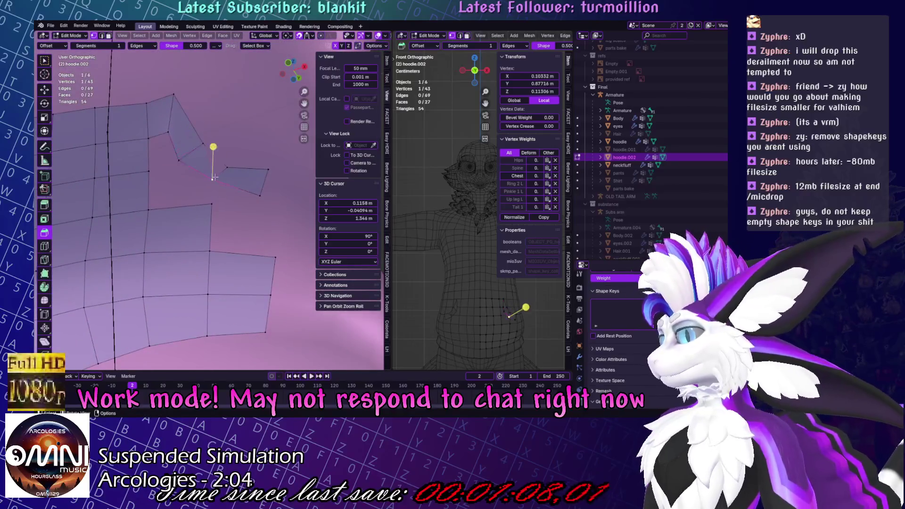
pyautogui.moveTo(215, 178)
pyautogui.mouseDown()
pyautogui.moveTo(258, 199)
pyautogui.moveTo(272, 164)
pyautogui.mouseUp()
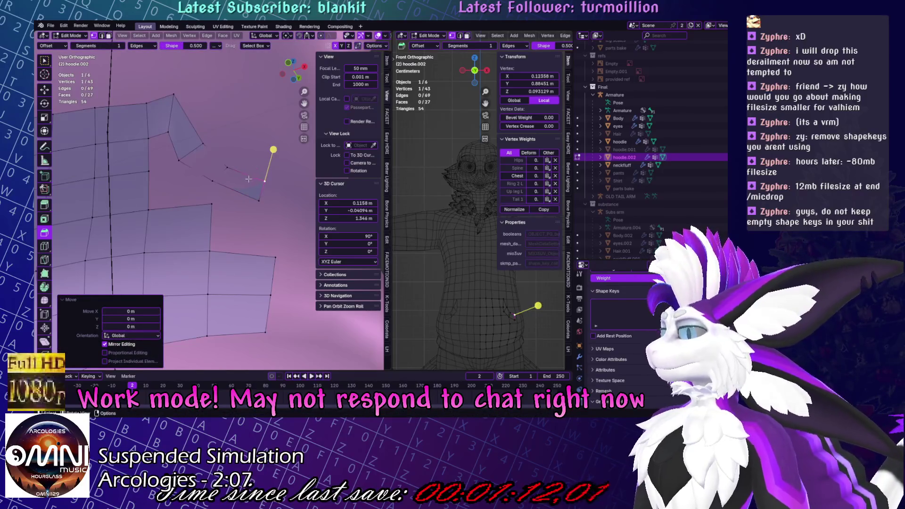
# Grow the selection to the two end faces and Shrink/Fatten them out by 0.0133 m.
pyautogui.press('ctrl+KP_Add')
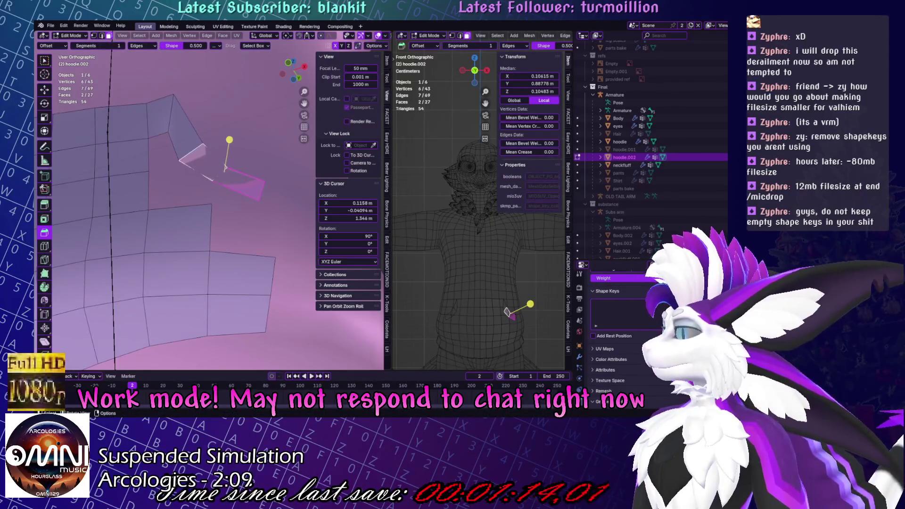
pyautogui.hotkey('alt', 's')
pyautogui.moveTo(230, 140); pyautogui.dragTo(235, 123)
pyautogui.moveTo(234, 123)
pyautogui.mouseDown(button='middle')
pyautogui.moveTo(190, 249)
pyautogui.moveTo(181, 213)
pyautogui.moveTo(129, 234)
pyautogui.moveTo(141, 188)
pyautogui.moveTo(249, 174)
pyautogui.mouseUp(button='middle')
# Move one of the pocket's end faces to a new position.
pyautogui.click(190, 250)
pyautogui.press('g')
pyautogui.click(181, 212)
pyautogui.press('g')
pyautogui.click(160, 184)
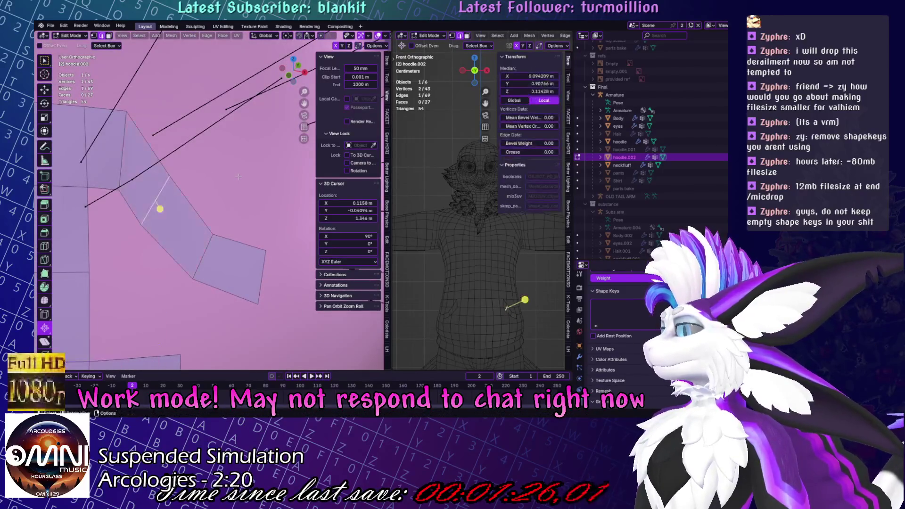
# Move and slightly widen the strip's edge, then rotate a neighbouring edge.
pyautogui.press('g')
pyautogui.click(243, 174)
pyautogui.press('s')
pyautogui.click(264, 187)
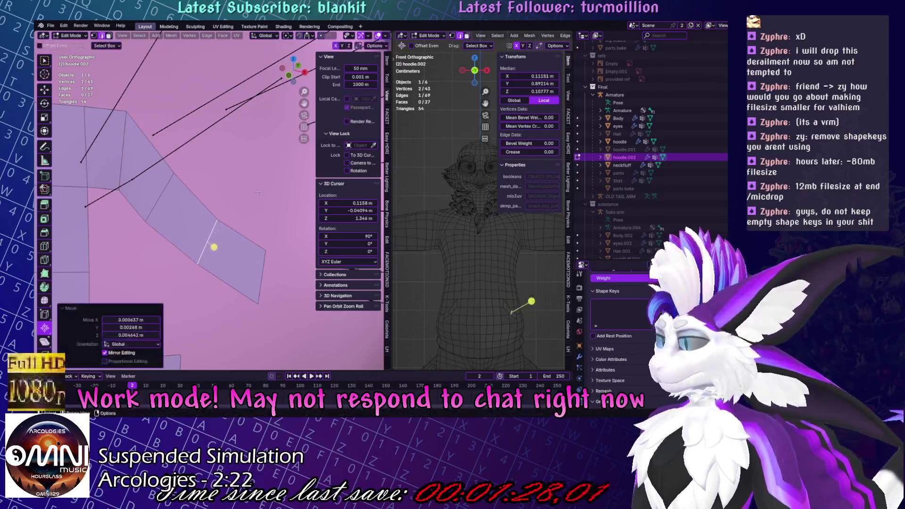
pyautogui.click(121, 158)
pyautogui.press('r')
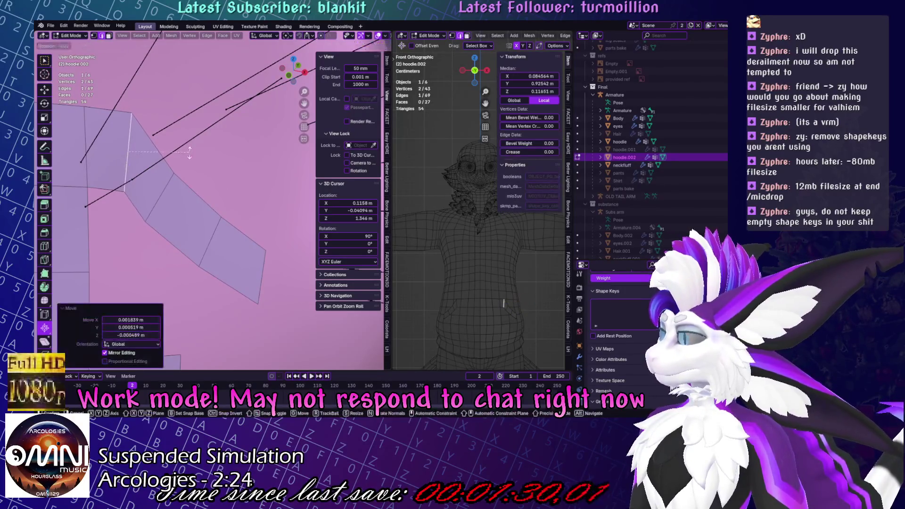
pyautogui.click(203, 219)
# Extrude a new section from the strip's end edge.
pyautogui.scroll(3, 203, 218)
pyautogui.click(246, 180)
pyautogui.scroll(-3, 236, 180)
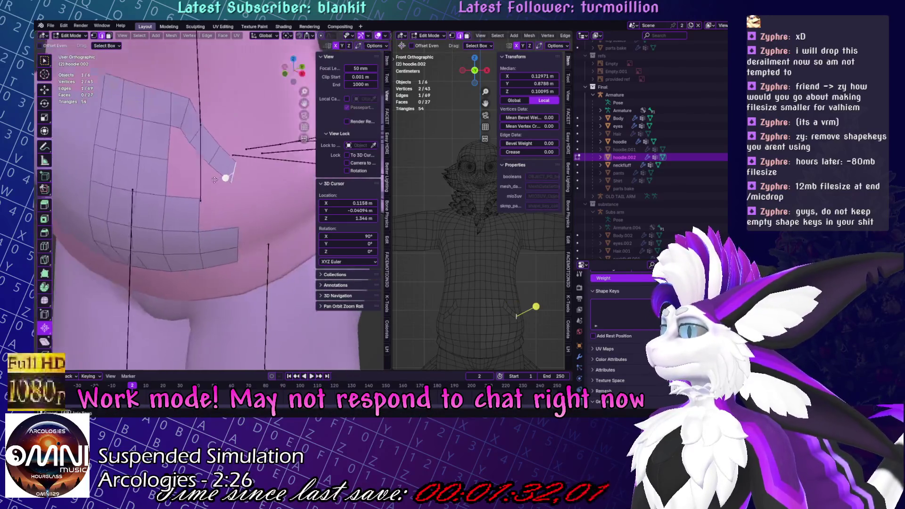
pyautogui.press('e')
pyautogui.click(263, 186)
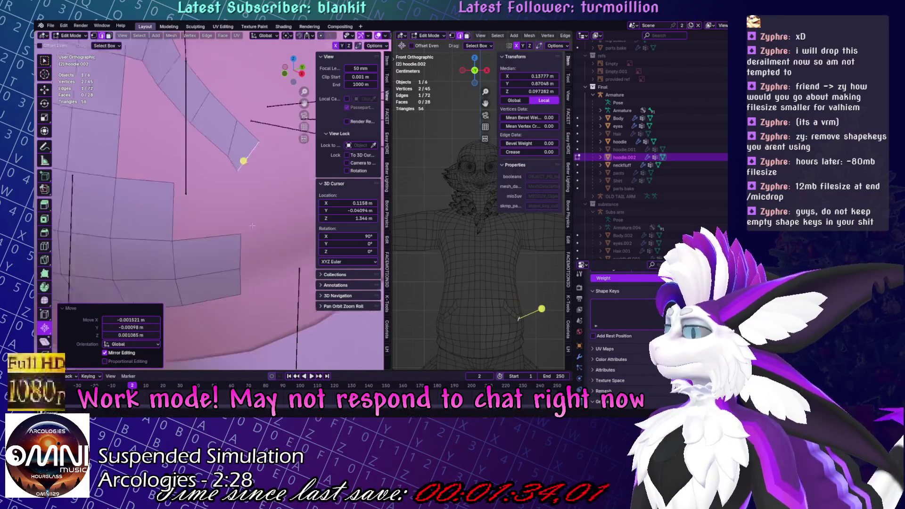
pyautogui.keyDown('shift'); pyautogui.moveTo(263, 185); pyautogui.dragTo(201, 187, button='middle'); pyautogui.keyUp('shift')
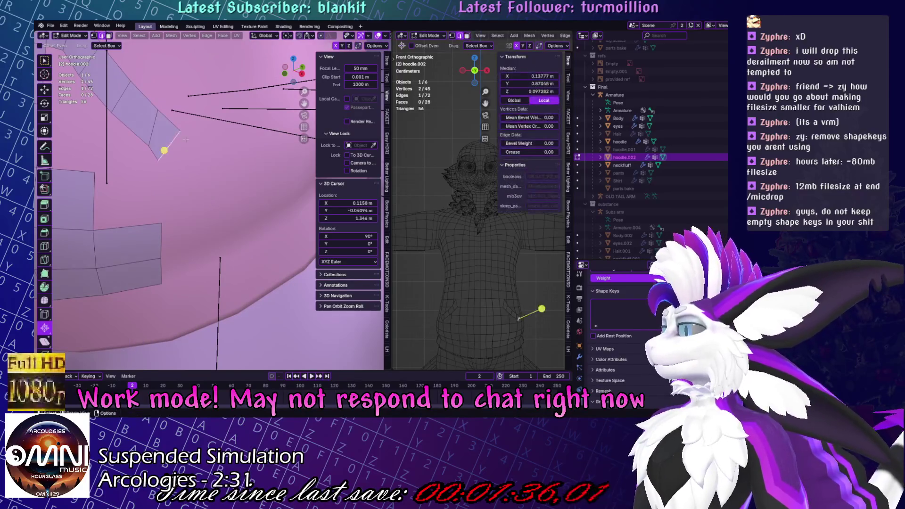
pyautogui.scroll(3, 189, 188)
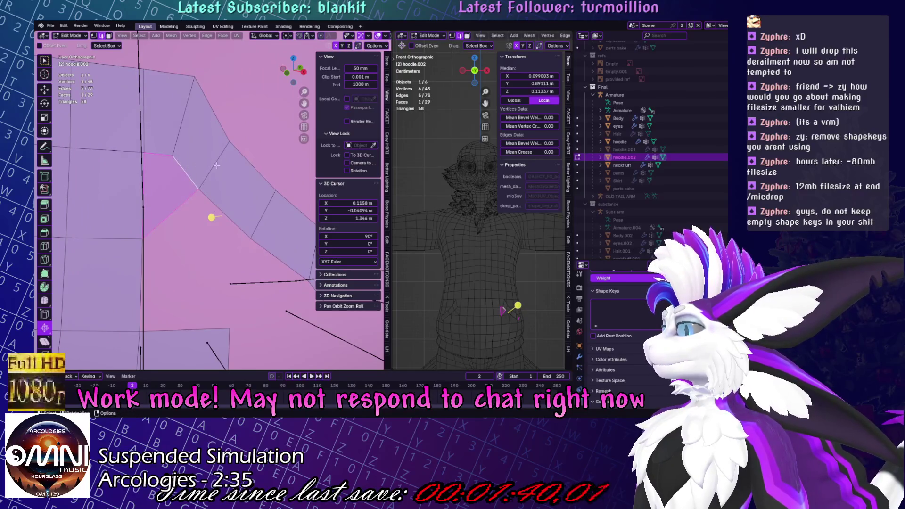
# Slide a crossing edge along the pocket strip into a new position.
pyautogui.click(216, 165)
pyautogui.press('g')
pyautogui.press('g')
pyautogui.click(226, 183)
pyautogui.scroll(-2, 229, 189)
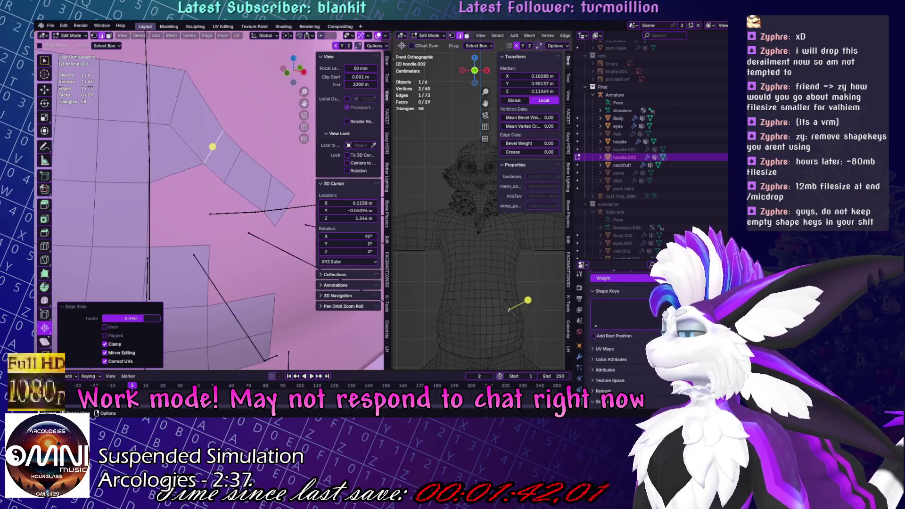
pyautogui.press('g')
pyautogui.press('g')
pyautogui.click(249, 184)
pyautogui.press('g')
pyautogui.press('g')
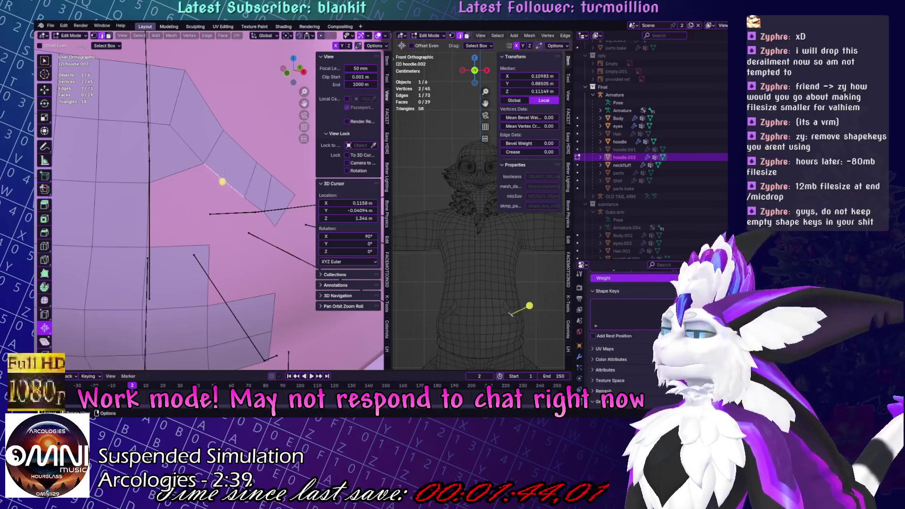
pyautogui.click(225, 184)
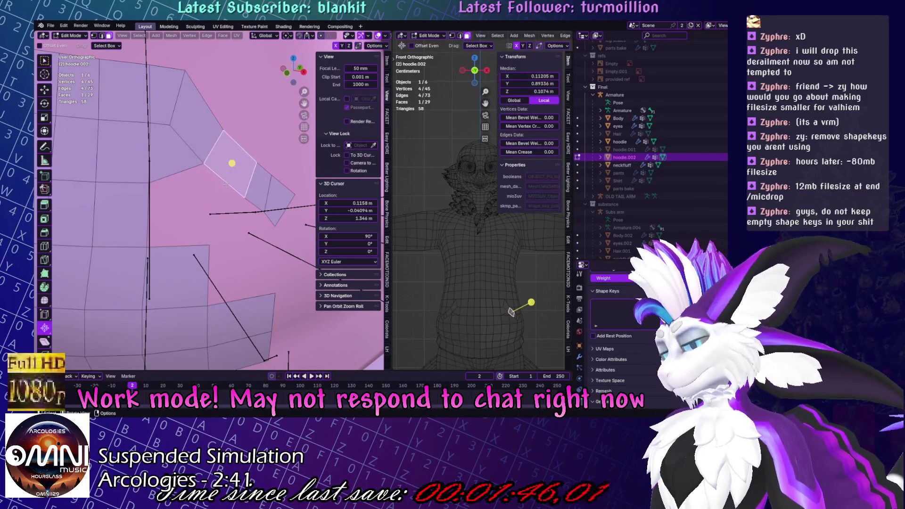
pyautogui.hotkey('alt', 'a')
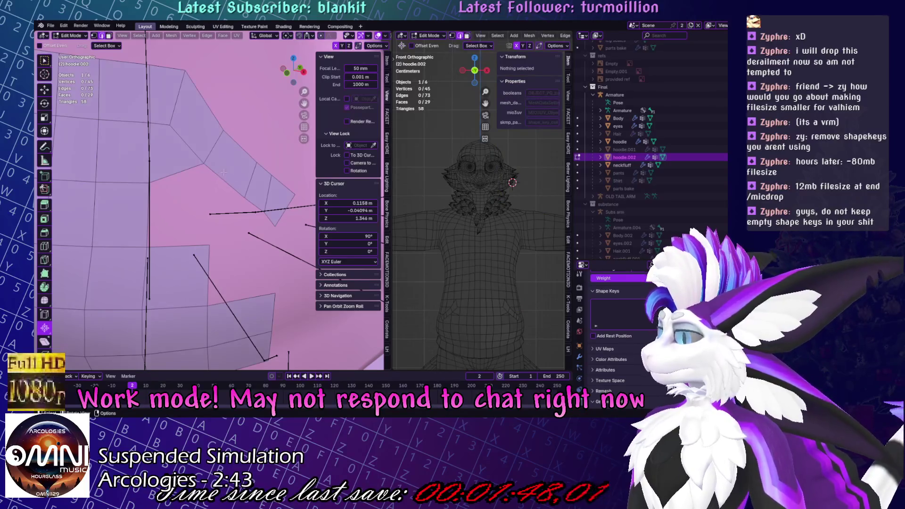
# Extrude an edge down from the pocket's lower side and merge two vertices at center.
pyautogui.click(223, 181)
pyautogui.press('e')
pyautogui.click(235, 253)
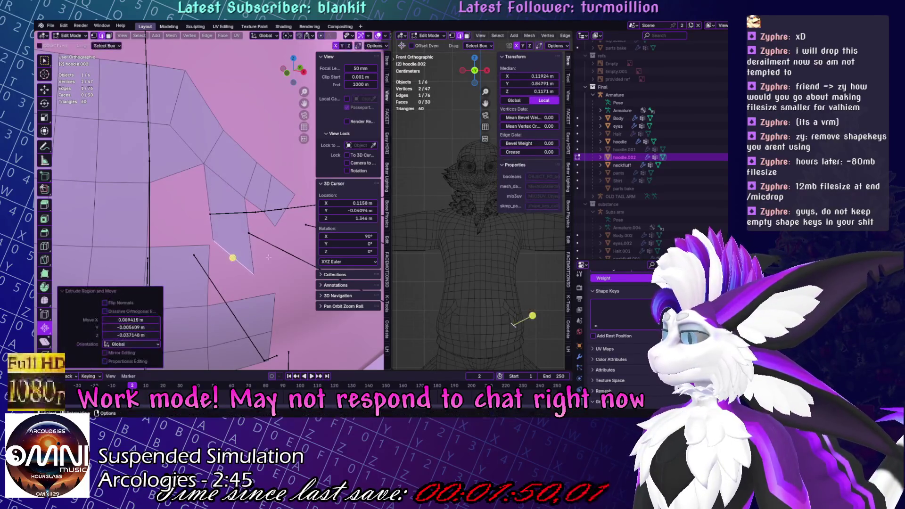
pyautogui.click(210, 212)
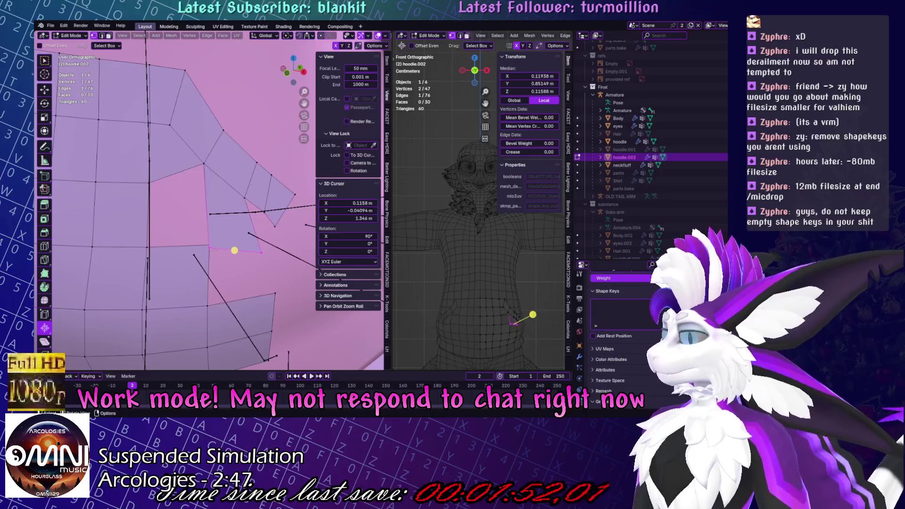
pyautogui.keyDown('shift'); pyautogui.click(209, 246); pyautogui.keyUp('shift')
pyautogui.press('m')
pyautogui.click(231, 265)
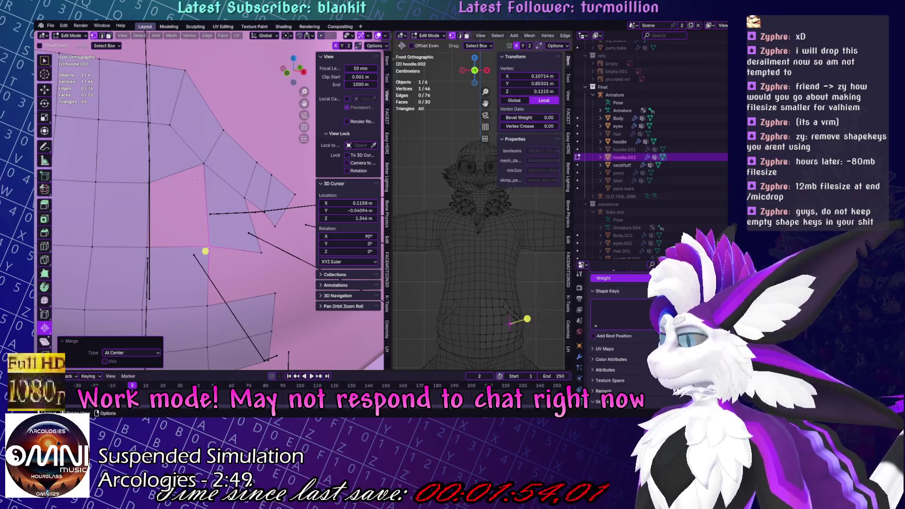
# Fill a face between the slanted upper edge and the lower edge, then nudge its edge.
pyautogui.click(178, 173)
pyautogui.keyDown('shift'); pyautogui.click(179, 246); pyautogui.keyUp('shift')
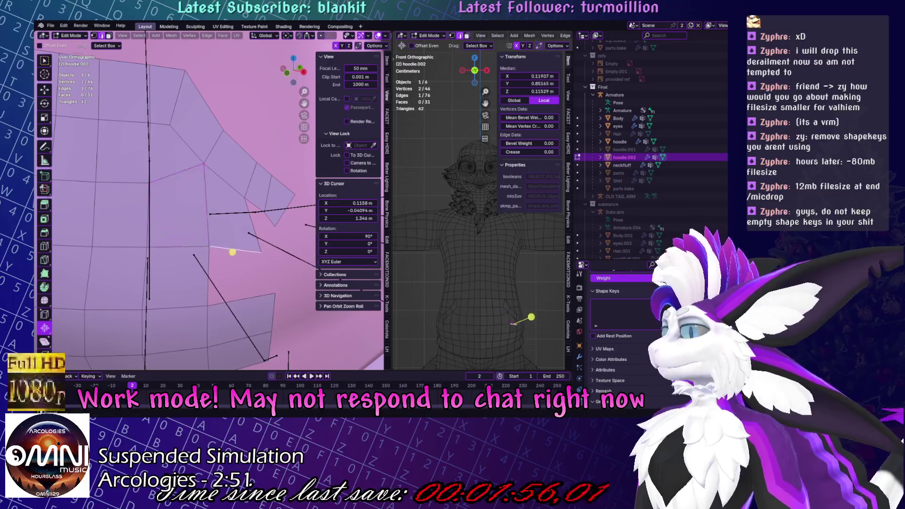
pyautogui.keyDown('shift'); pyautogui.moveTo(257, 235); pyautogui.dragTo(212, 204, button='middle'); pyautogui.keyUp('shift')
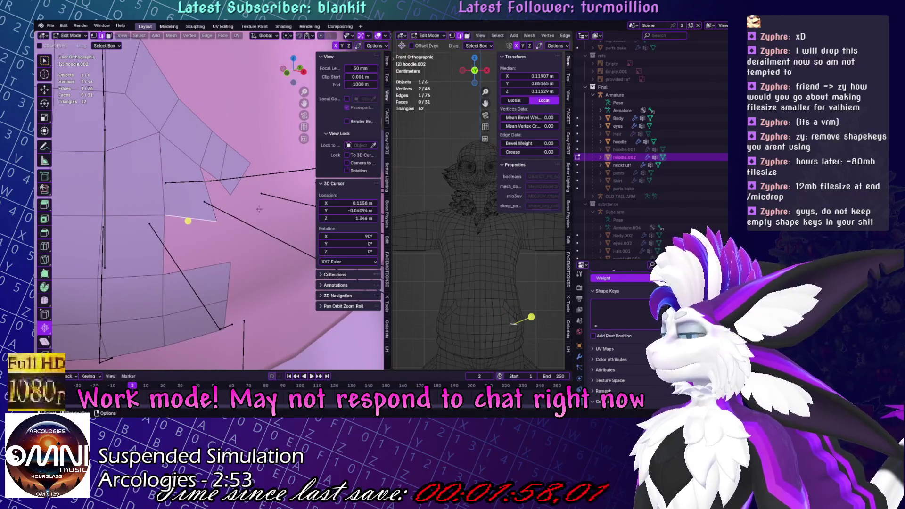
pyautogui.press('f')
pyautogui.click(233, 172)
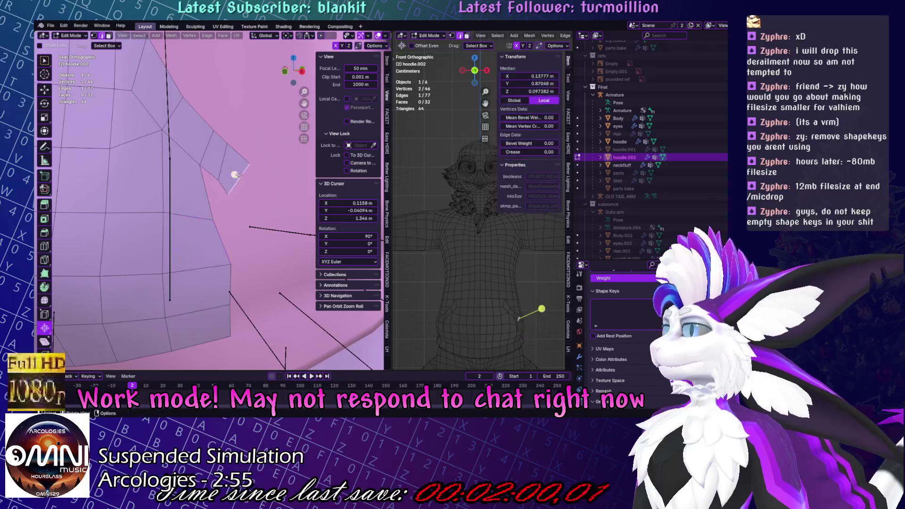
pyautogui.press('g')
pyautogui.click(211, 220)
# Extrude the selected edges into new faces, scaled down and moved into place.
pyautogui.click(211, 220)
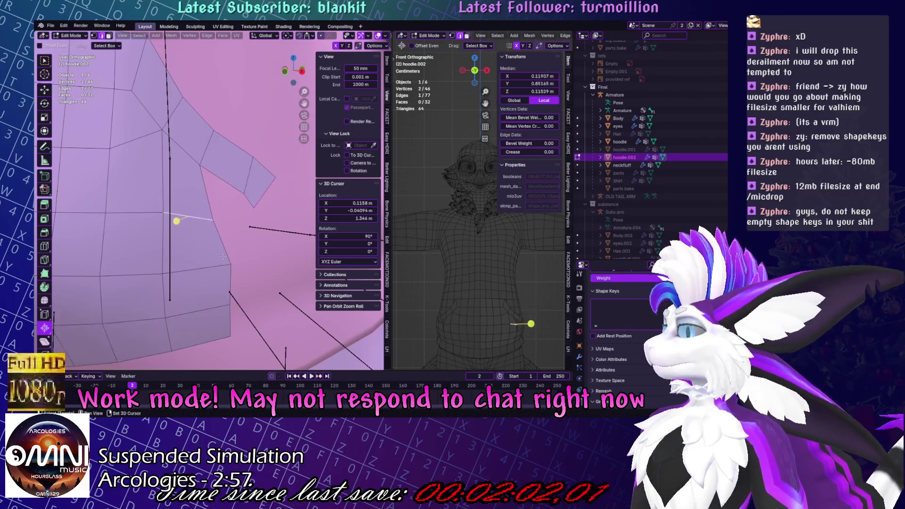
pyautogui.press('e')
pyautogui.press('s')
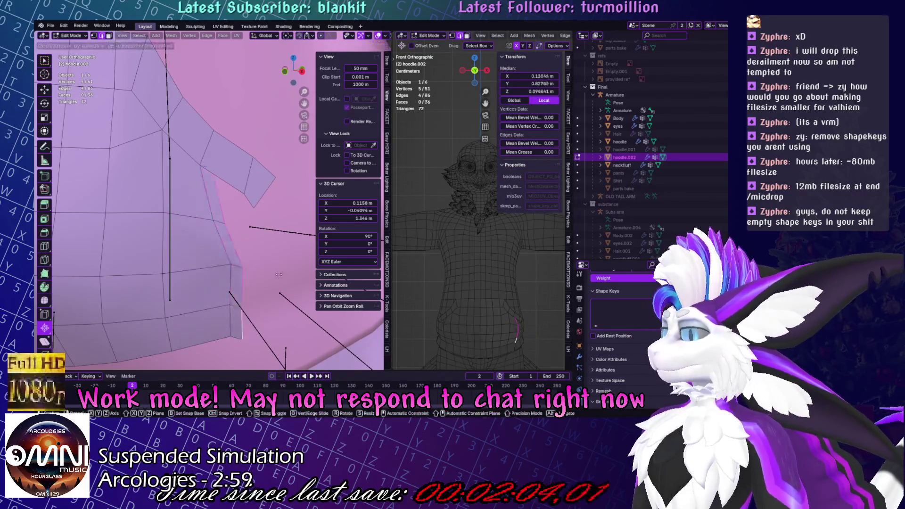
pyautogui.click(235, 283)
pyautogui.press('g')
pyautogui.click(249, 283)
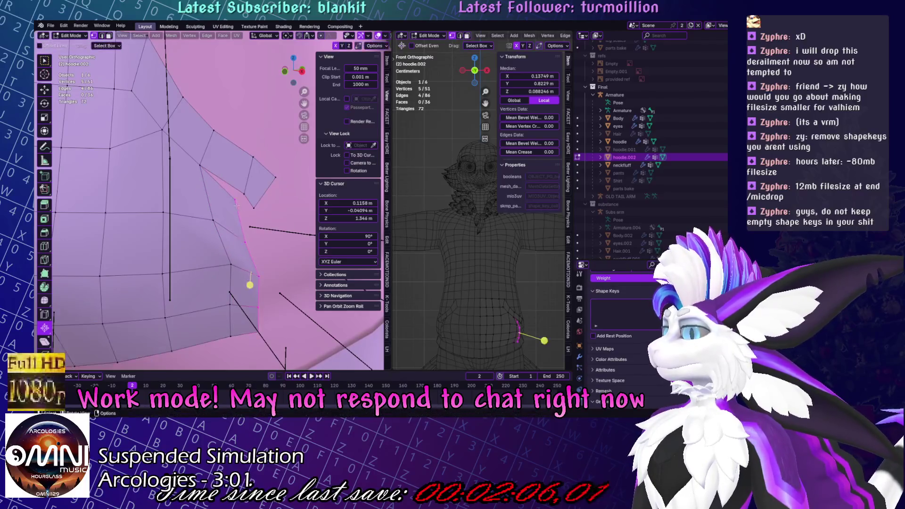
# Merge the new corner vertex with its neighbour at center.
pyautogui.click(214, 204)
pyautogui.moveTo(241, 193); pyautogui.dragTo(239, 195)
pyautogui.press('g')
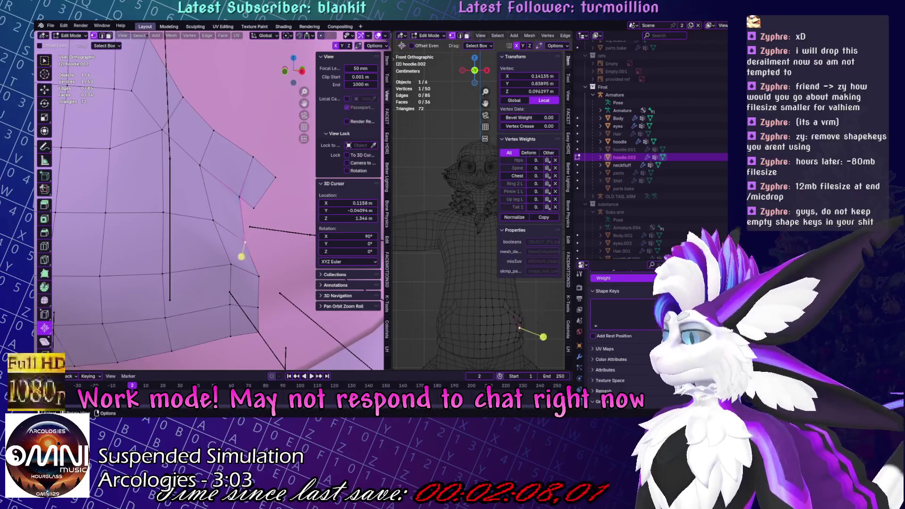
pyautogui.click(255, 202)
pyautogui.hotkey('ctrl', 'z')
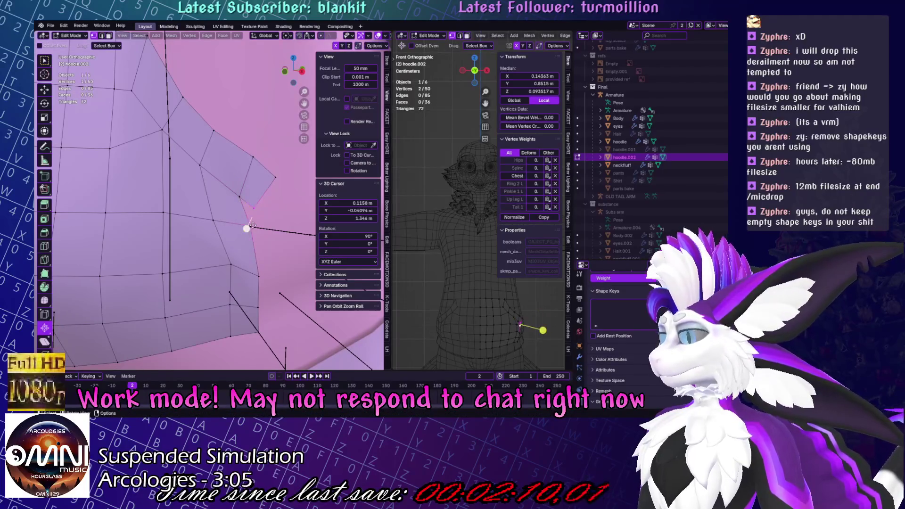
pyautogui.press('m')
pyautogui.click(279, 222)
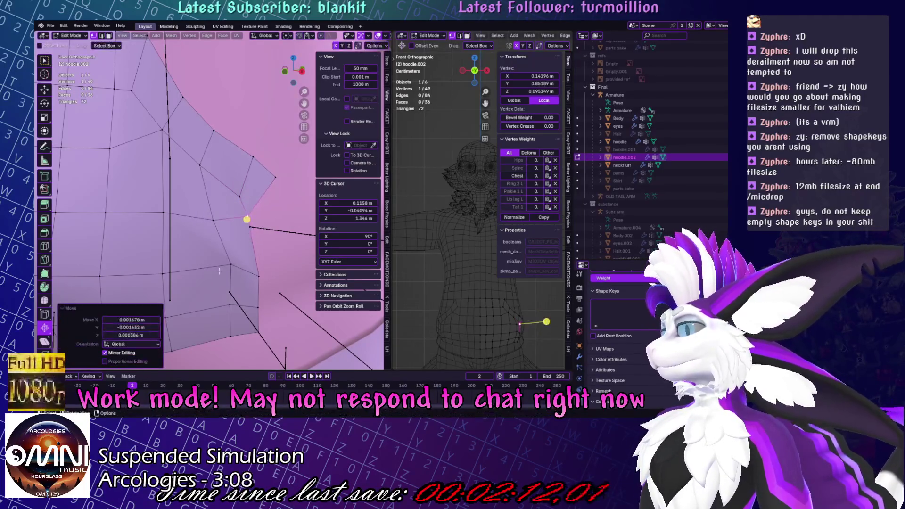
# Extrude the pocket's side edge outward and rotate it.
pyautogui.moveTo(252, 239); pyautogui.dragTo(251, 256, button='middle')
pyautogui.press('g')
pyautogui.click(251, 256)
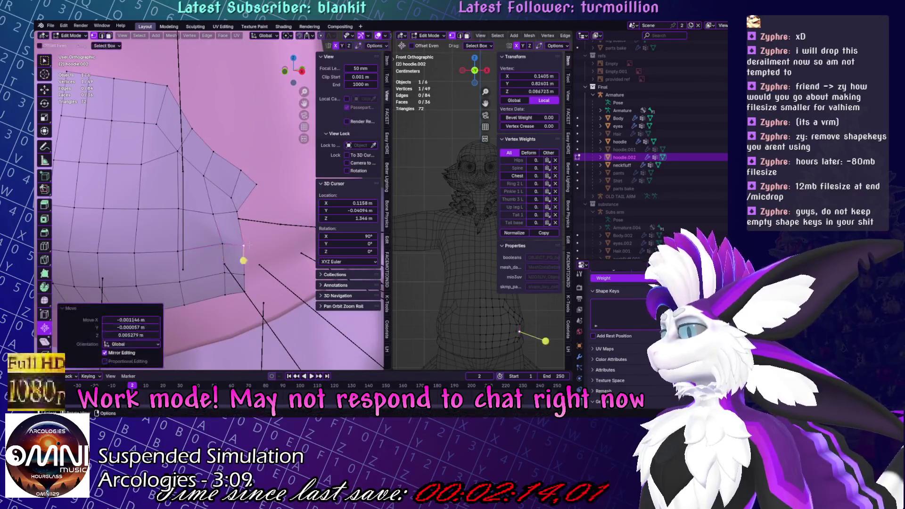
pyautogui.hotkey('ctrl', 'z')
pyautogui.hotkey('ctrl', 'z')
pyautogui.click(250, 206)
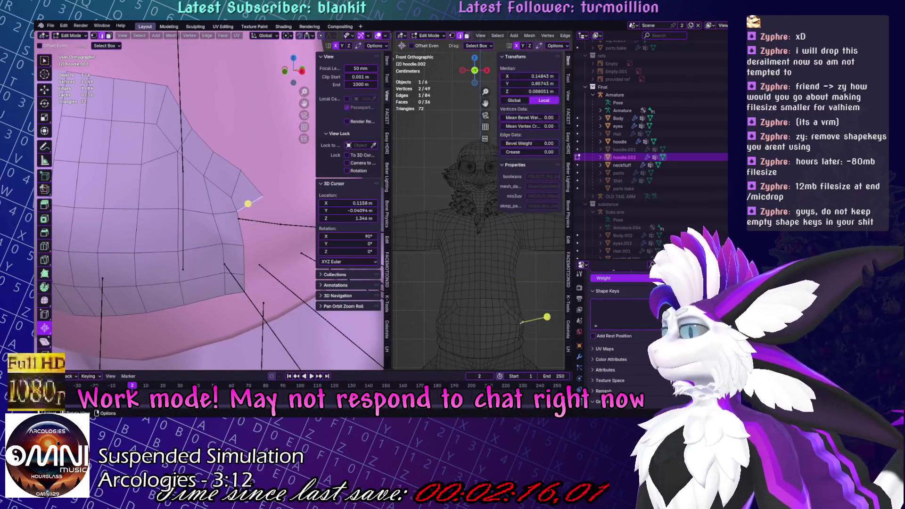
pyautogui.press('e')
pyautogui.click(258, 238)
pyautogui.press('r')
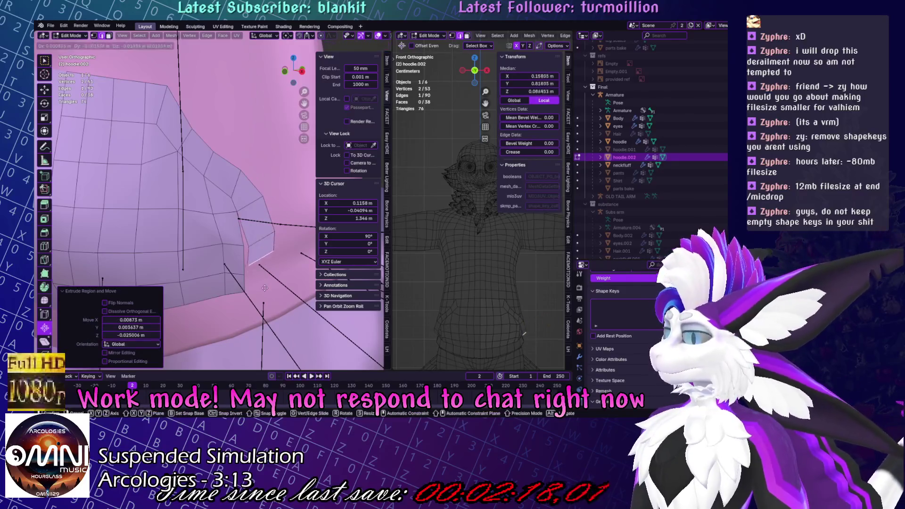
pyautogui.click(259, 265)
# Extrude the side edge again, merge the doubled vertices at center, and enter Sculpt Mode.
pyautogui.moveTo(259, 264); pyautogui.dragTo(236, 240, button='middle')
pyautogui.press('e')
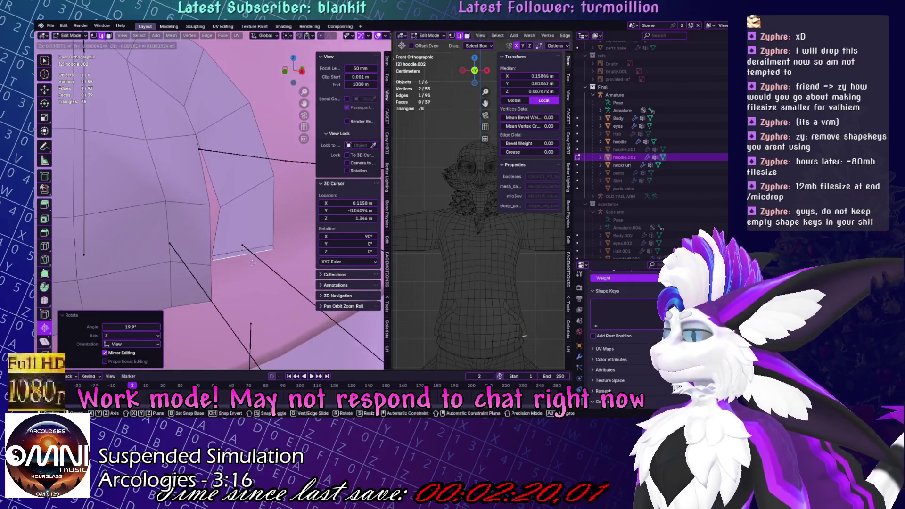
pyautogui.click(252, 299)
pyautogui.press('m')
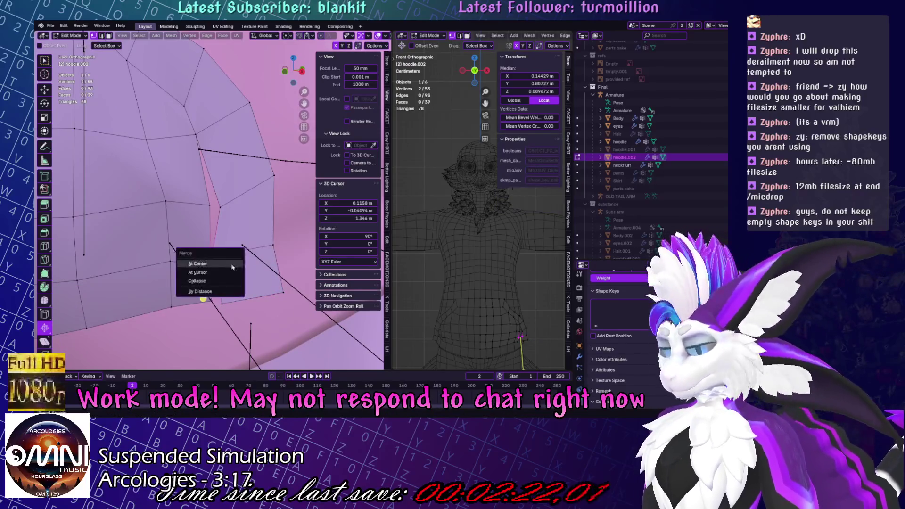
pyautogui.click(200, 267)
pyautogui.press('m')
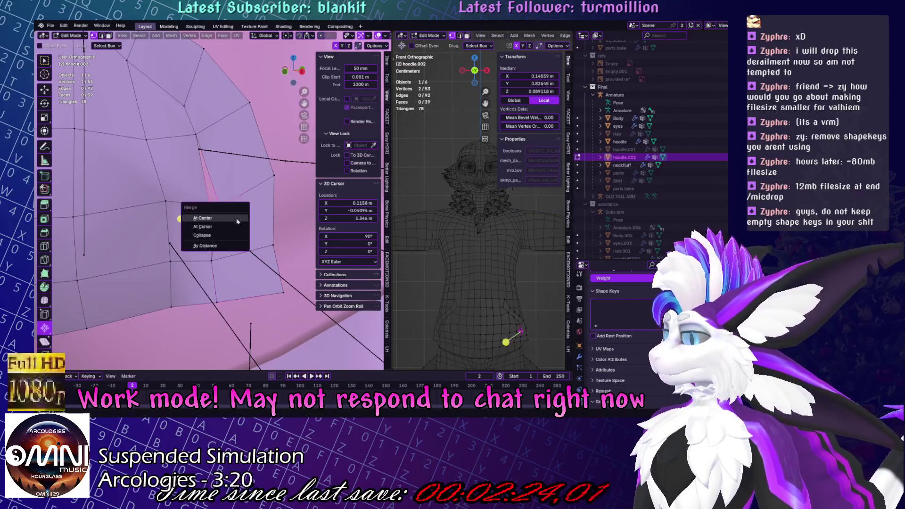
pyautogui.click(208, 210)
pyautogui.scroll(-2, 246, 203)
pyautogui.press('g')
pyautogui.click(233, 183)
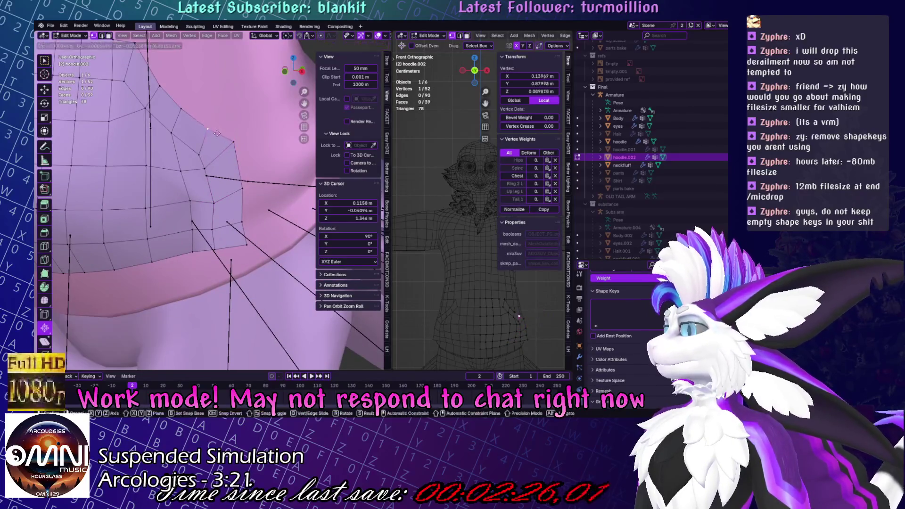
pyautogui.scroll(1, 233, 183)
pyautogui.hotkey('ctrl', 'Tab')
pyautogui.click(233, 207)
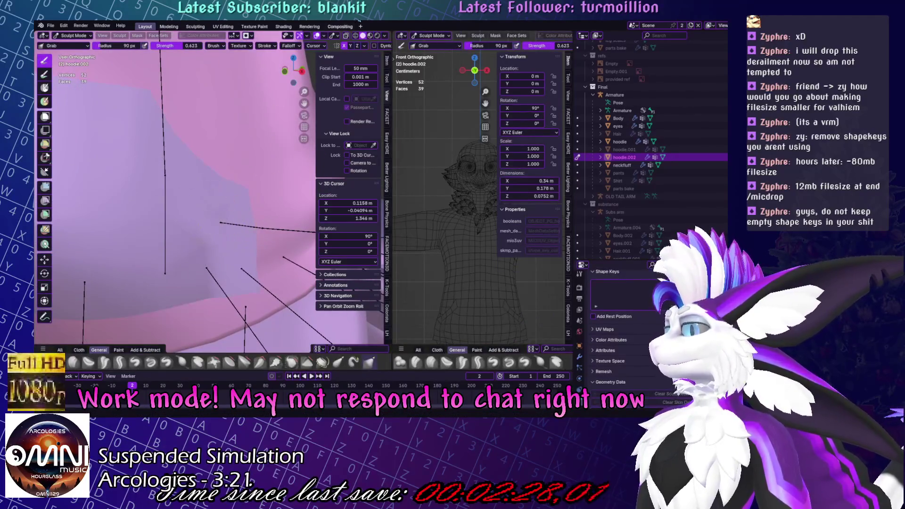
# Toggle X-ray on and off, then switch shading to Material Preview and back to Solid.
pyautogui.click(347, 37)
pyautogui.click(347, 36)
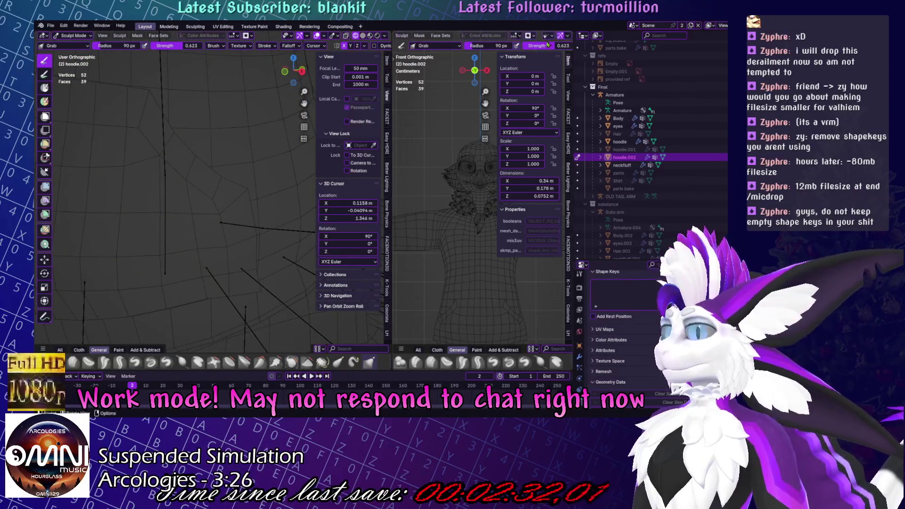
pyautogui.scroll(-3, 547, 44)
pyautogui.click(551, 36)
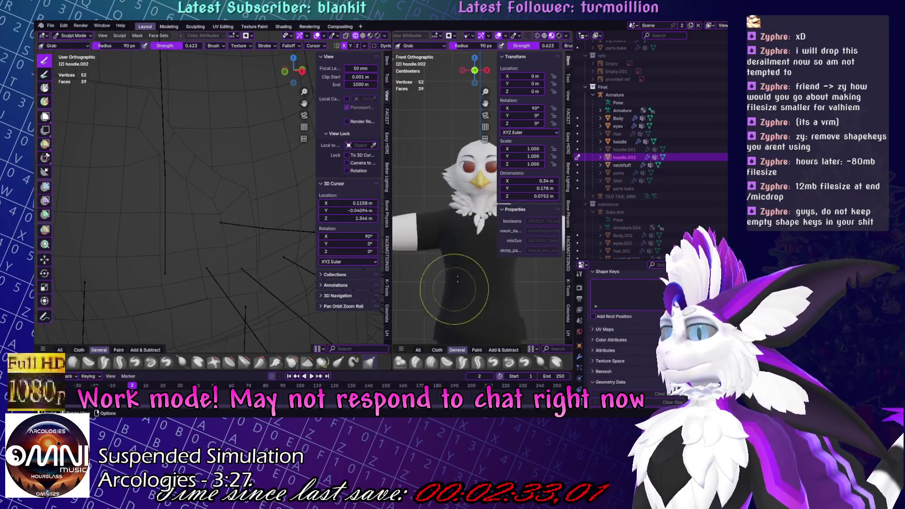
pyautogui.click(544, 36)
pyautogui.scroll(5, 462, 212)
# Alternate between the Smooth and Grab brushes, then return to Edit Mode.
pyautogui.hotkey('shift', 's')
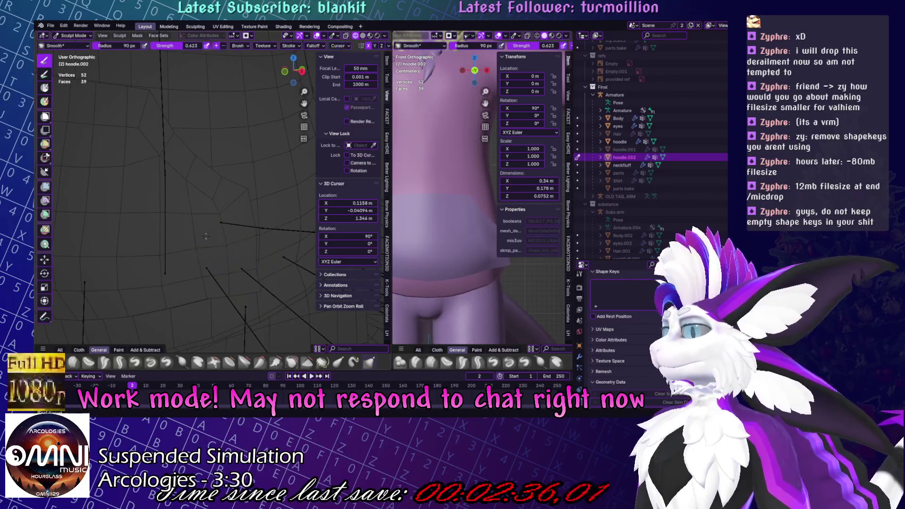
pyautogui.press('g')
pyautogui.hotkey('shift', 's')
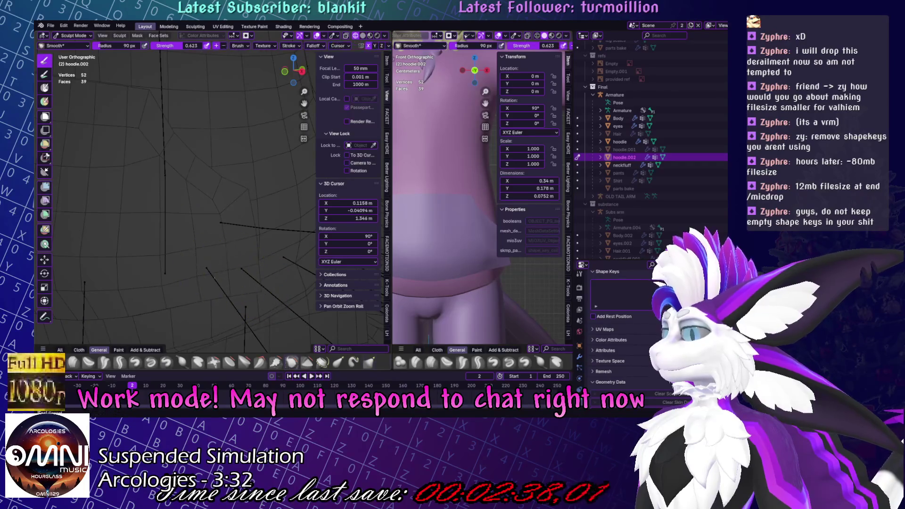
pyautogui.press('g')
pyautogui.scroll(-3, 177, 246)
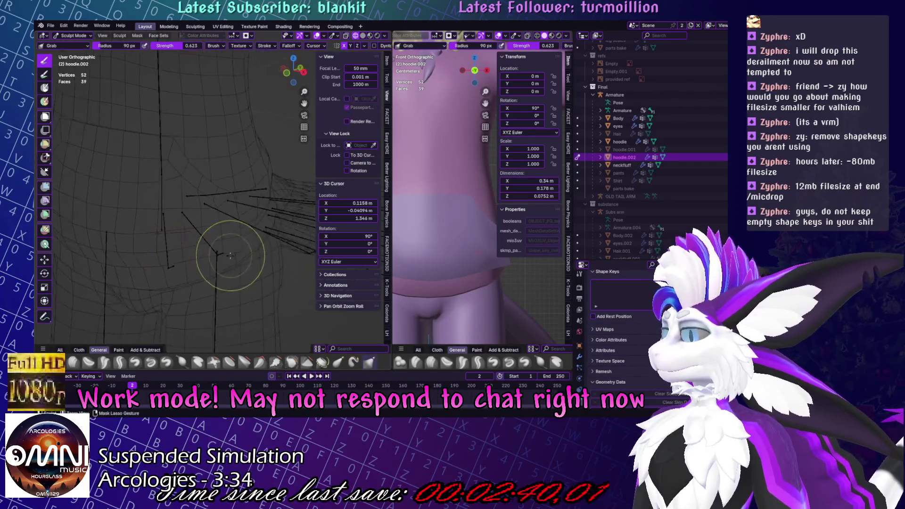
pyautogui.press('Tab')
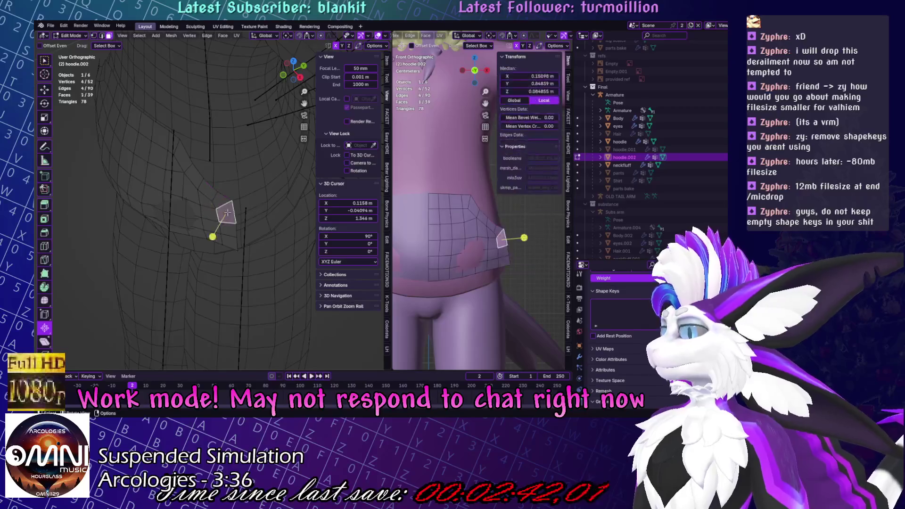
# Select three pocket side faces and move them, undoing a trial rotation.
pyautogui.keyDown('shift'); pyautogui.click(227, 212); pyautogui.keyUp('shift')
pyautogui.moveTo(228, 214)
pyautogui.mouseDown(button='middle')
pyautogui.moveTo(232, 234)
pyautogui.moveTo(274, 247)
pyautogui.moveTo(283, 176)
pyautogui.moveTo(248, 181)
pyautogui.moveTo(259, 195)
pyautogui.mouseUp(button='middle')
pyautogui.keyDown('shift'); pyautogui.click(275, 227); pyautogui.keyUp('shift')
pyautogui.press('g')
pyautogui.click(281, 252)
pyautogui.press('r')
pyautogui.click(278, 245)
pyautogui.hotkey('ctrl', 'z')
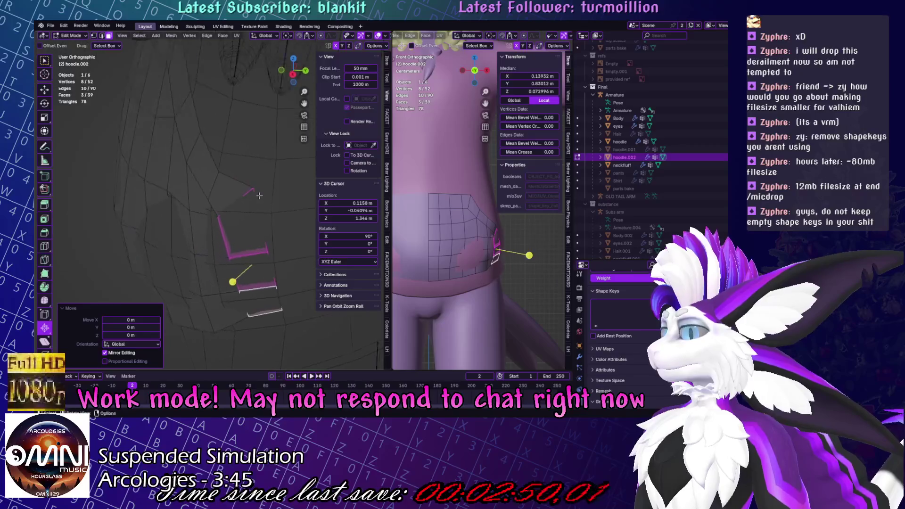
# Add another face and push the side faces outward by 0.00312 m.
pyautogui.keyDown('ctrl'); pyautogui.click(246, 198); pyautogui.keyUp('ctrl')
pyautogui.press('g')
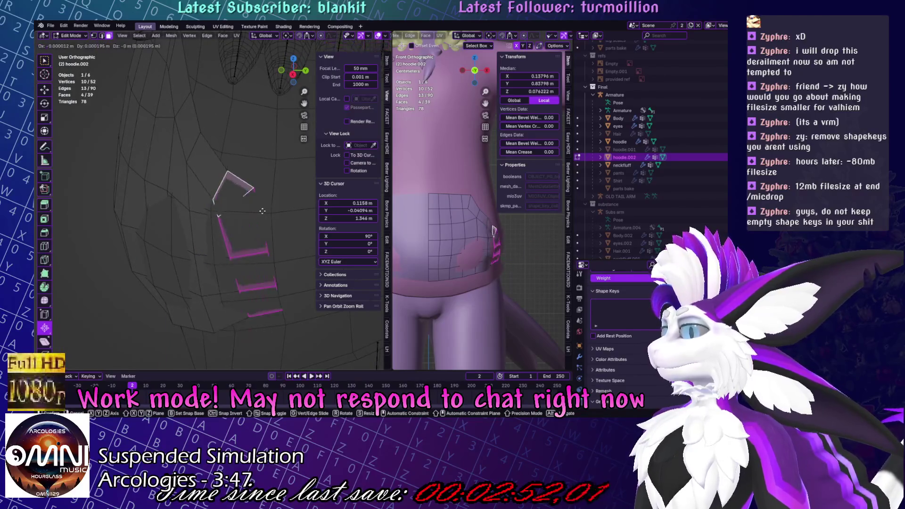
pyautogui.click(257, 184)
pyautogui.moveTo(257, 184)
pyautogui.mouseDown(button='middle')
pyautogui.moveTo(269, 146)
pyautogui.moveTo(216, 227)
pyautogui.mouseUp(button='middle')
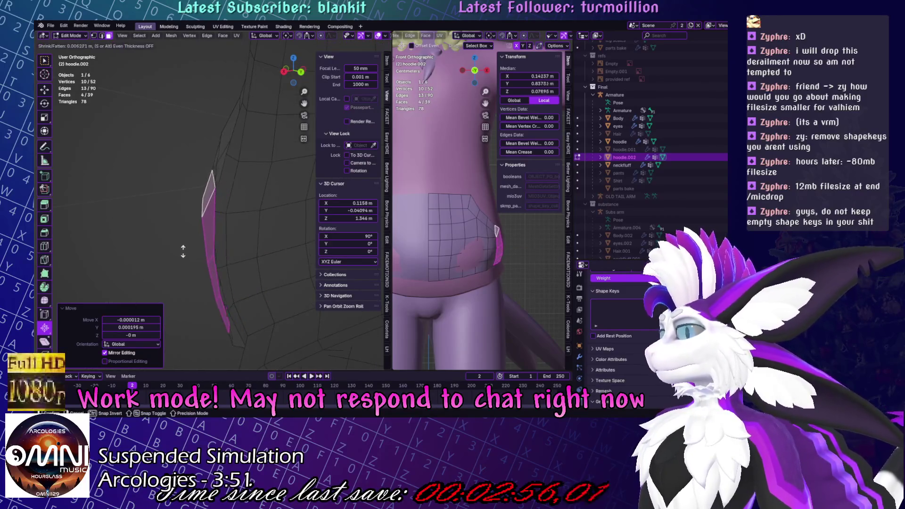
pyautogui.click(192, 236)
pyautogui.moveTo(192, 236); pyautogui.dragTo(222, 192, button='middle')
pyautogui.press('KP_7')
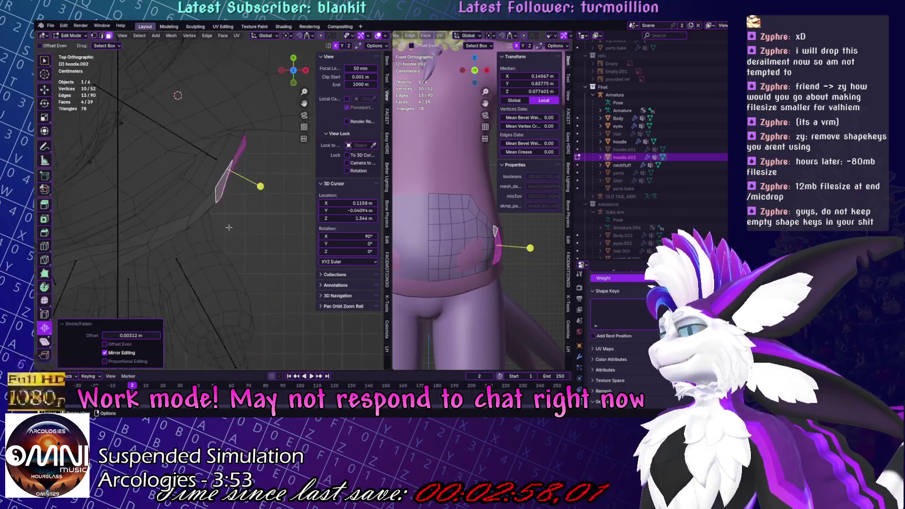
pyautogui.moveTo(228, 248); pyautogui.dragTo(209, 171, button='middle')
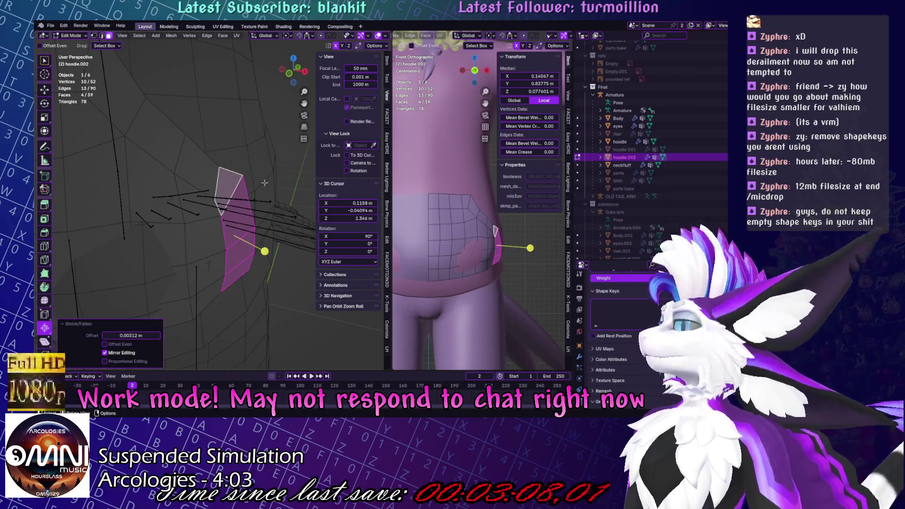
# Slide and reposition a corner vertex, then switch the pocket to Sculpt Mode.
pyautogui.moveTo(221, 161); pyautogui.dragTo(220, 164, button='middle')
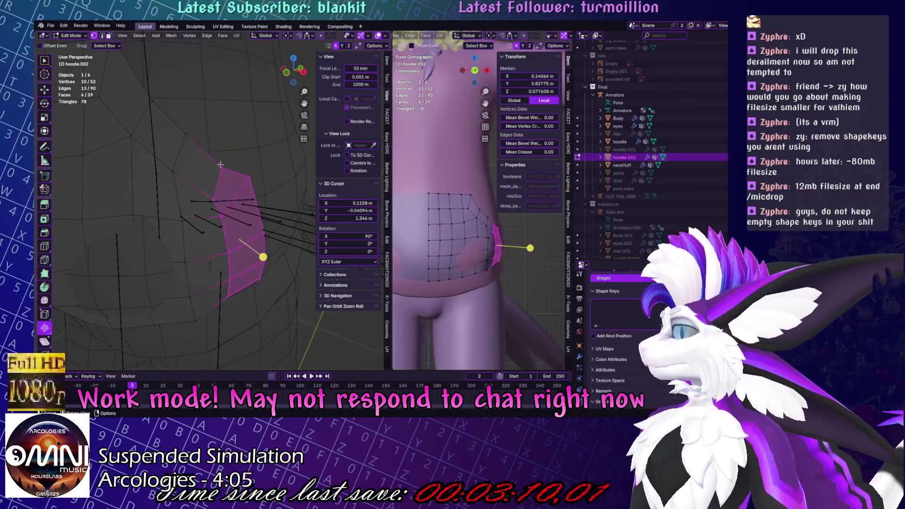
pyautogui.click(220, 166)
pyautogui.press('g')
pyautogui.press('g')
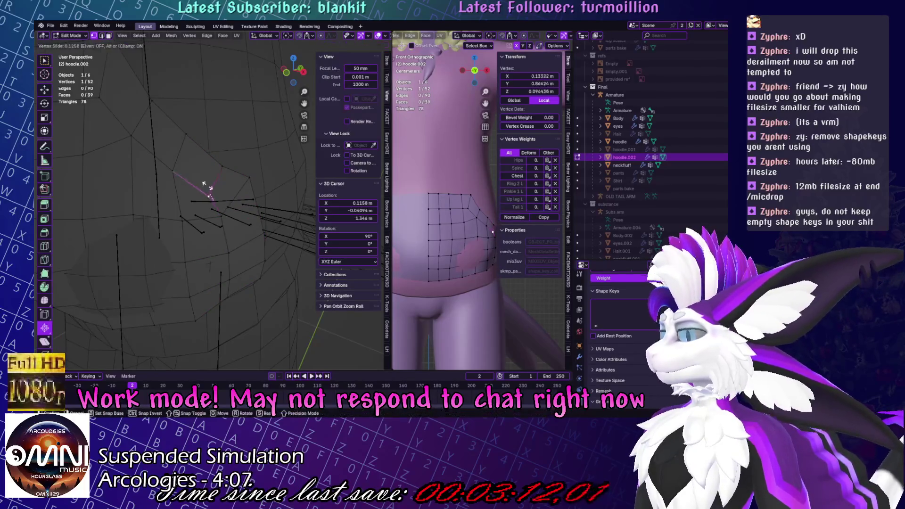
pyautogui.press('g')
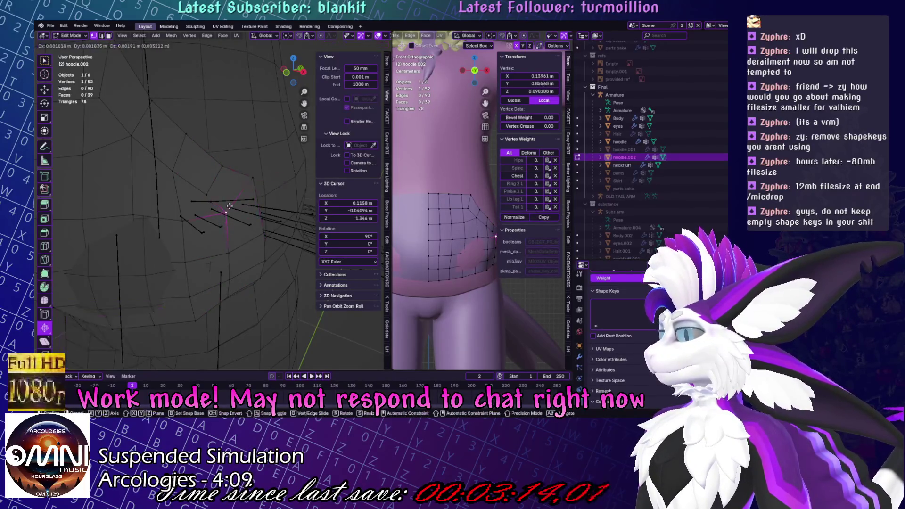
pyautogui.click(229, 206)
pyautogui.press('g')
pyautogui.click(180, 172)
pyautogui.press('g')
pyautogui.click(181, 172)
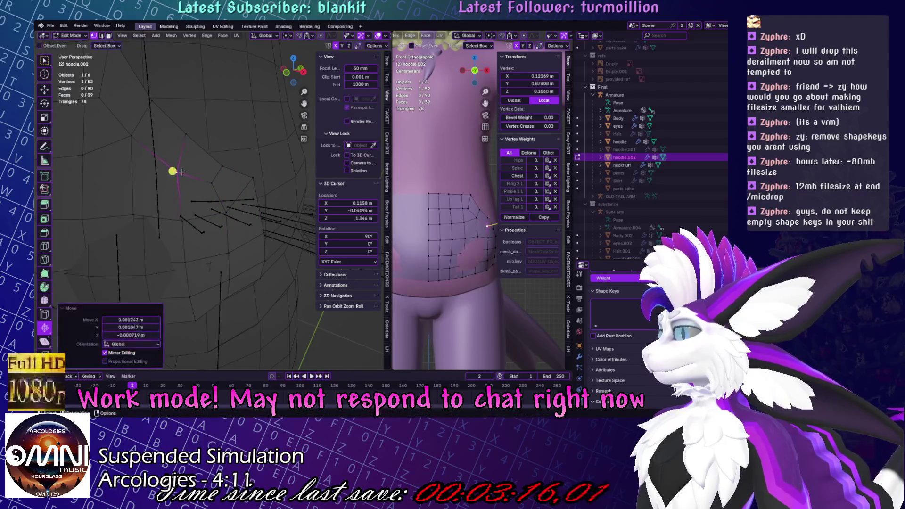
pyautogui.scroll(-4, 225, 205)
pyautogui.hotkey('ctrl', 'Tab')
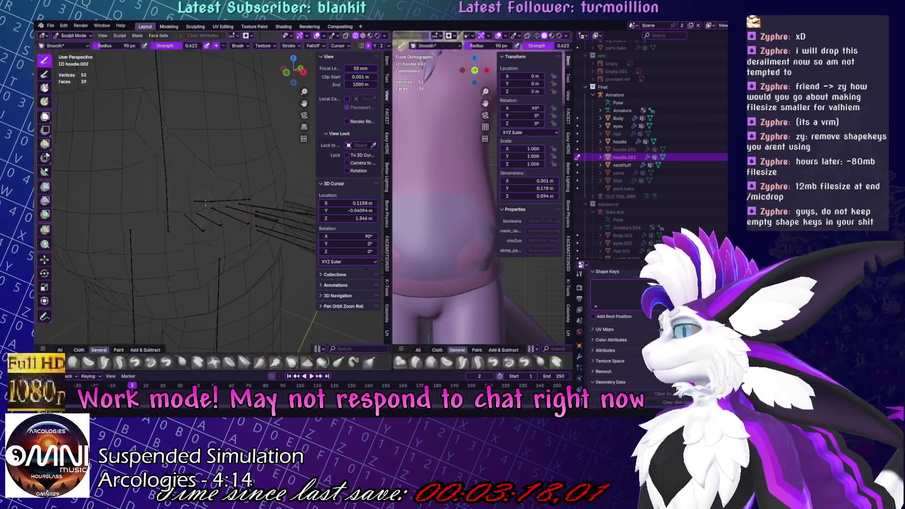
# Delete the stray face from the pocket mesh in face select mode.
pyautogui.press('Tab')
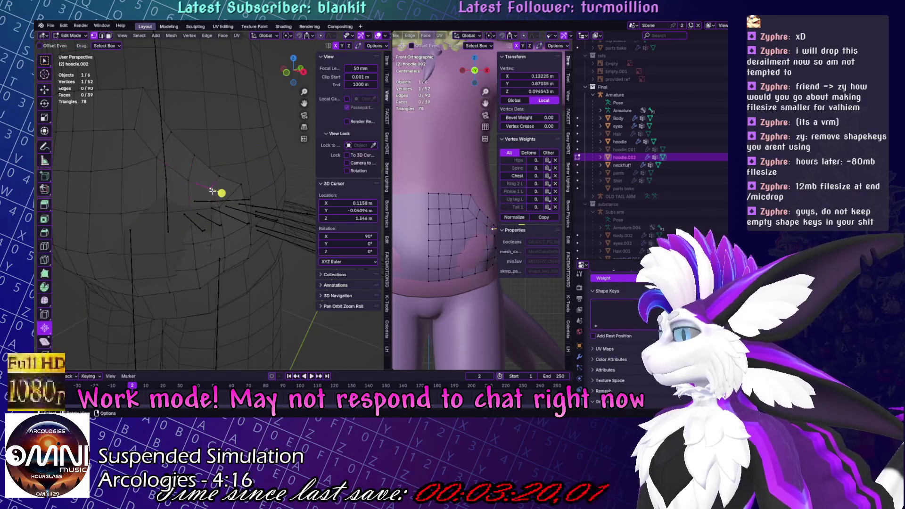
pyautogui.press('3')
pyautogui.click(202, 195)
pyautogui.press('x')
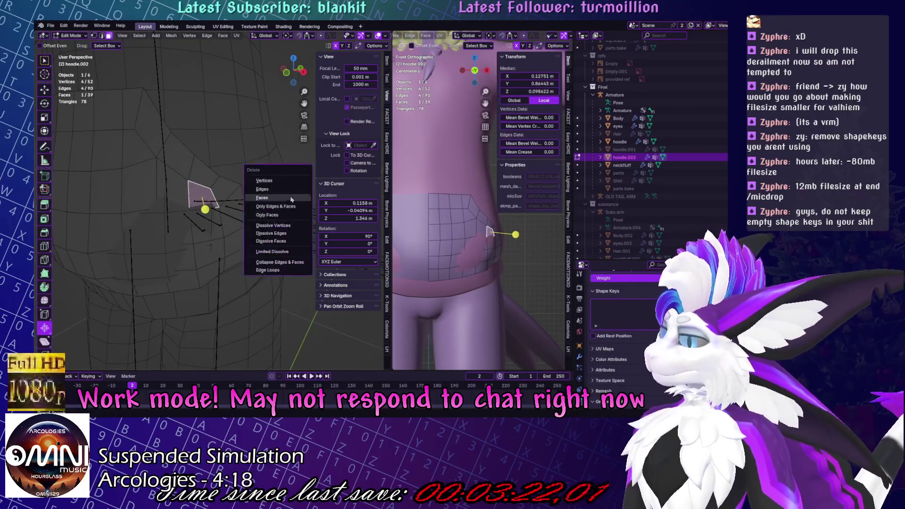
pyautogui.click(285, 193)
pyautogui.hotkey('ctrl', 'z')
pyautogui.press('x')
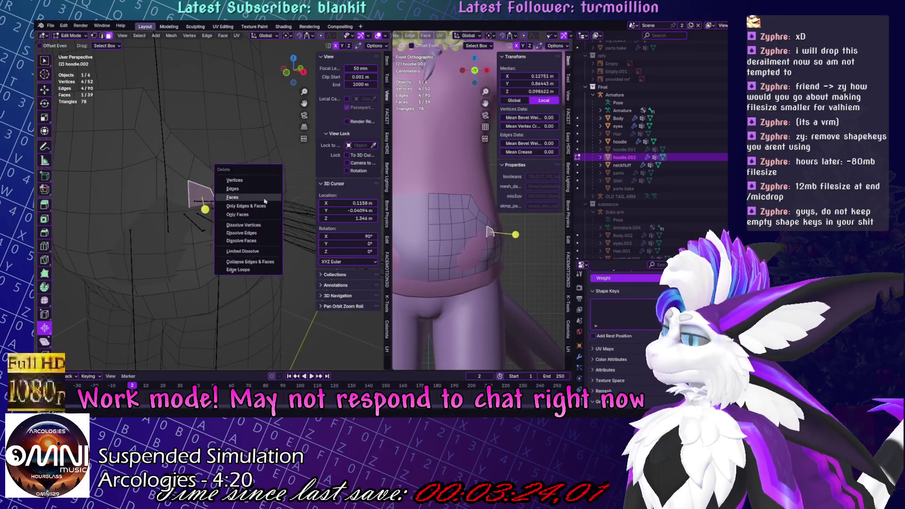
pyautogui.click(231, 201)
# Switch to Sculpt Mode and puff out the pocket front with the Inflate/Deflate brush.
pyautogui.click(210, 190)
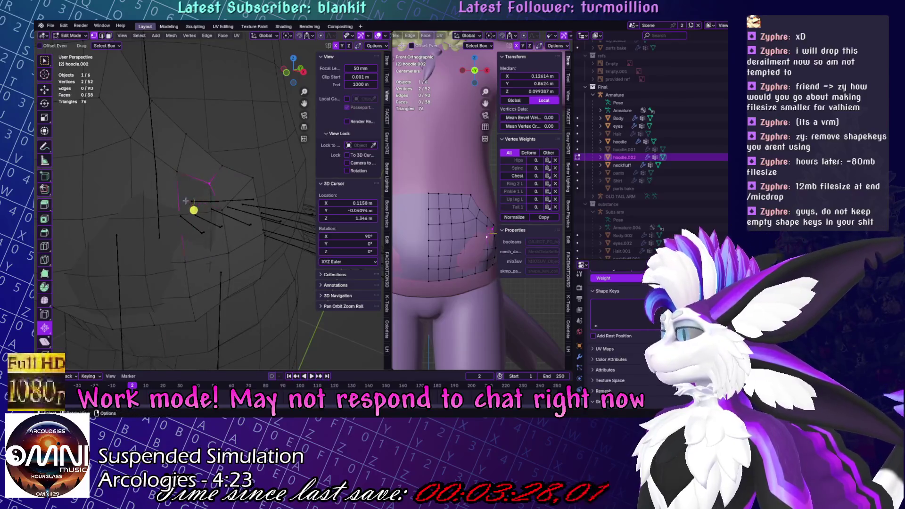
pyautogui.click(189, 186)
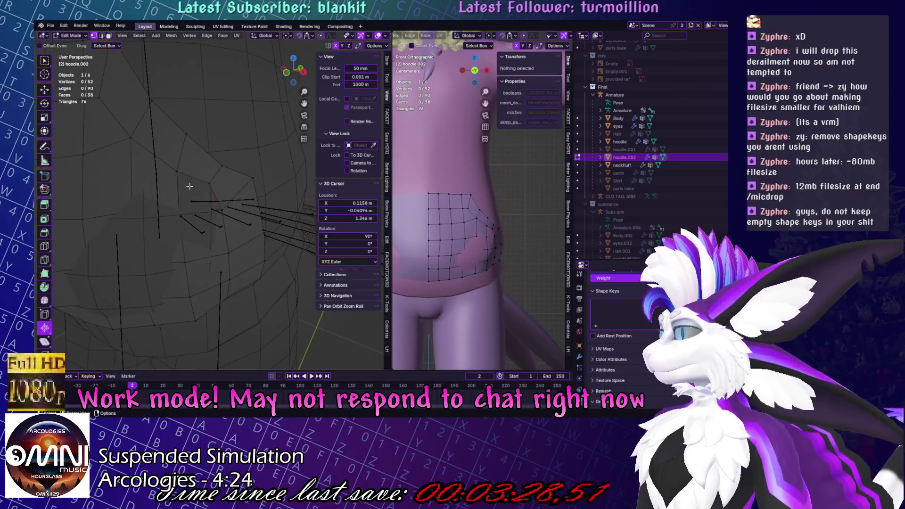
pyautogui.click(224, 216)
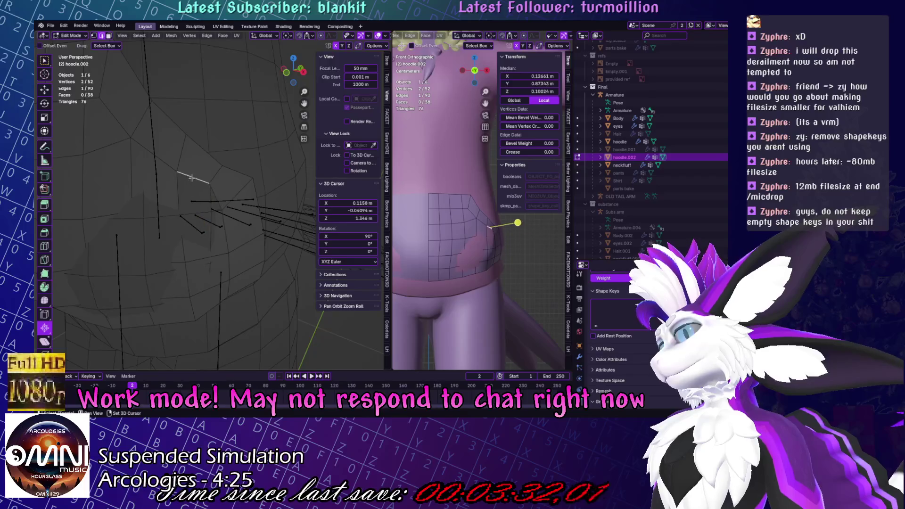
pyautogui.moveTo(216, 212); pyautogui.dragTo(202, 199, button='middle')
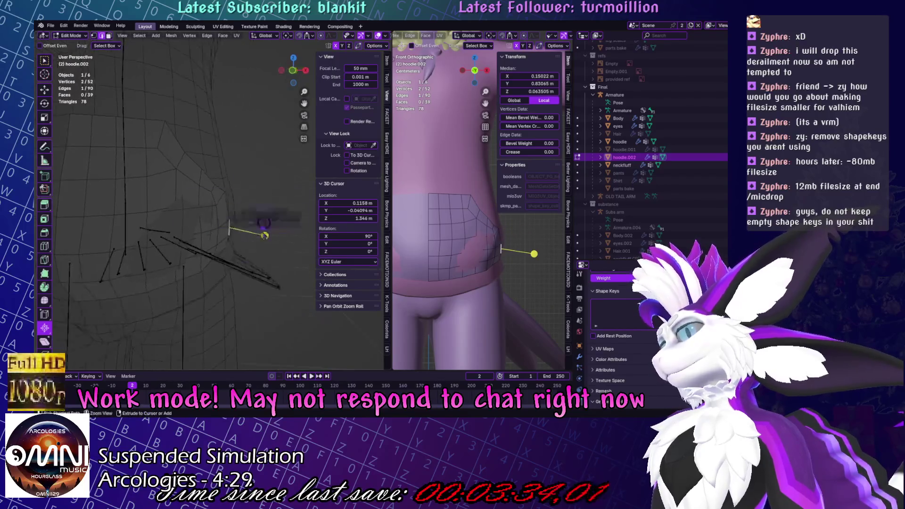
pyautogui.hotkey('ctrl', 'Tab')
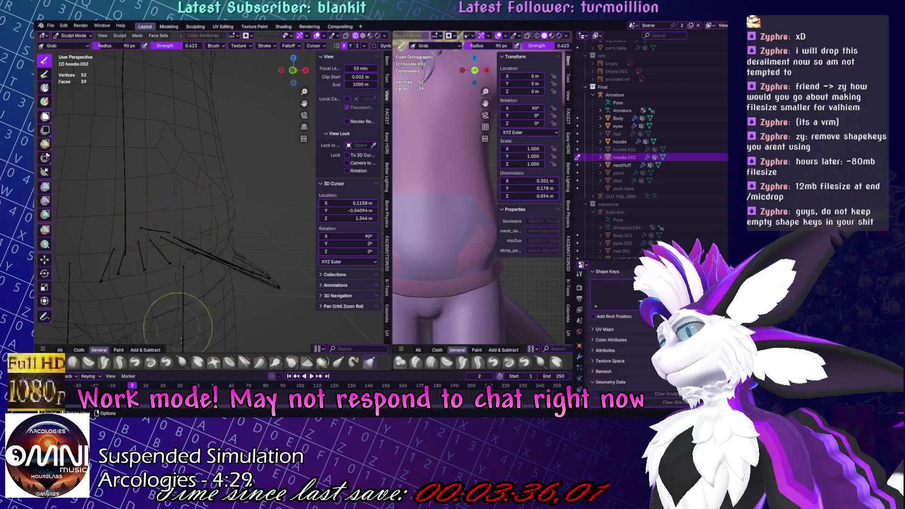
pyautogui.moveTo(185, 222); pyautogui.dragTo(183, 231, button='middle')
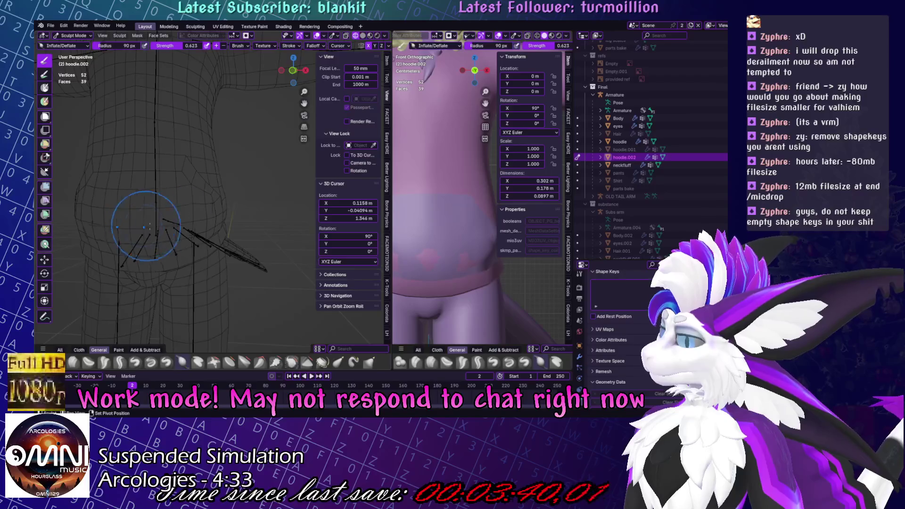
pyautogui.click(428, 247)
# Return to Edit Mode and select the pocket's vertical centre loop.
pyautogui.scroll(-4, 438, 243)
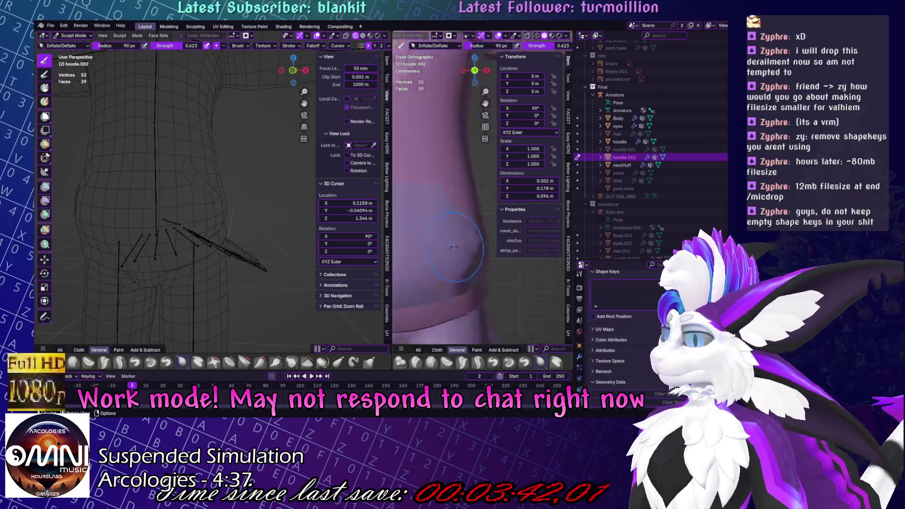
pyautogui.scroll(4, 451, 236)
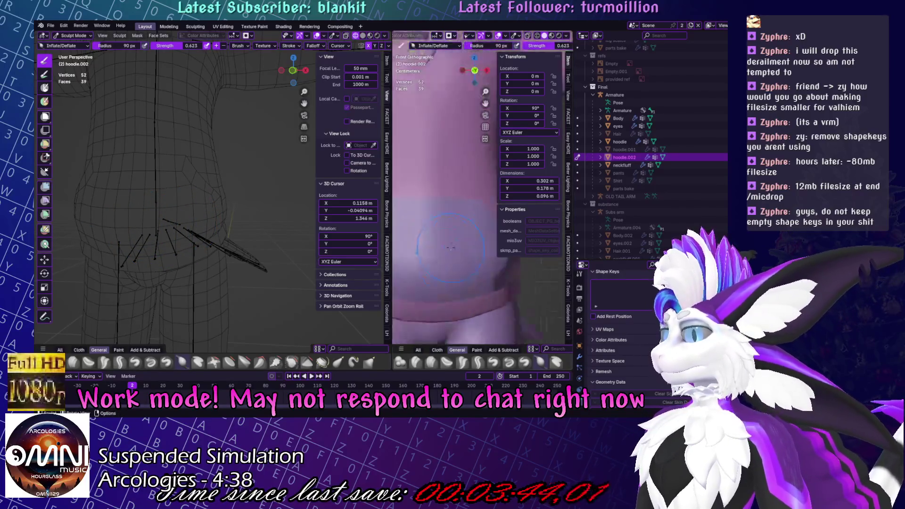
pyautogui.press('Tab')
pyautogui.click(456, 211)
pyautogui.keyDown('alt'); pyautogui.click(455, 211); pyautogui.keyUp('alt')
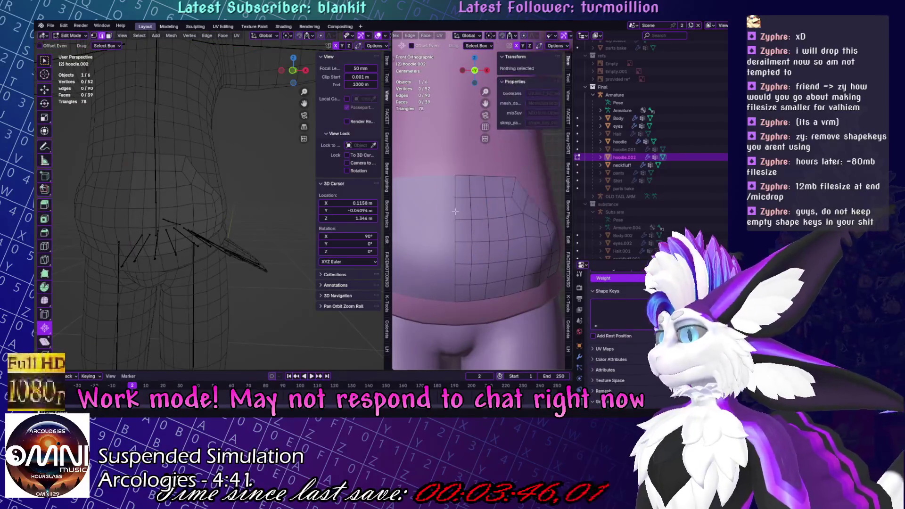
# Shift the pocket's centre loop about 0.00274 m along X with mirror editing on.
pyautogui.press('g')
pyautogui.press('x')
pyautogui.rightClick(458, 243)
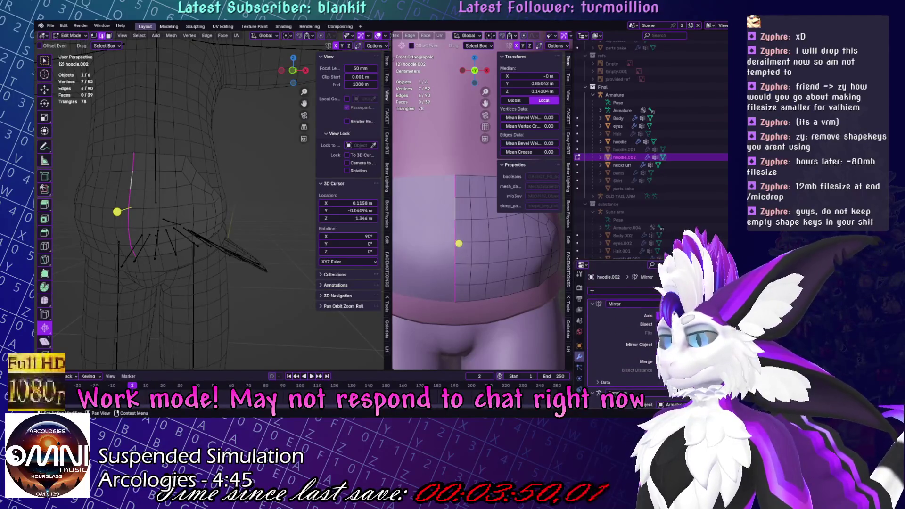
pyautogui.press('g')
pyautogui.press('x')
pyautogui.press('Escape')
pyautogui.press('g')
pyautogui.press('x')
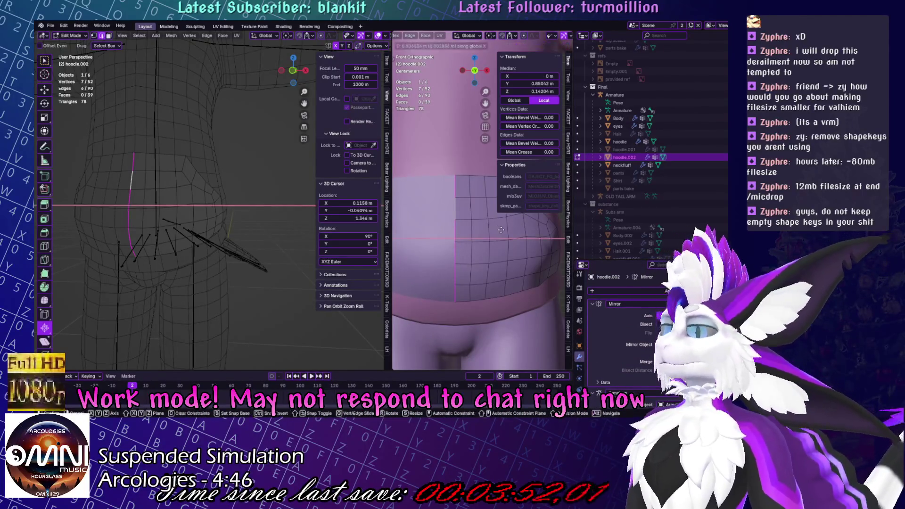
pyautogui.rightClick(458, 243)
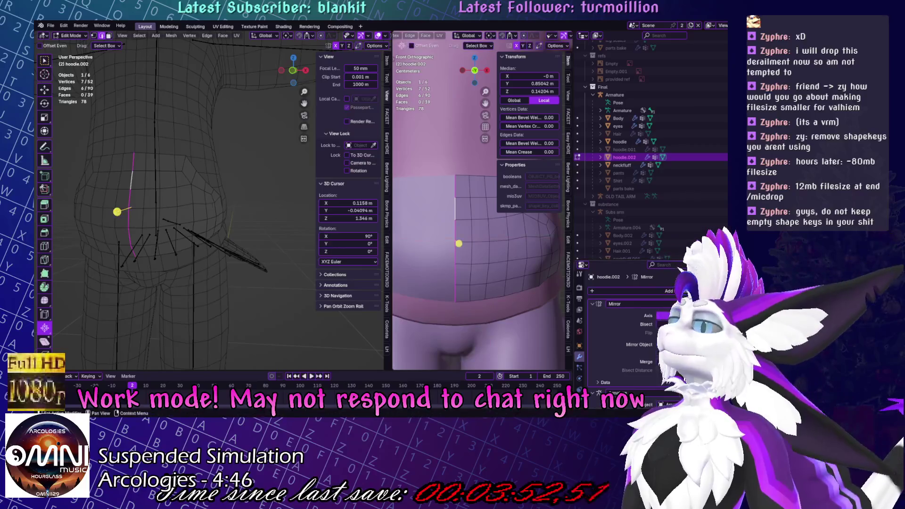
pyautogui.press('g')
pyautogui.press('x')
pyautogui.click(456, 284)
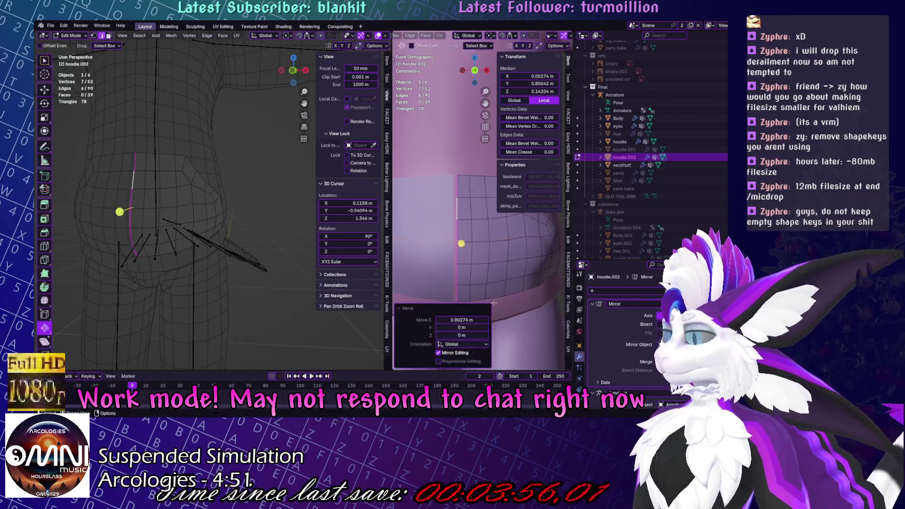
# Switch the pocket to Object Mode, then go back into Edit Mode.
pyautogui.moveTo(121, 212); pyautogui.dragTo(232, 212, button='middle')
pyautogui.hotkey('ctrl', 'Tab')
pyautogui.click(196, 213)
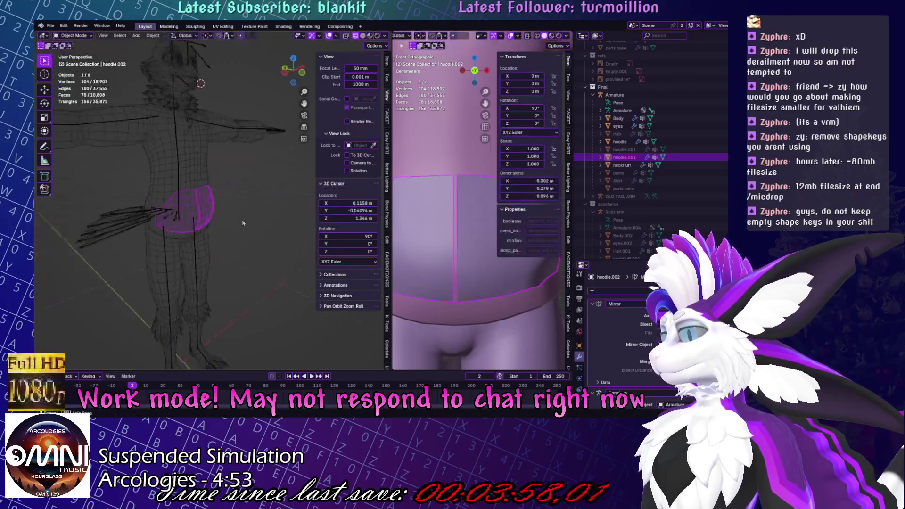
pyautogui.scroll(5, 204, 176)
pyautogui.press('Tab')
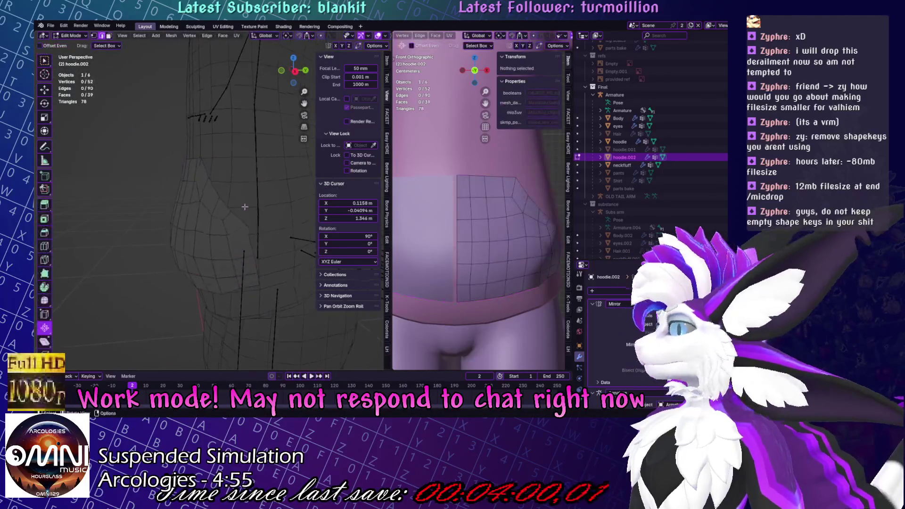
# Nudge the selected vertices, then extrude an edge loop into a new strip of faces.
pyautogui.moveTo(205, 176)
pyautogui.mouseDown(button='middle')
pyautogui.moveTo(221, 186)
pyautogui.moveTo(192, 172)
pyautogui.moveTo(185, 195)
pyautogui.moveTo(222, 228)
pyautogui.moveTo(241, 231)
pyautogui.mouseUp(button='middle')
pyautogui.press('g')
pyautogui.click(218, 180)
pyautogui.keyDown('alt'); pyautogui.click(219, 221); pyautogui.keyUp('alt')
pyautogui.press('e')
pyautogui.click(249, 230)
pyautogui.scroll(-3, 368, 36)
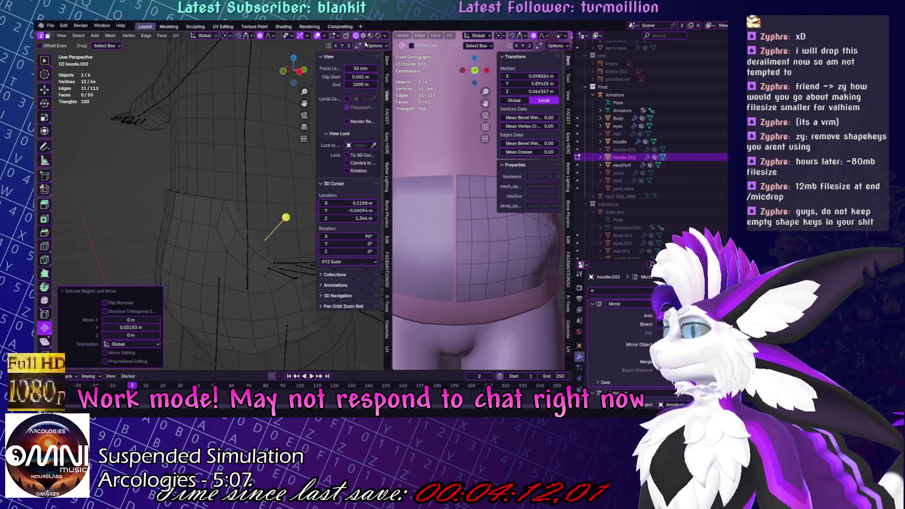
pyautogui.scroll(5, 189, 156)
# Reposition four of the new loop's vertices along the pocket's side.
pyautogui.moveTo(188, 155); pyautogui.dragTo(183, 161, button='middle')
pyautogui.click(183, 160)
pyautogui.keyDown('shift'); pyautogui.click(142, 232); pyautogui.keyUp('shift')
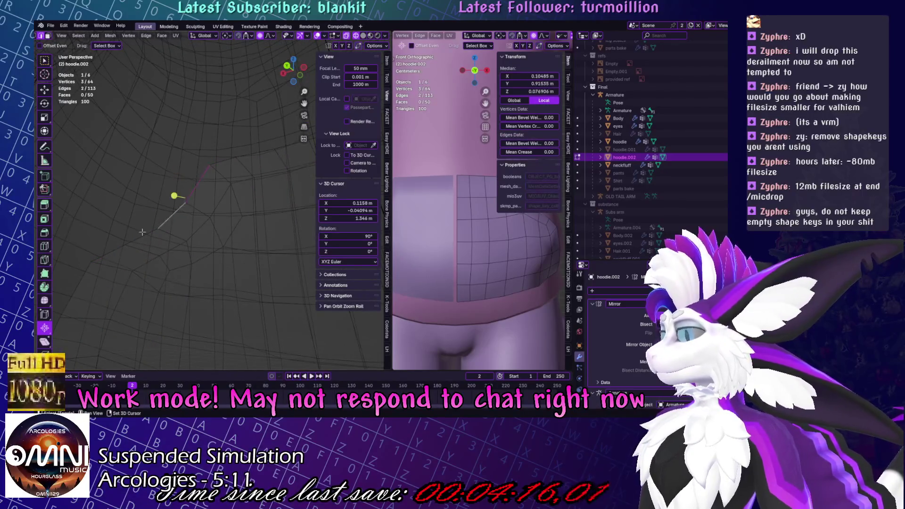
pyautogui.moveTo(113, 249); pyautogui.dragTo(232, 231, button='middle')
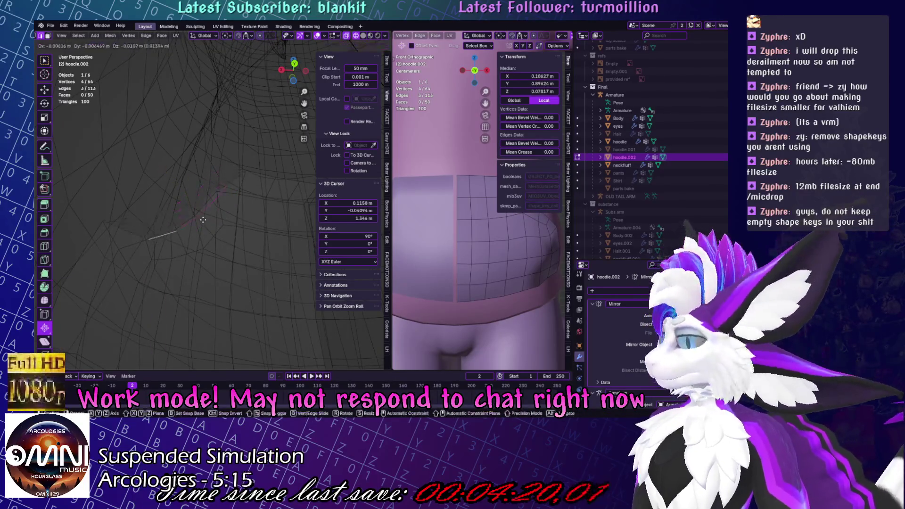
pyautogui.moveTo(193, 199); pyautogui.dragTo(198, 202)
pyautogui.moveTo(198, 203); pyautogui.dragTo(302, 234, button='middle')
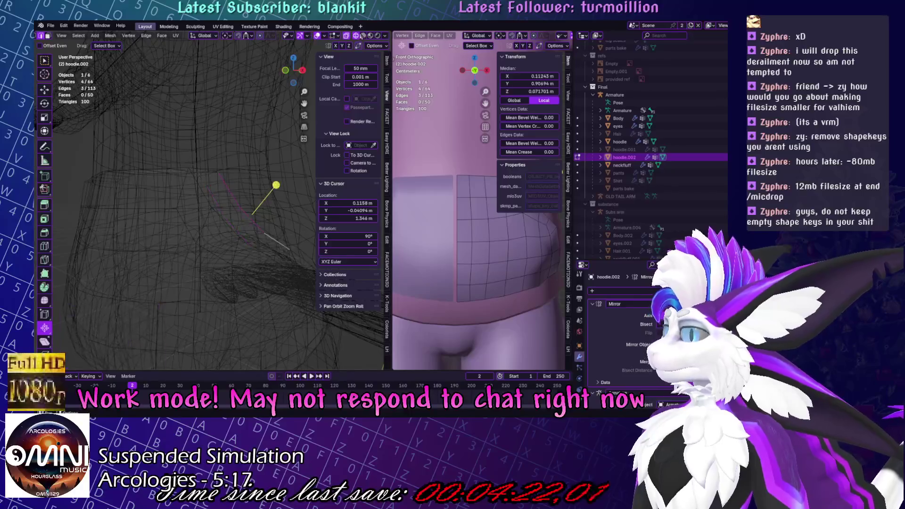
# Switch to solid shading and isolate the pocket in Local View.
pyautogui.click(363, 35)
pyautogui.scroll(3, 263, 226)
pyautogui.moveTo(283, 212)
pyautogui.mouseDown(button='middle')
pyautogui.moveTo(263, 232)
pyautogui.moveTo(154, 253)
pyautogui.moveTo(217, 249)
pyautogui.mouseUp(button='middle')
pyautogui.press('KP_Divide')
pyautogui.moveTo(390, 212); pyautogui.dragTo(352, 212)
# Narrow the right view's side panel and set that view side-on (numpad 3).
pyautogui.moveTo(496, 67); pyautogui.dragTo(536, 67)
pyautogui.press('KP_3')
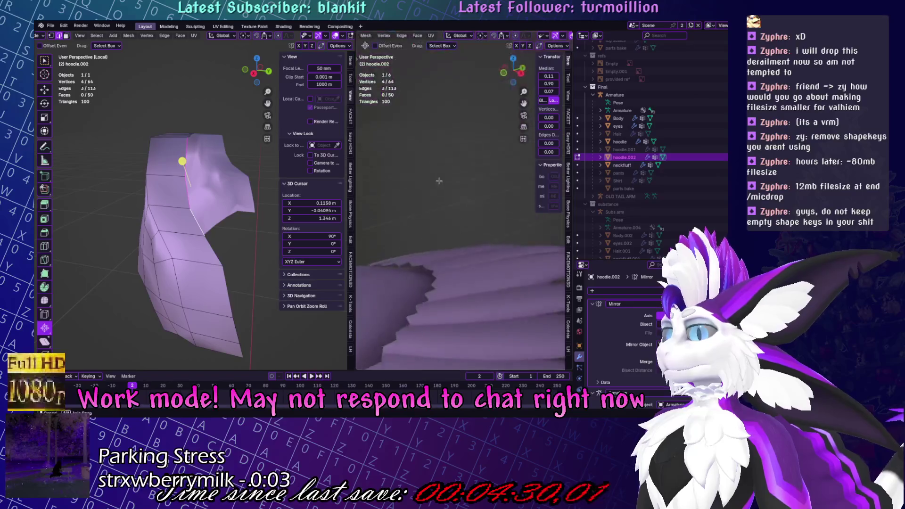
pyautogui.scroll(3, 448, 170)
pyautogui.scroll(-4, 450, 200)
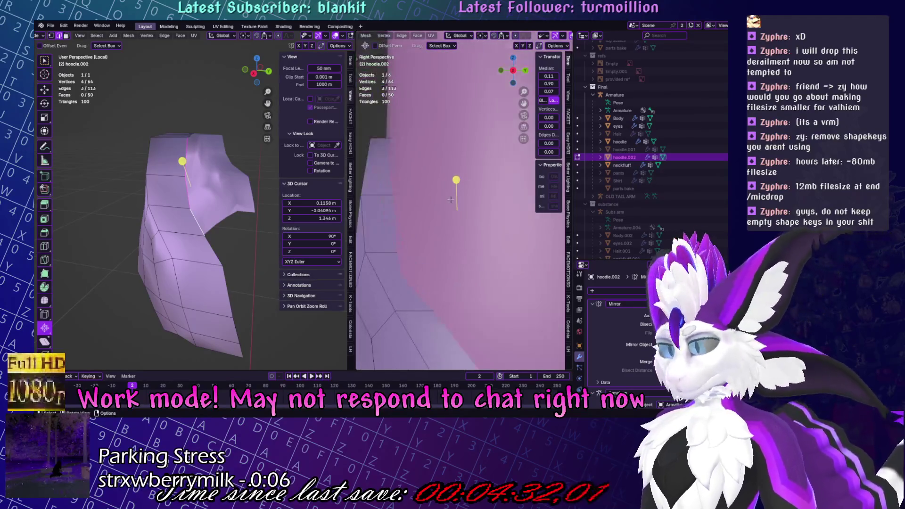
pyautogui.moveTo(451, 199); pyautogui.dragTo(473, 187, button='middle')
pyautogui.scroll(2, 267, 184)
pyautogui.moveTo(267, 185)
pyautogui.mouseDown(button='middle')
pyautogui.moveTo(238, 203)
pyautogui.moveTo(210, 196)
pyautogui.moveTo(204, 175)
pyautogui.mouseUp(button='middle')
# Delete the vertices of the pocket's upper edge.
pyautogui.click(186, 158)
pyautogui.press('x')
pyautogui.click(258, 208)
pyautogui.click(204, 175)
pyautogui.scroll(3, 203, 188)
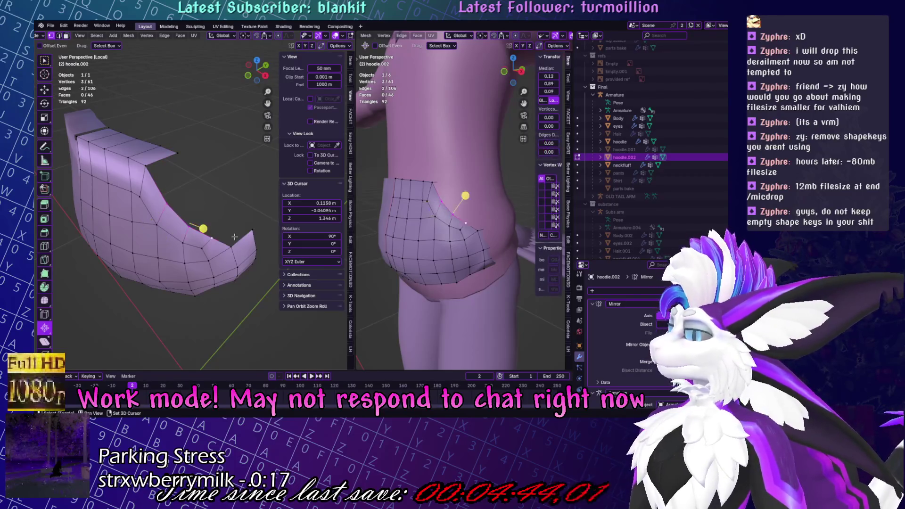
pyautogui.click(220, 225)
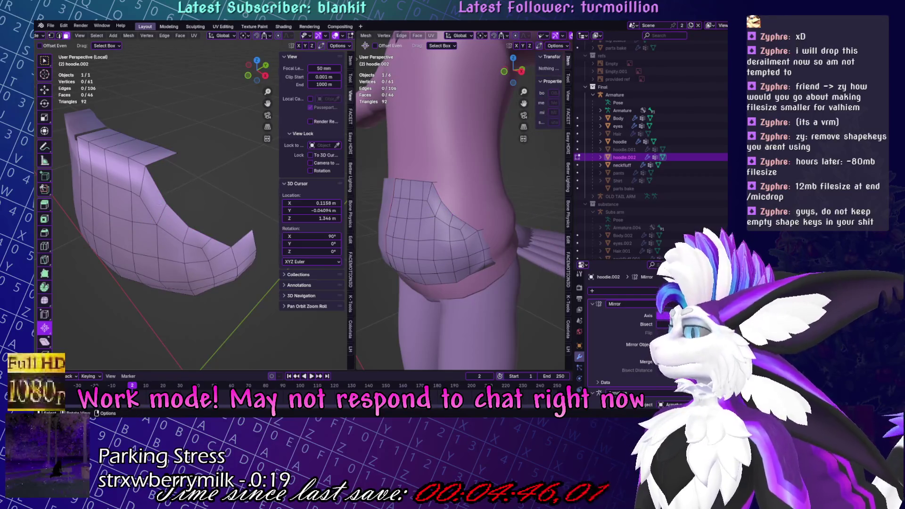
# Extrude the pocket's rim edges twice, moving and scaling the new edges into place.
pyautogui.keyDown('shift'); pyautogui.click(153, 194); pyautogui.keyUp('shift')
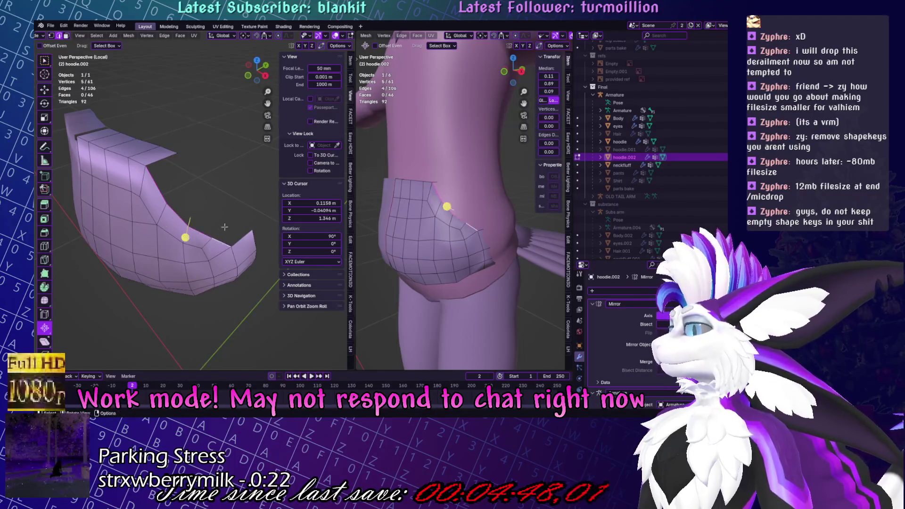
pyautogui.moveTo(224, 227)
pyautogui.mouseDown(button='middle')
pyautogui.moveTo(234, 180)
pyautogui.moveTo(209, 193)
pyautogui.moveTo(228, 191)
pyautogui.moveTo(190, 175)
pyautogui.moveTo(195, 165)
pyautogui.mouseUp(button='middle')
pyautogui.press('e')
pyautogui.click(232, 189)
pyautogui.press('g')
pyautogui.click(228, 184)
pyautogui.press('e')
pyautogui.click(220, 191)
pyautogui.press('s')
pyautogui.click(228, 189)
pyautogui.hotkey('alt', 'a')
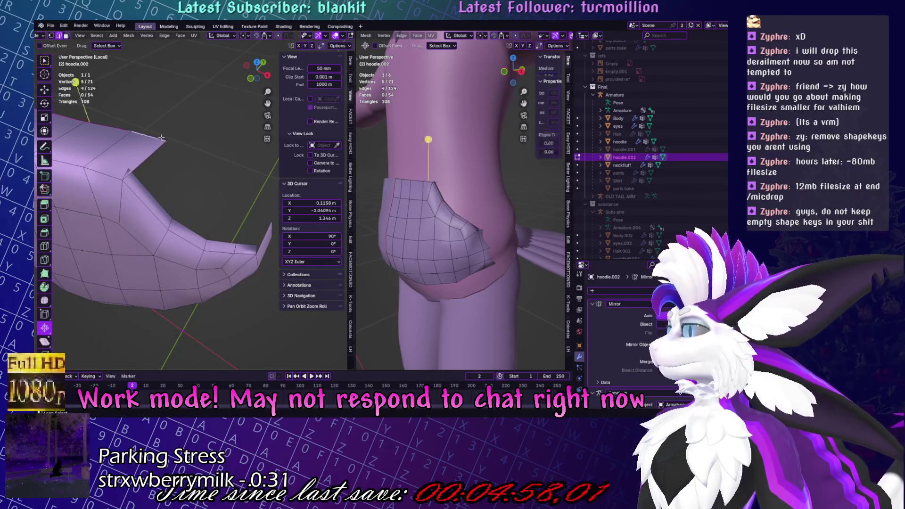
# Delete the unwanted pocket vertices.
pyautogui.moveTo(161, 137); pyautogui.dragTo(289, 296, button='middle')
pyautogui.press('x')
pyautogui.click(221, 180)
pyautogui.moveTo(221, 180)
pyautogui.mouseDown(button='middle')
pyautogui.moveTo(174, 159)
pyautogui.moveTo(198, 188)
pyautogui.mouseUp(button='middle')
# Slide a pocket edge loop into place along the surface.
pyautogui.keyDown('alt'); pyautogui.click(174, 160); pyautogui.keyUp('alt')
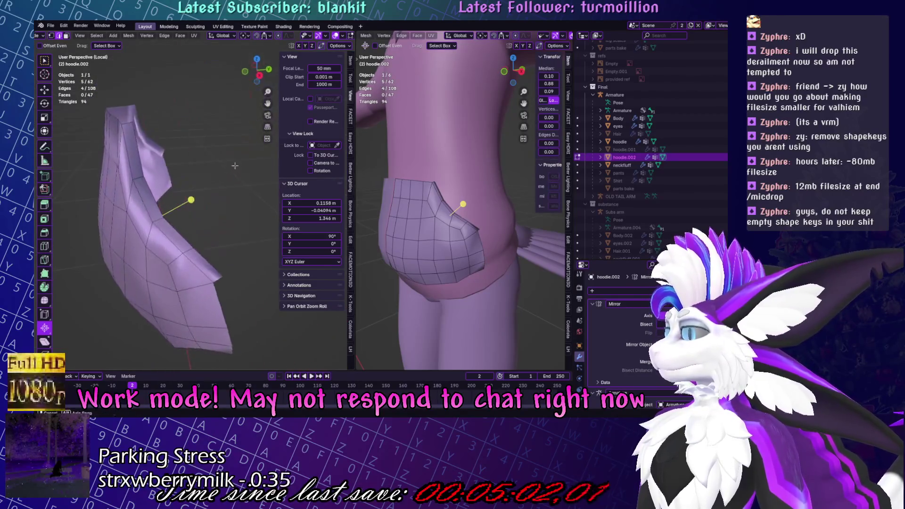
pyautogui.moveTo(424, 236); pyautogui.dragTo(438, 252, button='middle')
pyautogui.moveTo(186, 181)
pyautogui.mouseDown(button='middle')
pyautogui.moveTo(196, 189)
pyautogui.moveTo(175, 165)
pyautogui.moveTo(153, 182)
pyautogui.moveTo(159, 175)
pyautogui.mouseUp(button='middle')
pyautogui.press('g')
pyautogui.press('g')
pyautogui.click(178, 161)
pyautogui.click(147, 189)
pyautogui.press('g')
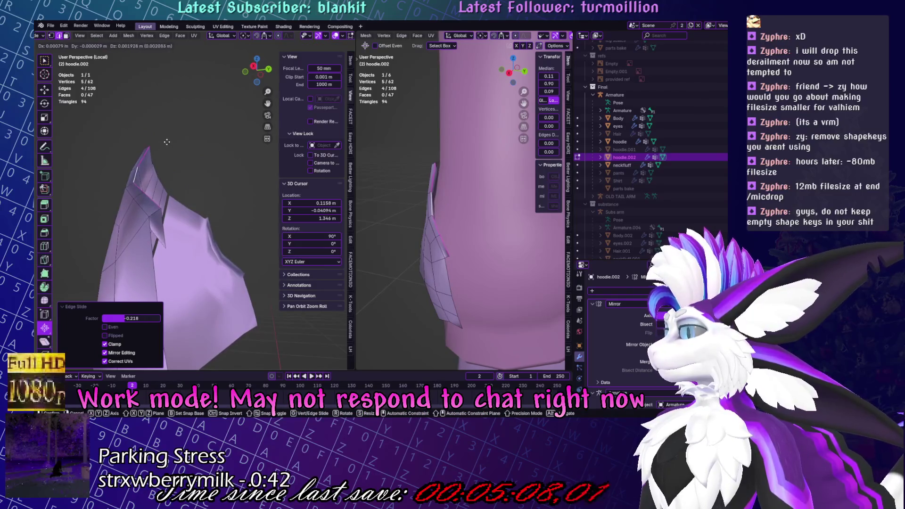
pyautogui.click(164, 160)
pyautogui.moveTo(410, 264)
pyautogui.mouseDown(button='middle')
pyautogui.moveTo(409, 297)
pyautogui.moveTo(439, 254)
pyautogui.mouseUp(button='middle')
pyautogui.moveTo(169, 204)
pyautogui.mouseDown(button='middle')
pyautogui.moveTo(142, 226)
pyautogui.moveTo(135, 252)
pyautogui.moveTo(190, 216)
pyautogui.mouseUp(button='middle')
# Extrude and scale the pocket's side boundary edges, then nudge them snug against the hoodie.
pyautogui.keyDown('alt'); pyautogui.keyDown('shift'); pyautogui.click(134, 251); pyautogui.keyUp('shift'); pyautogui.keyUp('alt')
pyautogui.press('c')
pyautogui.keyDown('ctrl'); pyautogui.click(174, 277); pyautogui.keyUp('ctrl')
pyautogui.moveTo(173, 277); pyautogui.dragTo(229, 281, button='middle')
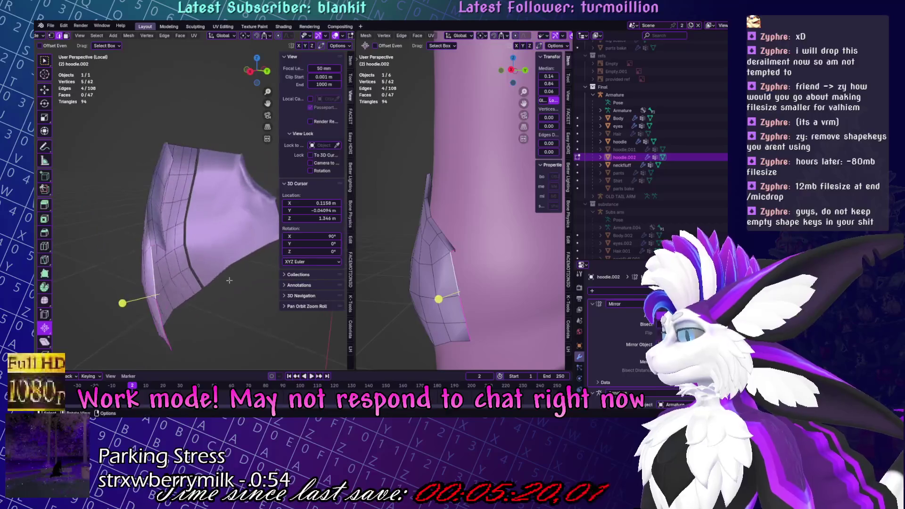
pyautogui.press('e')
pyautogui.press('s')
pyautogui.click(174, 252)
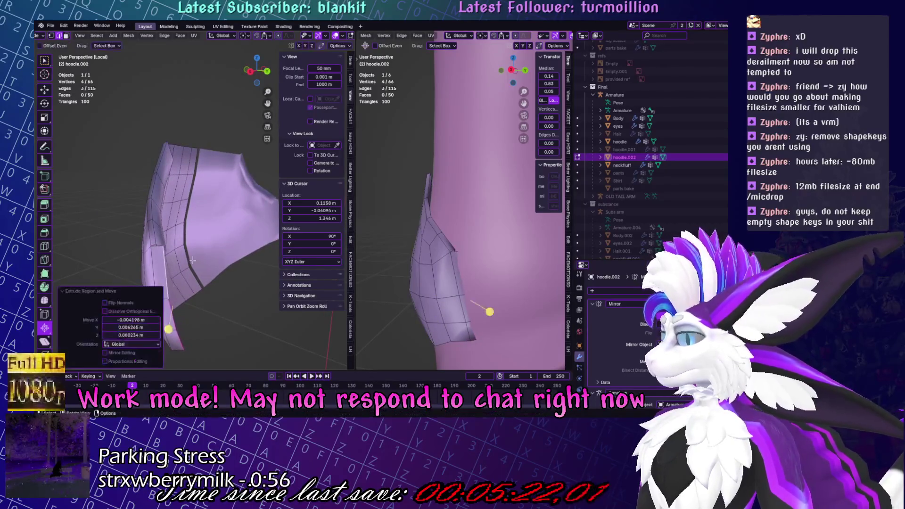
pyautogui.press('g')
pyautogui.click(481, 254)
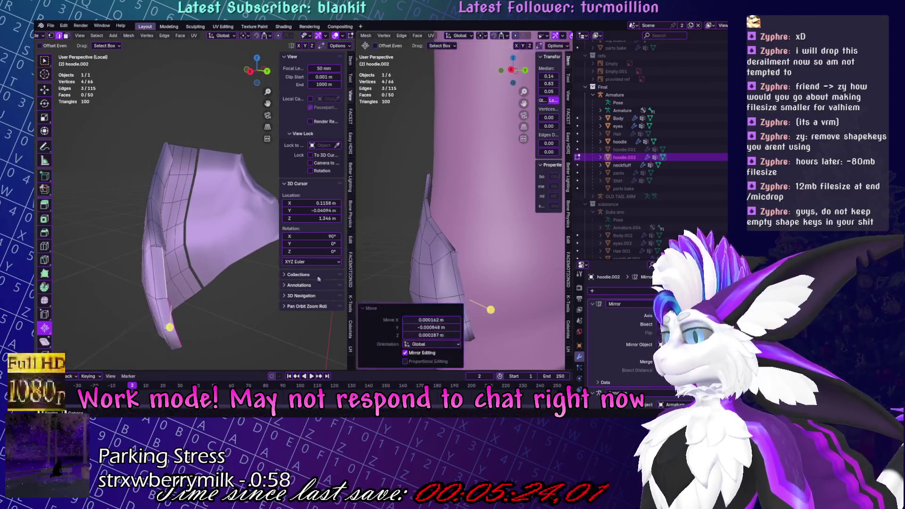
pyautogui.scroll(3, 156, 260)
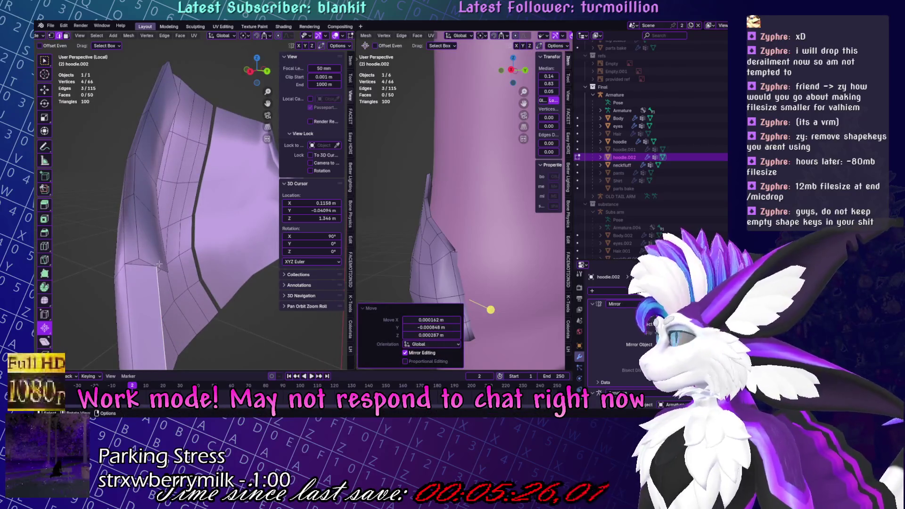
pyautogui.click(159, 266)
# Merge the two corner vertices At Center.
pyautogui.press('m')
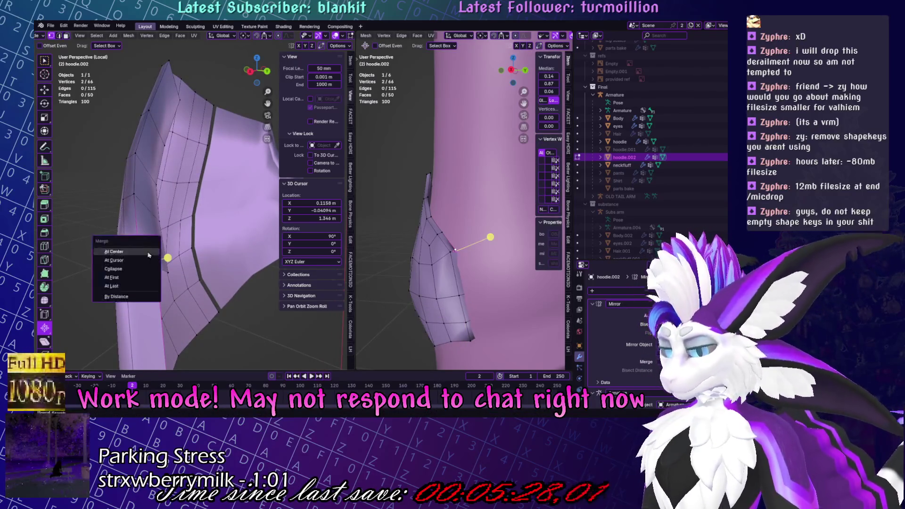
pyautogui.click(142, 257)
pyautogui.moveTo(141, 257); pyautogui.dragTo(266, 247, button='middle')
pyautogui.moveTo(462, 227)
pyautogui.mouseDown(button='middle')
pyautogui.moveTo(485, 226)
pyautogui.moveTo(521, 275)
pyautogui.moveTo(500, 245)
pyautogui.mouseUp(button='middle')
pyautogui.moveTo(302, 235); pyautogui.dragTo(351, 236, button='middle')
# Reposition three vertices along the pocket's edge.
pyautogui.hotkey('alt', 'a')
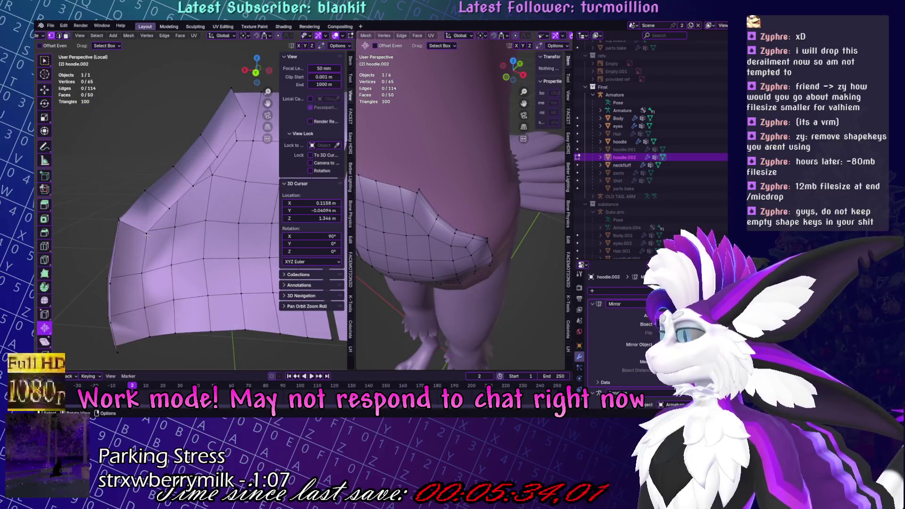
pyautogui.click(146, 235)
pyautogui.moveTo(471, 236); pyautogui.dragTo(349, 242, button='middle')
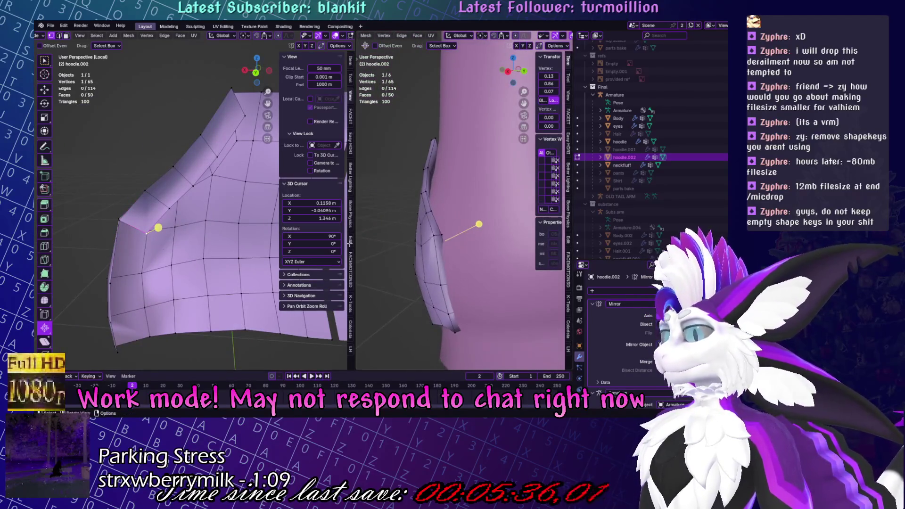
pyautogui.moveTo(127, 227)
pyautogui.mouseDown(button='middle')
pyautogui.moveTo(217, 254)
pyautogui.moveTo(207, 276)
pyautogui.mouseUp(button='middle')
pyautogui.press('g')
pyautogui.click(218, 255)
pyautogui.press('Escape')
pyautogui.keyDown('ctrl'); pyautogui.click(207, 277); pyautogui.keyUp('ctrl')
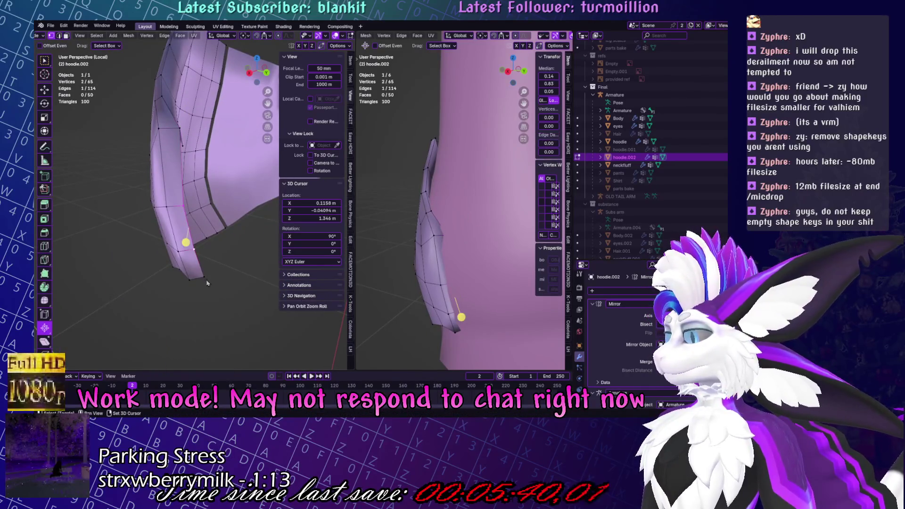
pyautogui.press('g')
pyautogui.click(212, 278)
pyautogui.scroll(4, 198, 226)
# Extrude the pocket's outer edge loop into a new strip and merge the overlapping vertices.
pyautogui.moveTo(472, 236)
pyautogui.mouseDown(button='middle')
pyautogui.moveTo(436, 225)
pyautogui.moveTo(448, 245)
pyautogui.moveTo(438, 255)
pyautogui.mouseUp(button='middle')
pyautogui.keyDown('alt'); pyautogui.click(426, 255); pyautogui.keyUp('alt')
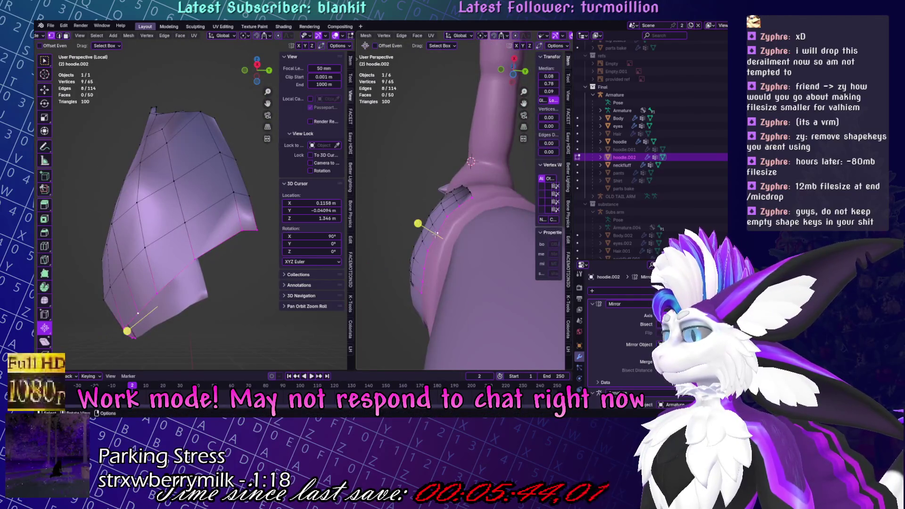
pyautogui.moveTo(179, 255)
pyautogui.mouseDown(button='middle')
pyautogui.moveTo(192, 269)
pyautogui.moveTo(207, 255)
pyautogui.mouseUp(button='middle')
pyautogui.press('c')
pyautogui.press('e')
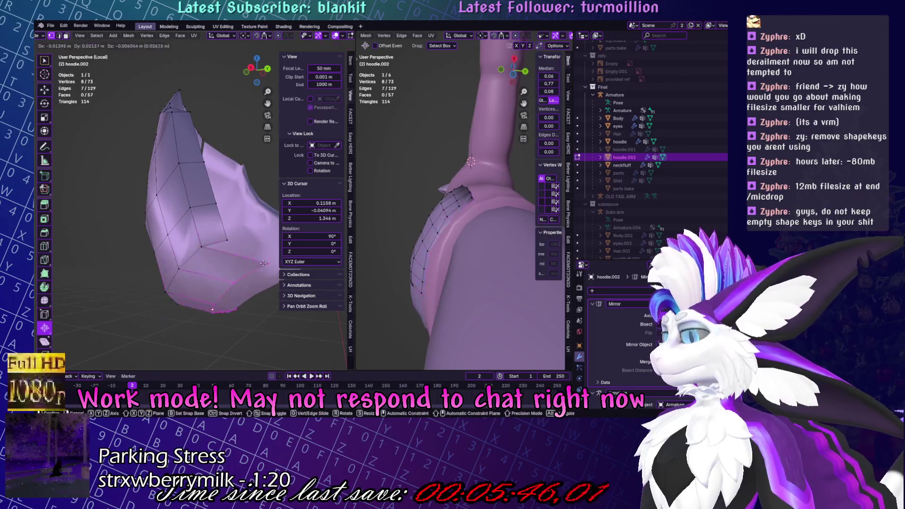
pyautogui.click(250, 258)
pyautogui.click(241, 259)
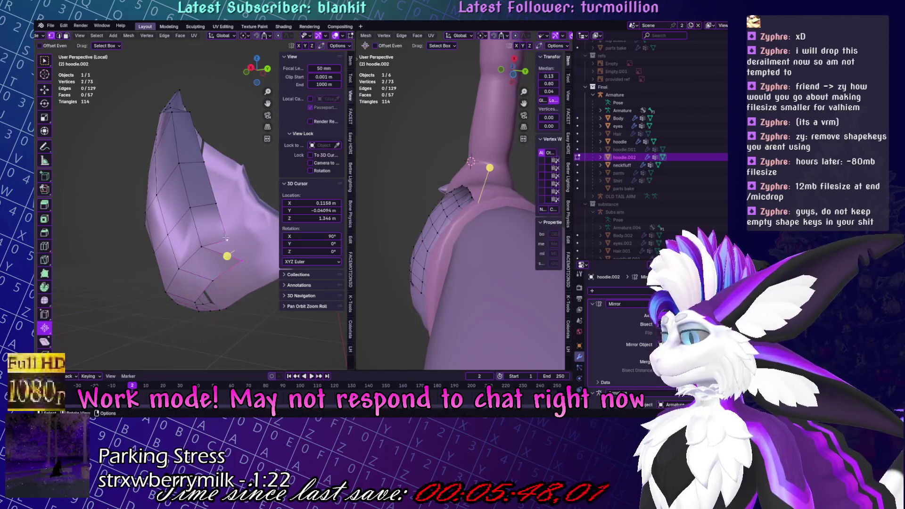
pyautogui.press('m')
pyautogui.click(216, 250)
# Adjust the merged vertex and check the pocket against the body.
pyautogui.press('g')
pyautogui.click(212, 302)
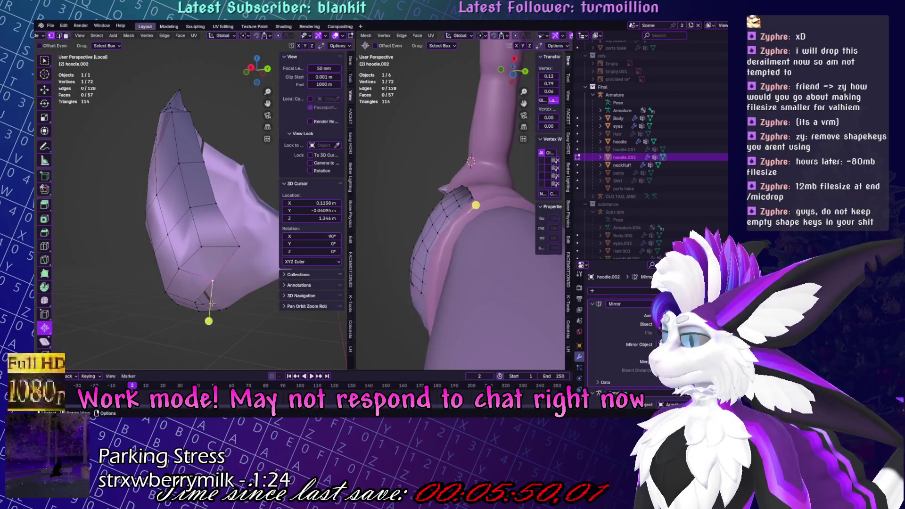
pyautogui.moveTo(212, 302); pyautogui.dragTo(221, 292, button='middle')
pyautogui.moveTo(415, 293)
pyautogui.mouseDown(button='middle')
pyautogui.moveTo(424, 311)
pyautogui.moveTo(495, 169)
pyautogui.mouseUp(button='middle')
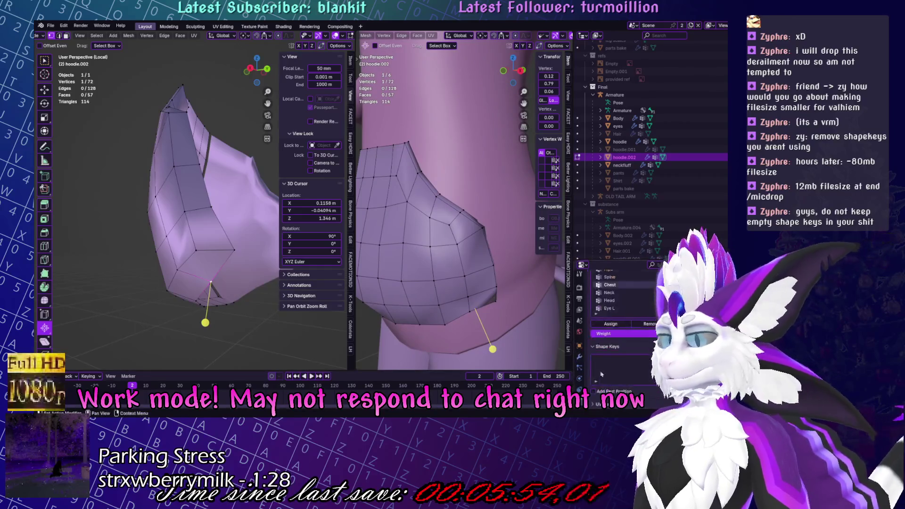
pyautogui.scroll(-5, 452, 212)
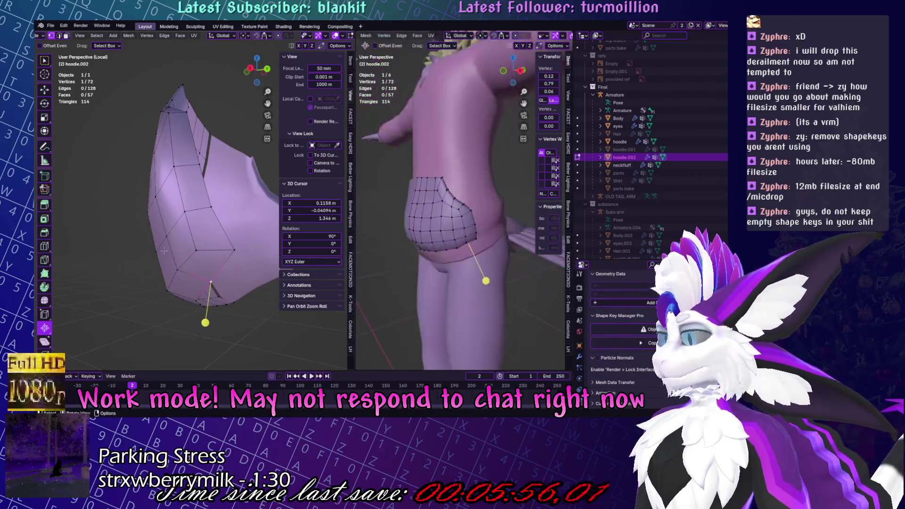
pyautogui.scroll(5, 188, 188)
# Switch the pocket to Object Mode and briefly to Sculpt Mode, then return to Edit Mode.
pyautogui.hotkey('ctrl', 'Tab')
pyautogui.click(71, 228)
pyautogui.hotkey('ctrl', 'Tab')
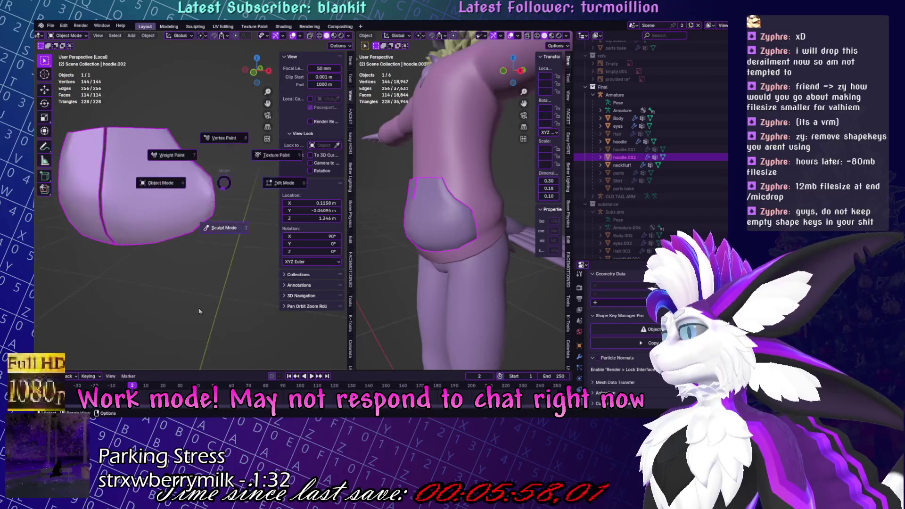
pyautogui.press('2')
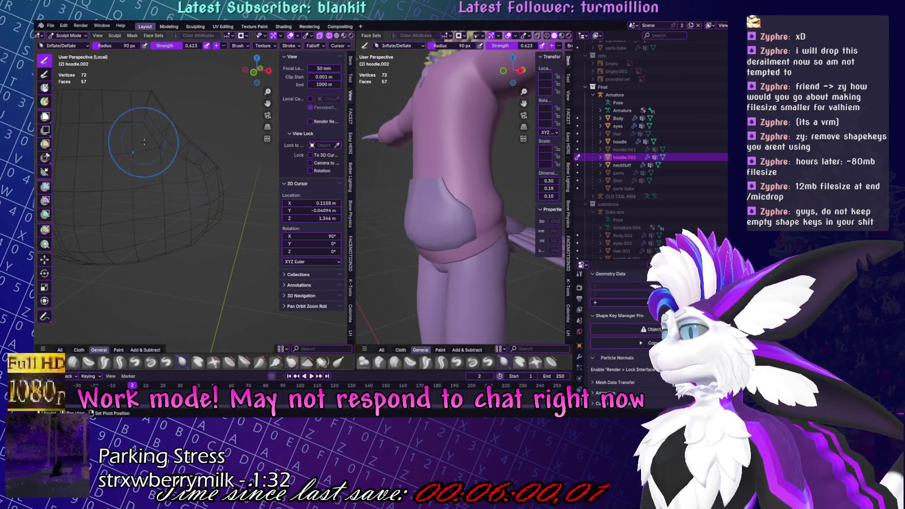
pyautogui.scroll(3, 165, 202)
pyautogui.press('Tab')
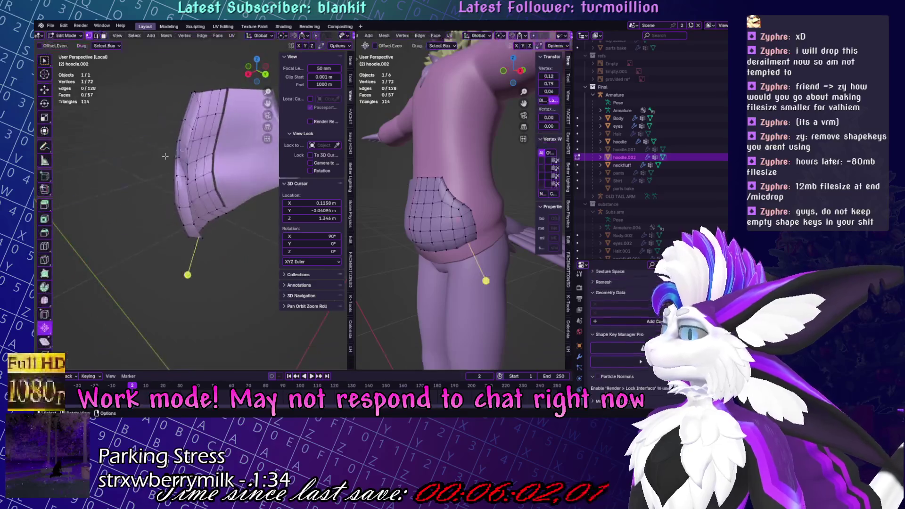
# Select pocket vertices and pull one slightly into place.
pyautogui.moveTo(165, 202); pyautogui.dragTo(188, 179, button='middle')
pyautogui.click(165, 201)
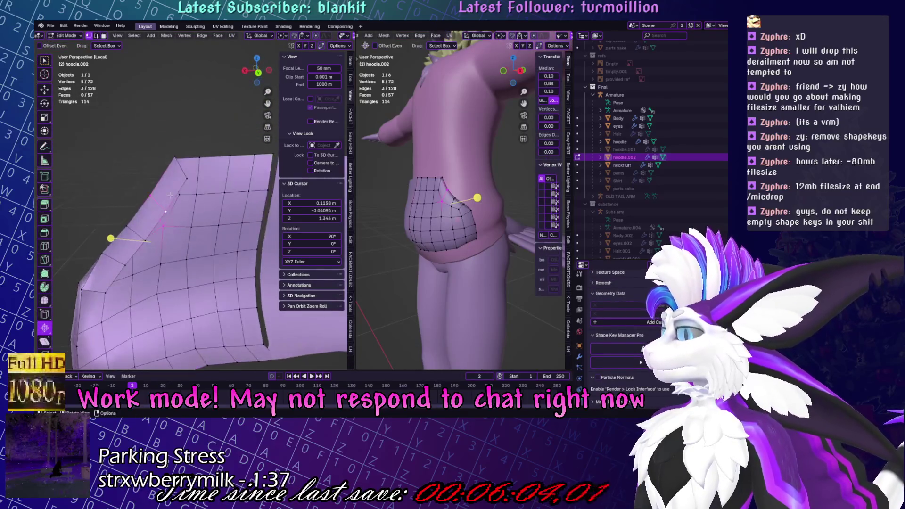
pyautogui.click(187, 180)
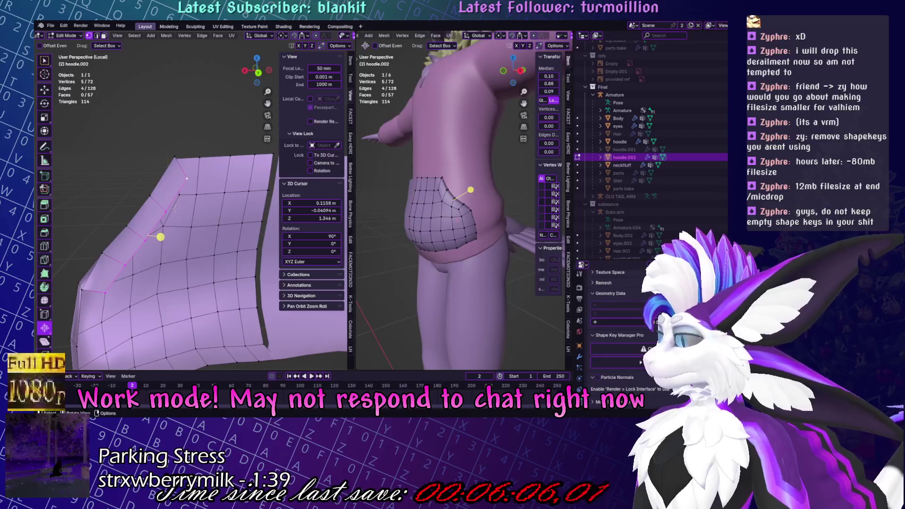
pyautogui.moveTo(102, 291); pyautogui.dragTo(100, 297)
# Extrude the pocket's side edge loop and scale the new band.
pyautogui.keyDown('alt'); pyautogui.click(120, 273); pyautogui.keyUp('alt')
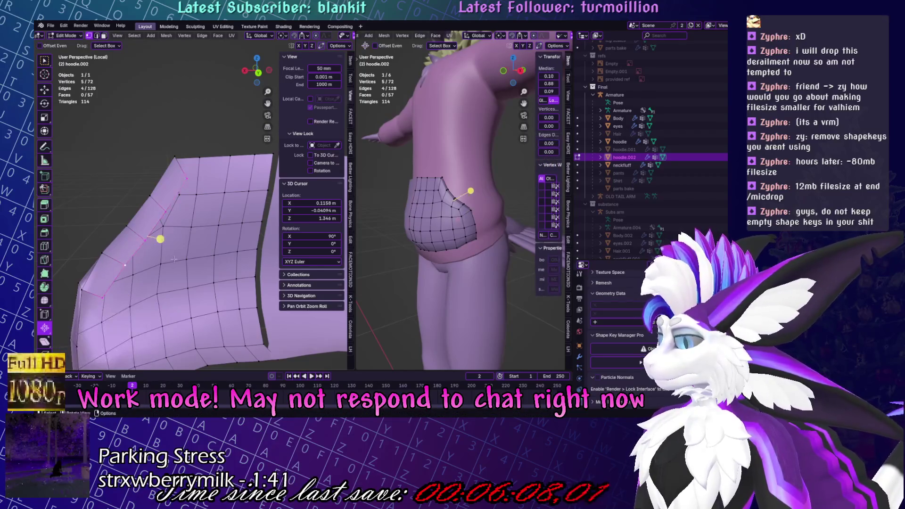
pyautogui.press('e')
pyautogui.press('s')
pyautogui.click(200, 284)
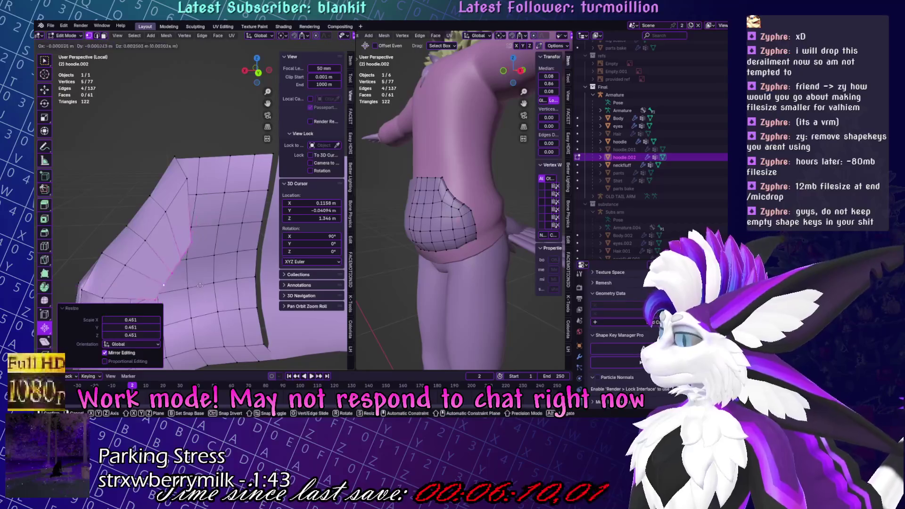
pyautogui.click(236, 202)
pyautogui.moveTo(236, 202); pyautogui.dragTo(236, 207, button='middle')
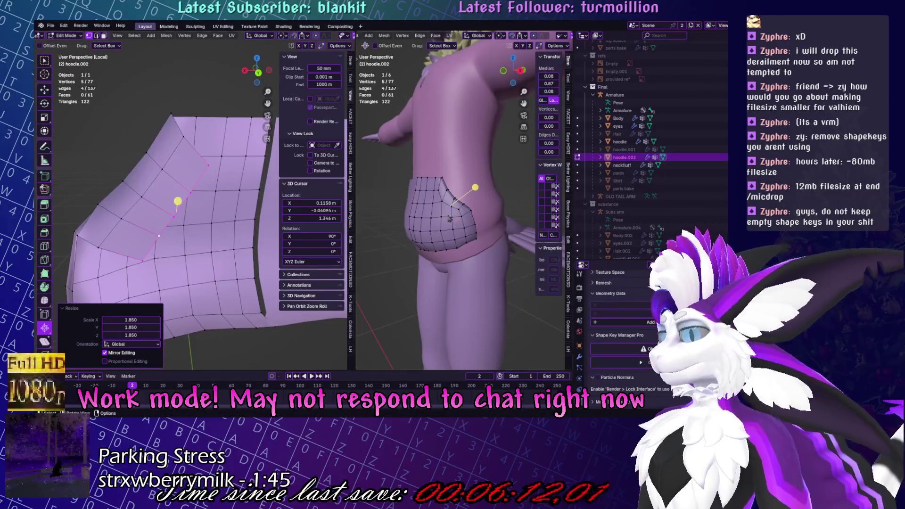
# Select another pocket edge from below and extrude it.
pyautogui.moveTo(413, 186)
pyautogui.mouseDown(button='middle')
pyautogui.moveTo(391, 249)
pyautogui.moveTo(415, 226)
pyautogui.mouseUp(button='middle')
pyautogui.keyDown('shift'); pyautogui.click(438, 227); pyautogui.keyUp('shift')
pyautogui.moveTo(141, 212)
pyautogui.mouseDown(button='middle')
pyautogui.moveTo(75, 192)
pyautogui.moveTo(247, 204)
pyautogui.moveTo(189, 189)
pyautogui.moveTo(142, 198)
pyautogui.moveTo(89, 173)
pyautogui.mouseUp(button='middle')
pyautogui.press('c')
pyautogui.press('Escape')
pyautogui.press('e')
pyautogui.click(175, 187)
# Delete the stray vertex on the pocket with X.
pyautogui.click(95, 185)
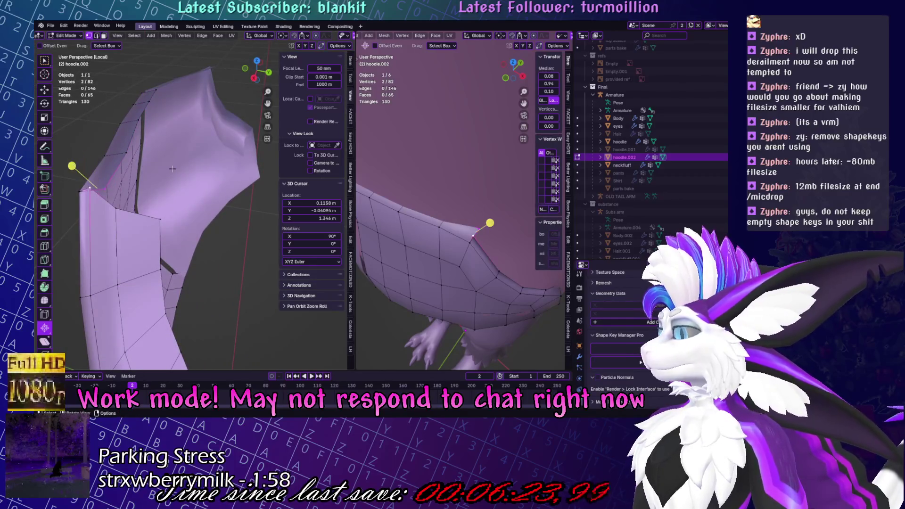
pyautogui.press('x')
pyautogui.click(173, 169)
pyautogui.moveTo(172, 170); pyautogui.dragTo(192, 209, button='middle')
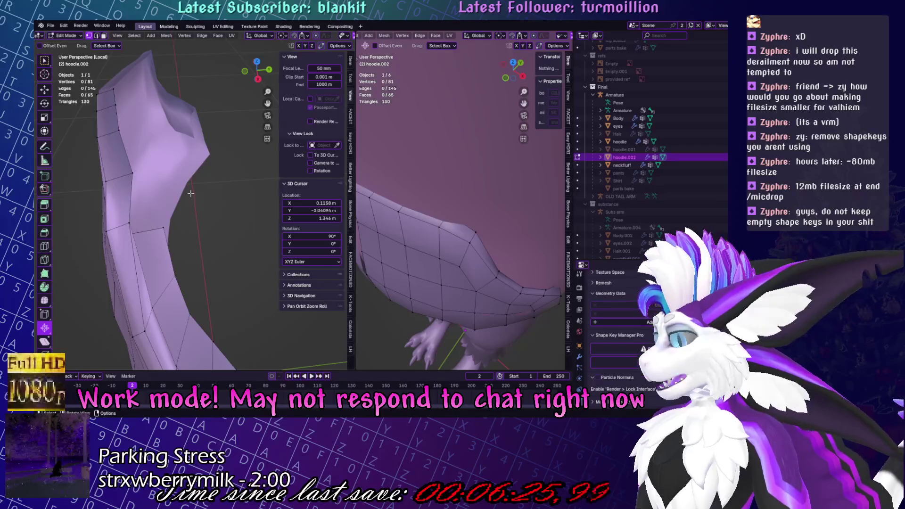
pyautogui.moveTo(447, 198); pyautogui.dragTo(396, 188, button='middle')
pyautogui.moveTo(198, 189)
pyautogui.mouseDown(button='middle')
pyautogui.moveTo(227, 146)
pyautogui.moveTo(35, 295)
pyautogui.mouseUp(button='middle')
pyautogui.click(45, 247)
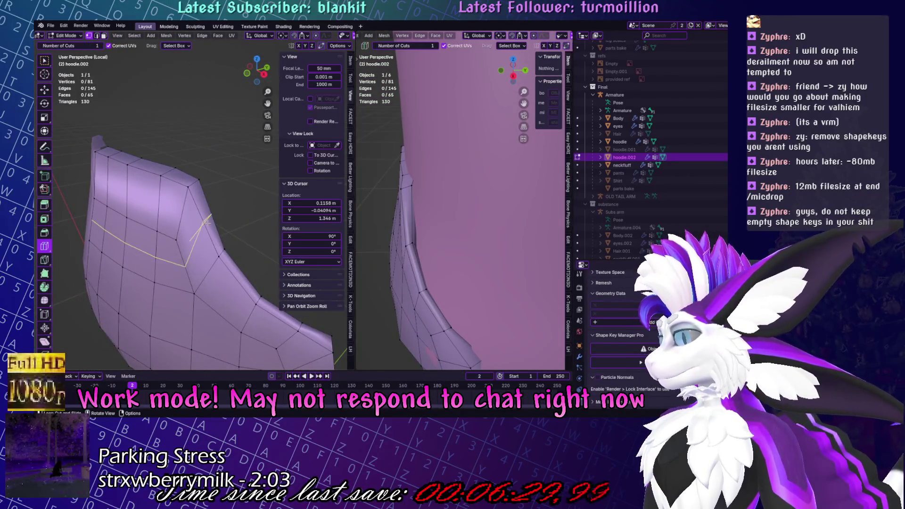
# Switch to edge selection and select an edge on the pocket.
pyautogui.moveTo(207, 222); pyautogui.dragTo(142, 141, button='middle')
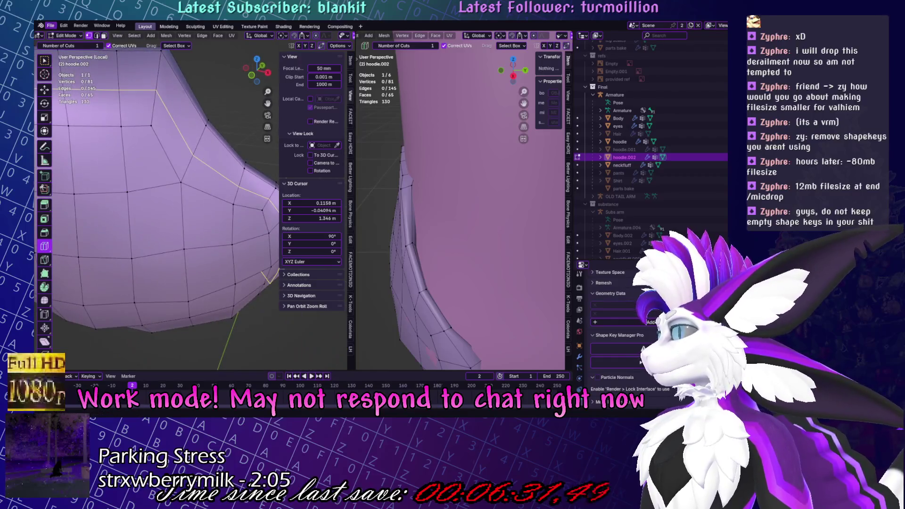
pyautogui.click(96, 36)
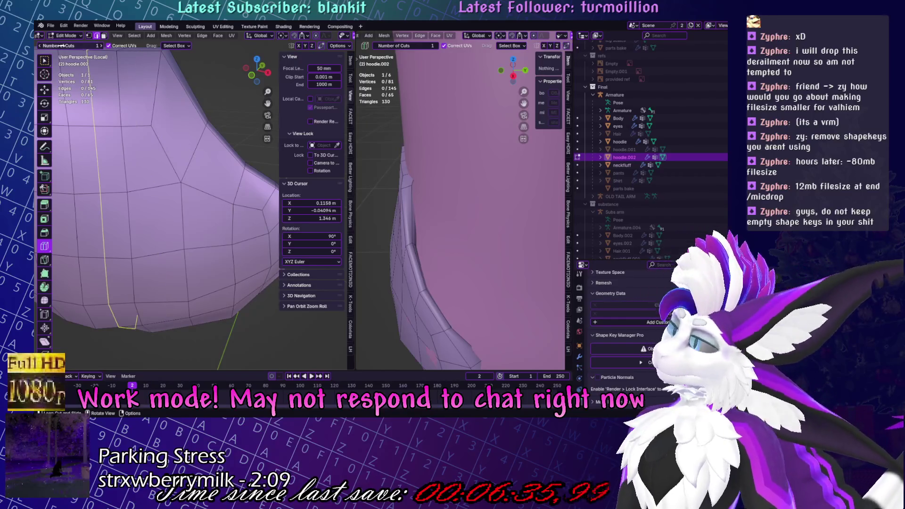
pyautogui.press('w')
pyautogui.click(145, 133)
pyautogui.scroll(-5, 158, 134)
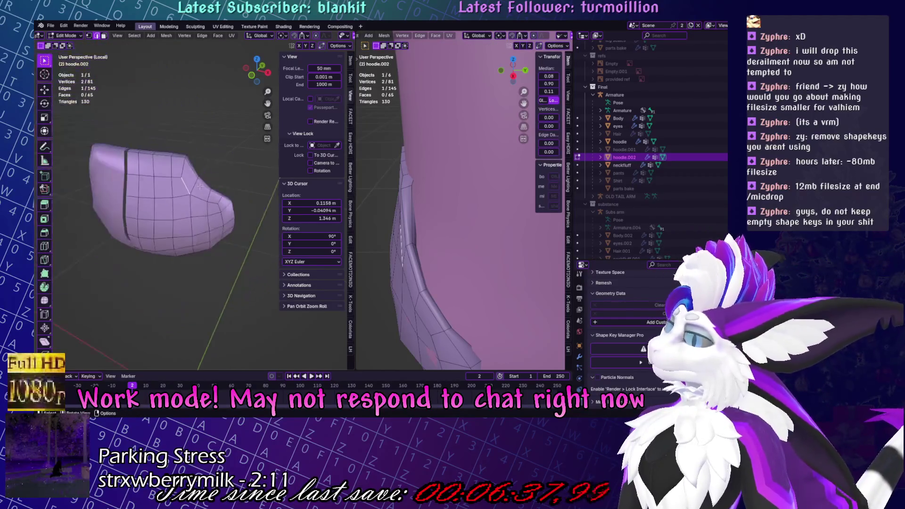
pyautogui.moveTo(158, 135); pyautogui.dragTo(209, 129, button='middle')
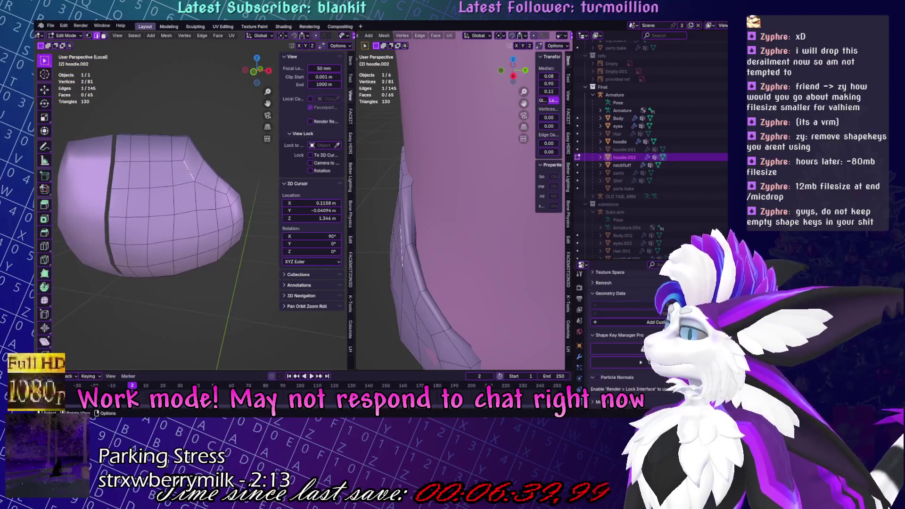
pyautogui.scroll(3, 190, 168)
# Merge two pocket vertices at center and move the merged vertex into place.
pyautogui.press('1')
pyautogui.click(179, 118)
pyautogui.press('m')
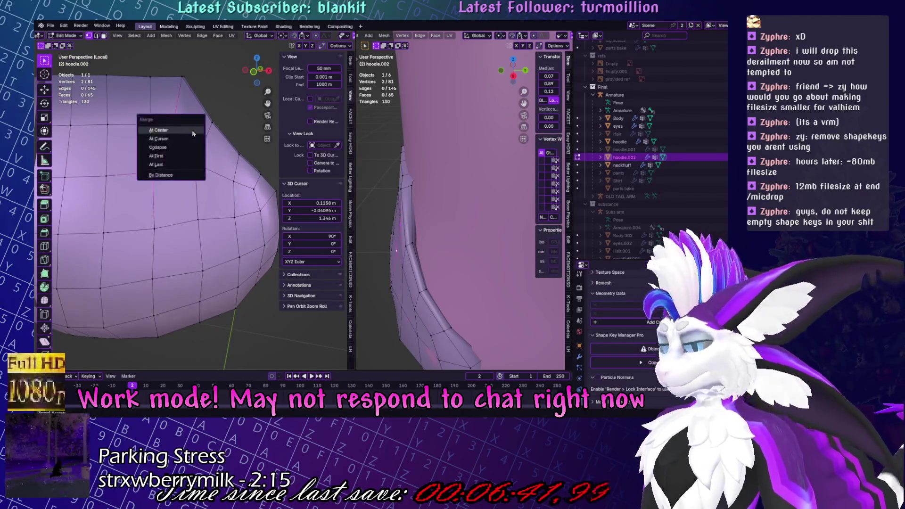
pyautogui.click(156, 136)
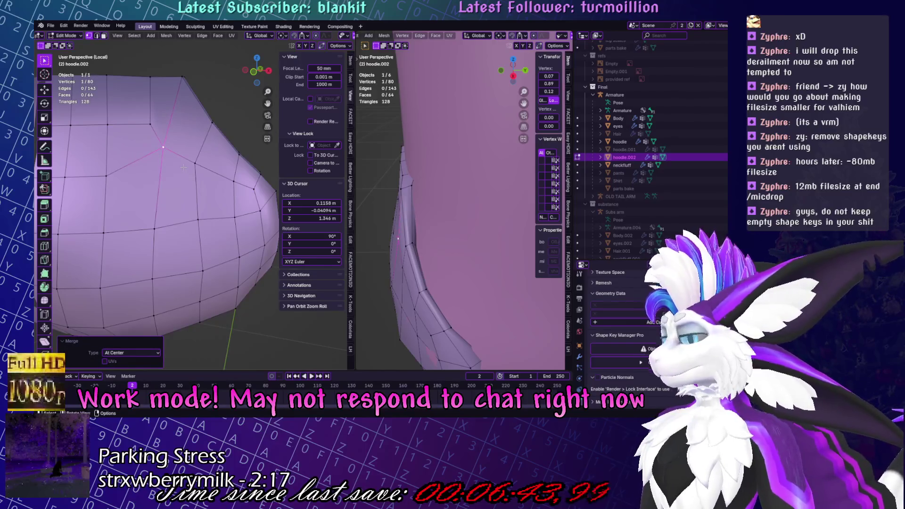
pyautogui.press('g')
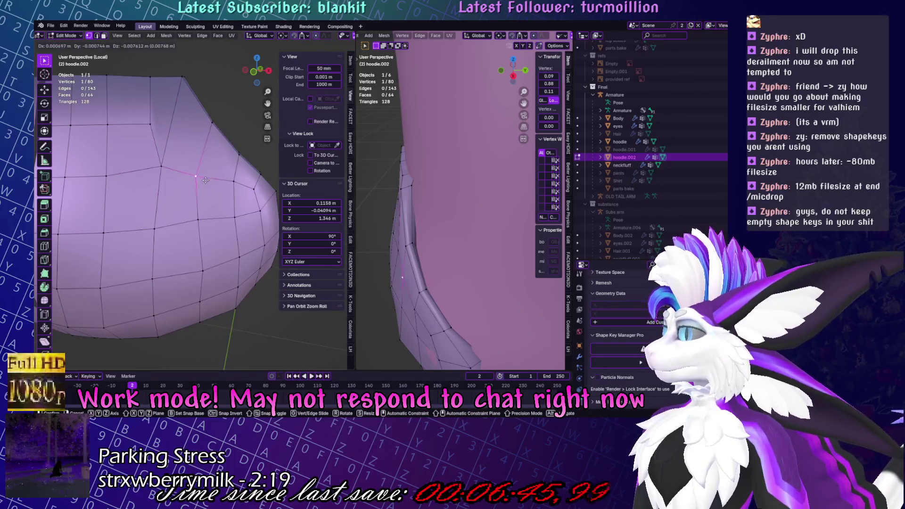
pyautogui.click(205, 180)
pyautogui.hotkey('alt', 'a')
pyautogui.moveTo(206, 180); pyautogui.dragTo(213, 153, button='middle')
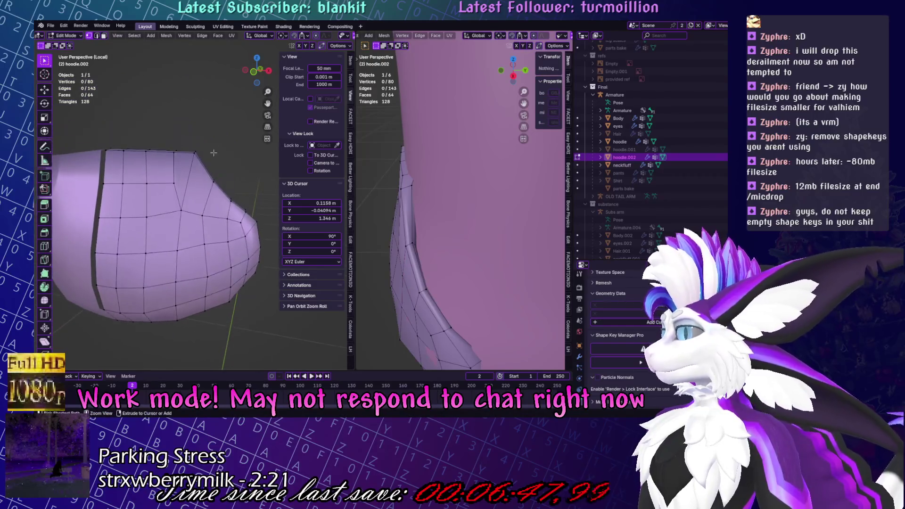
pyautogui.hotkey('ctrl', 'z')
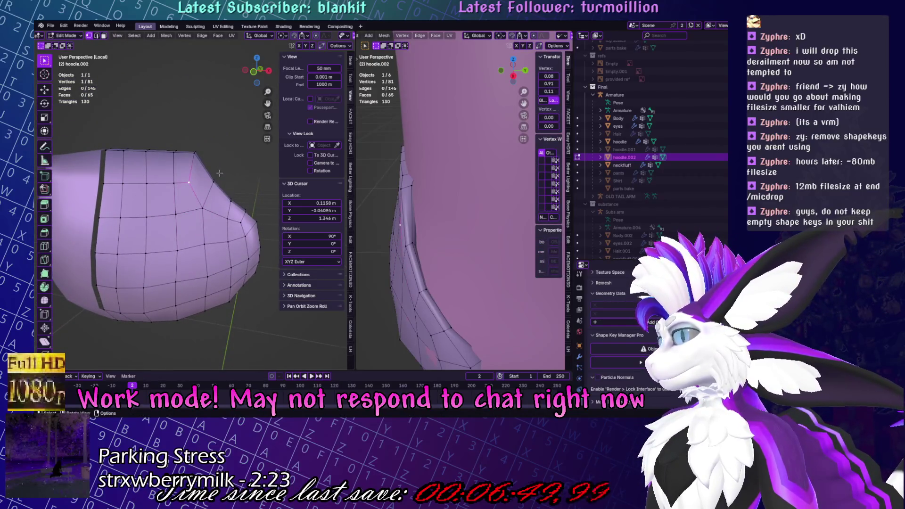
pyautogui.hotkey('alt', 'a')
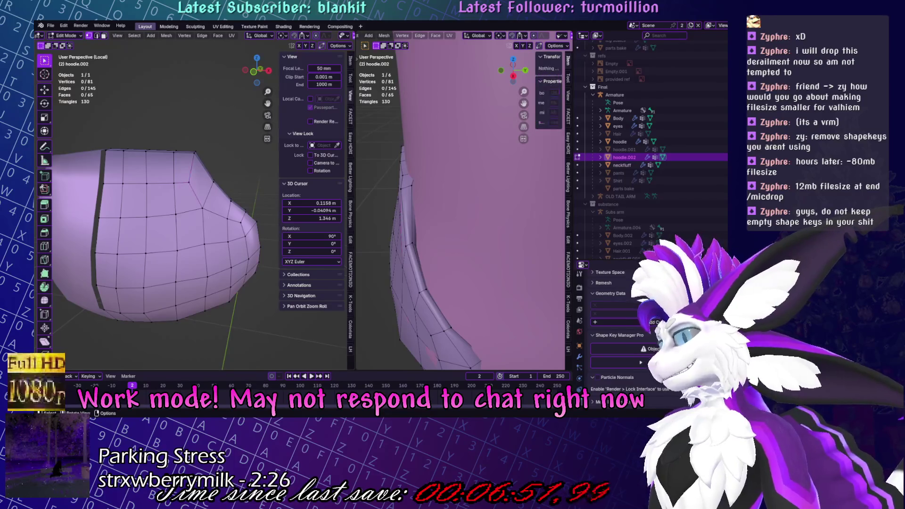
# Add one edge loop across the pocket's rounded side with Loop Cut.
pyautogui.click(43, 246)
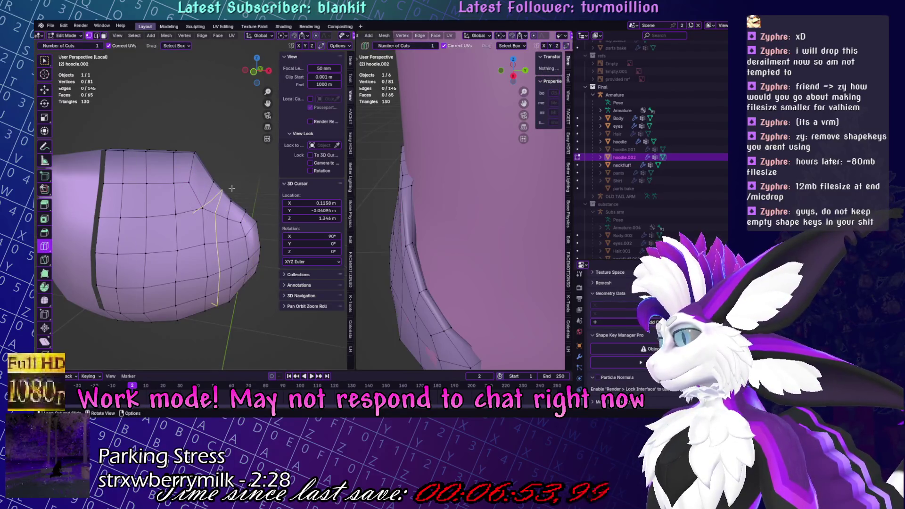
pyautogui.click(198, 173)
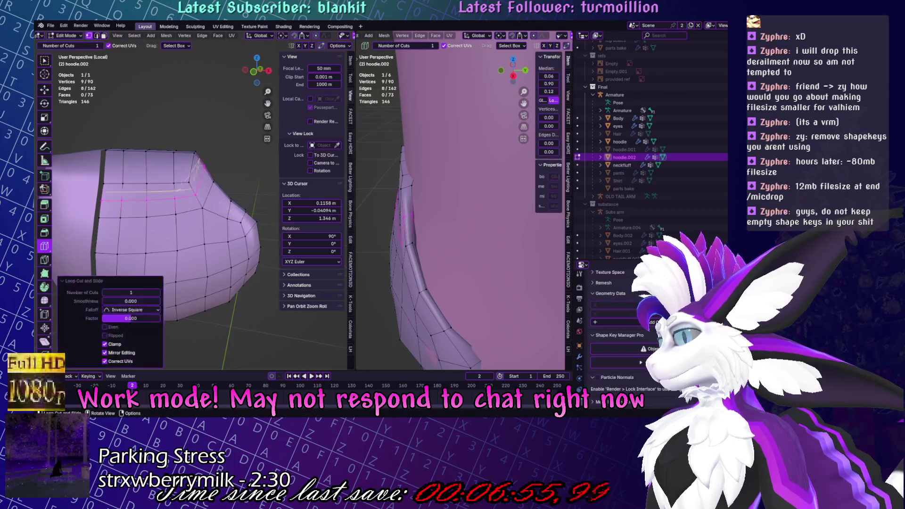
pyautogui.click(44, 60)
pyautogui.click(196, 153)
pyautogui.moveTo(195, 152); pyautogui.dragTo(158, 207, button='middle')
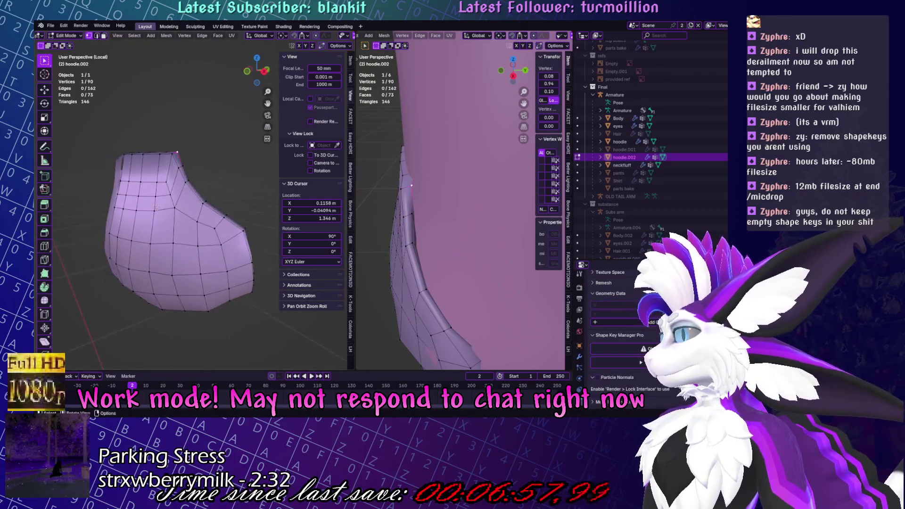
# Briefly try Sculpt Mode with wireframe and Smooth, then return to Edit Mode.
pyautogui.hotkey('ctrl', 'Tab')
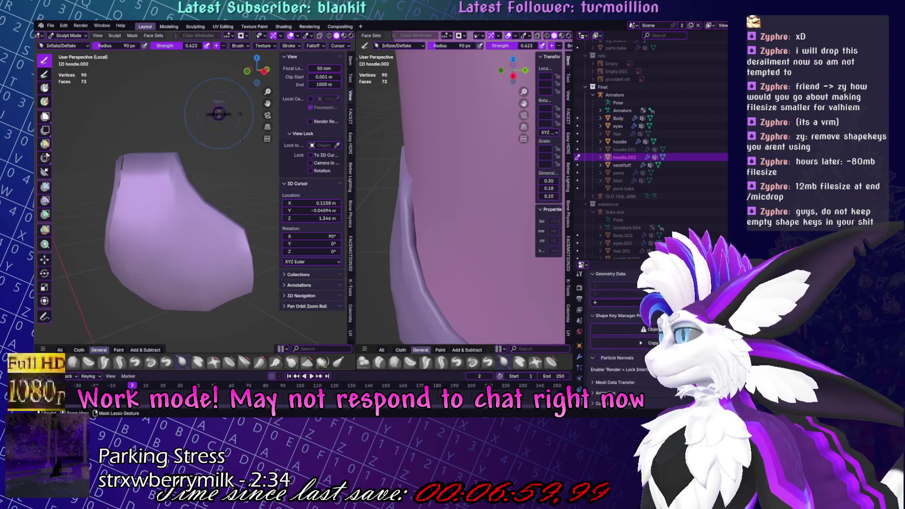
pyautogui.click(329, 36)
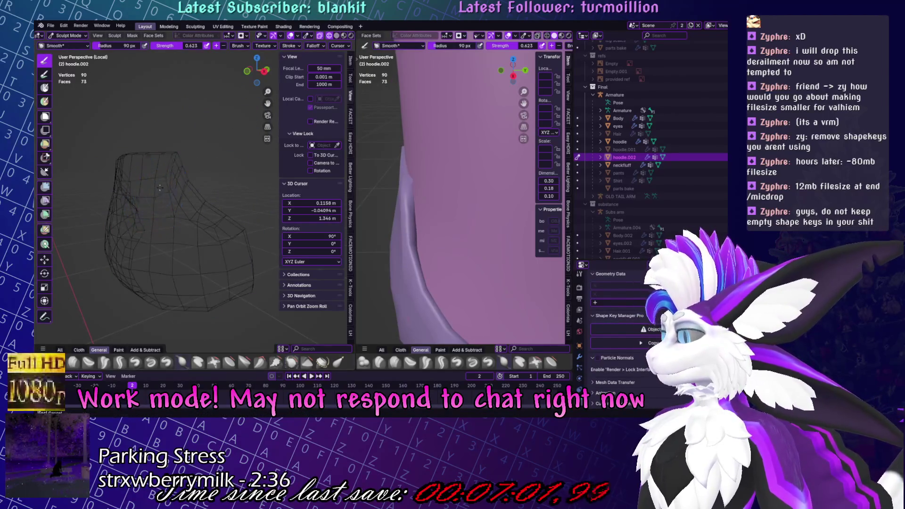
pyautogui.click(335, 36)
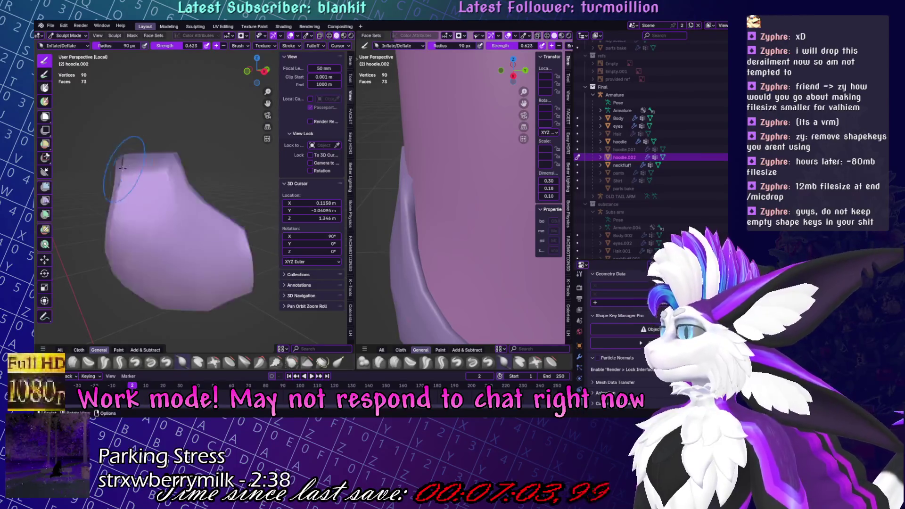
pyautogui.press('shift')
pyautogui.press('Tab')
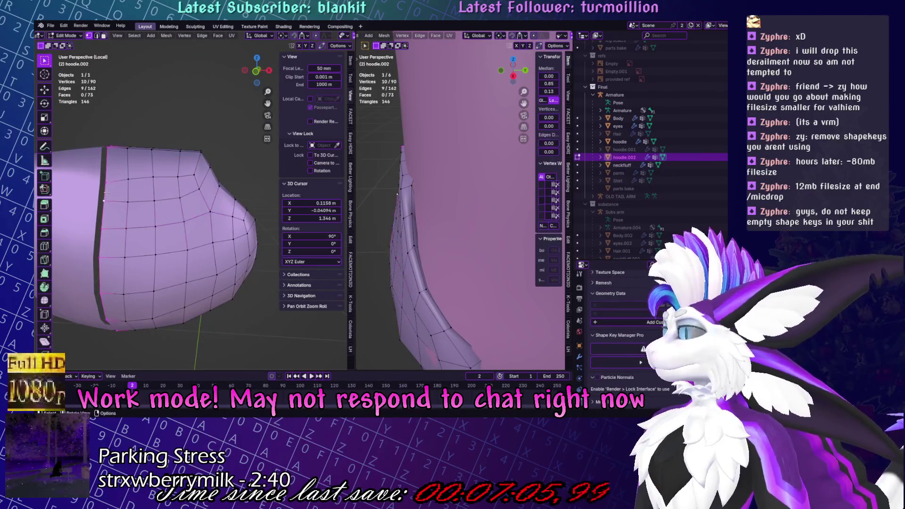
# Restore the side edge loop, clear the selection and save the blend file.
pyautogui.hotkey('ctrl', 'z')
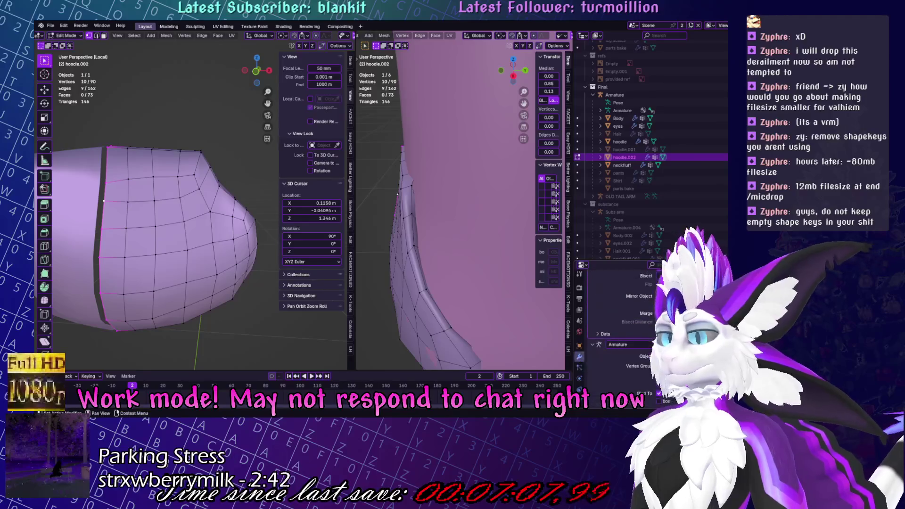
pyautogui.hotkey('ctrl', 'shift', 'z')
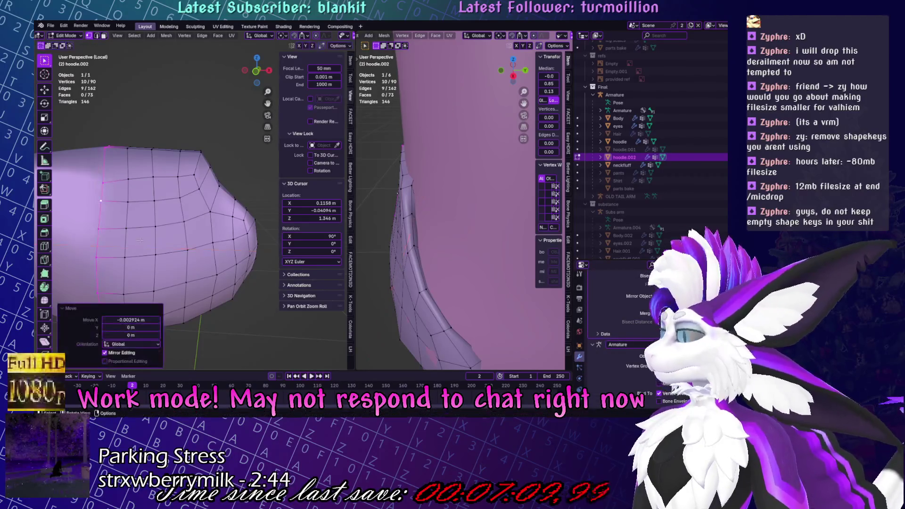
pyautogui.hotkey('alt', 'a')
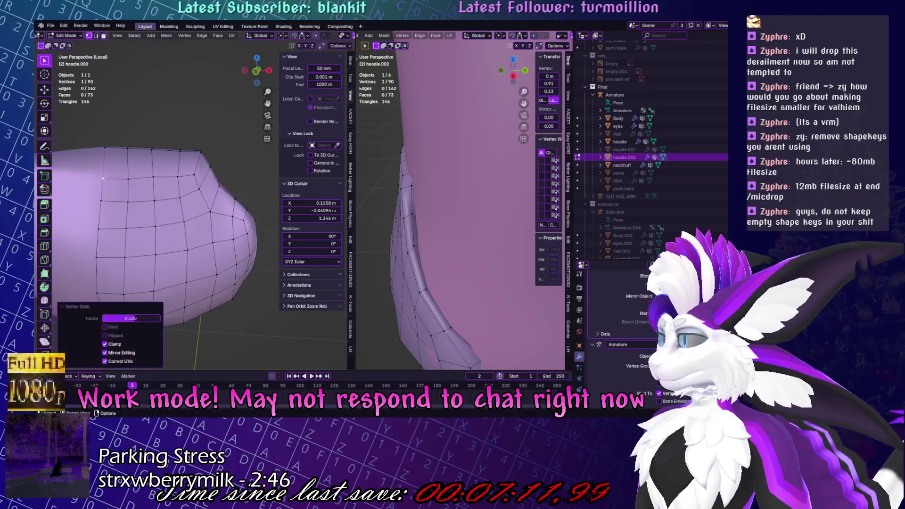
pyautogui.moveTo(129, 184); pyautogui.dragTo(118, 244, button='middle')
pyautogui.scroll(2, 118, 245)
pyautogui.hotkey('ctrl', 's')
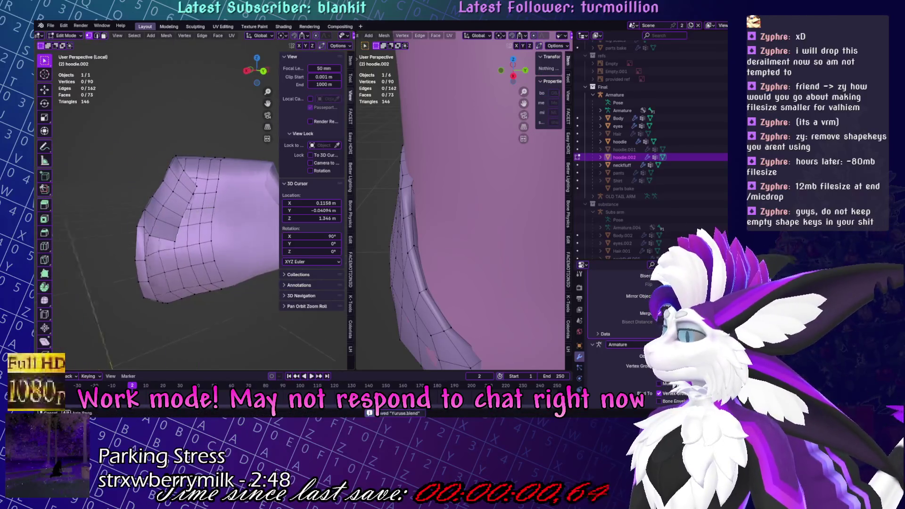
# Select the pocket's top edge loop and extrude it into a new strip.
pyautogui.scroll(3, 218, 241)
pyautogui.moveTo(218, 241); pyautogui.dragTo(203, 255, button='middle')
pyautogui.moveTo(424, 245); pyautogui.dragTo(439, 274, button='middle')
pyautogui.moveTo(174, 221)
pyautogui.mouseDown(button='middle')
pyautogui.moveTo(186, 228)
pyautogui.moveTo(192, 208)
pyautogui.mouseUp(button='middle')
pyautogui.click(191, 205)
pyautogui.keyDown('alt'); pyautogui.click(192, 205); pyautogui.keyUp('alt')
pyautogui.press('c')
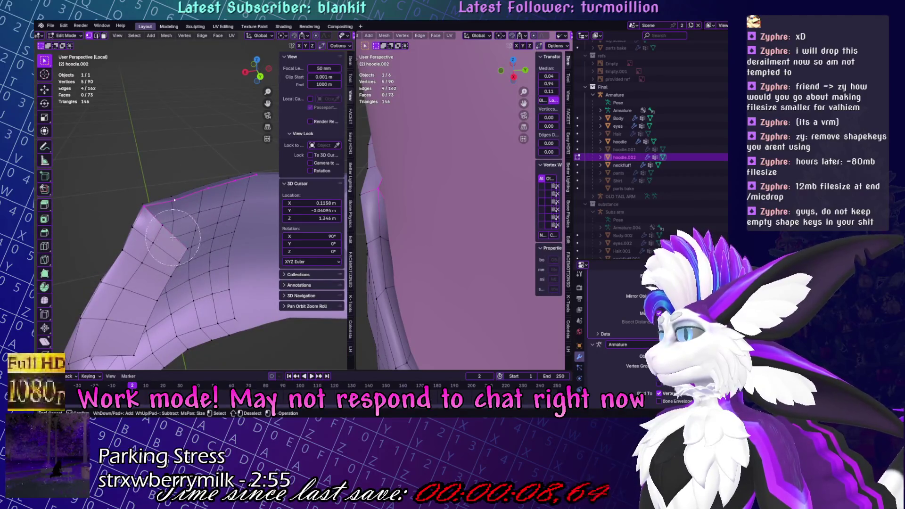
pyautogui.press('Escape')
pyautogui.moveTo(173, 237)
pyautogui.mouseDown(button='middle')
pyautogui.moveTo(217, 218)
pyautogui.moveTo(212, 233)
pyautogui.moveTo(153, 260)
pyautogui.mouseUp(button='middle')
pyautogui.press('e')
pyautogui.click(232, 230)
# Merge the strip's two corner vertices at center.
pyautogui.click(179, 241)
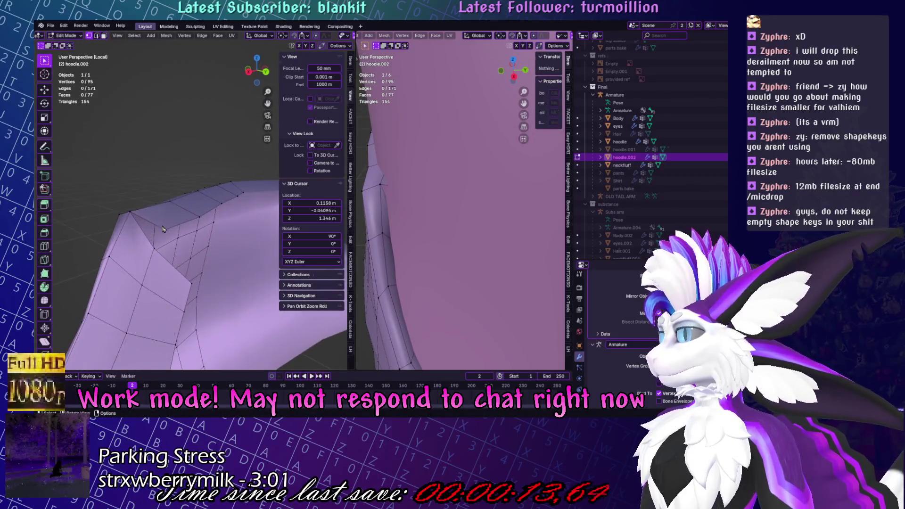
pyautogui.press('m')
pyautogui.click(203, 241)
pyautogui.moveTo(203, 240)
pyautogui.mouseDown(button='middle')
pyautogui.moveTo(162, 209)
pyautogui.moveTo(179, 224)
pyautogui.moveTo(164, 272)
pyautogui.moveTo(203, 225)
pyautogui.mouseUp(button='middle')
# Flatten the selected flap-side vertices by scaling Y to 0.
pyautogui.click(187, 199)
pyautogui.keyDown('ctrl'); pyautogui.click(242, 177); pyautogui.keyUp('ctrl')
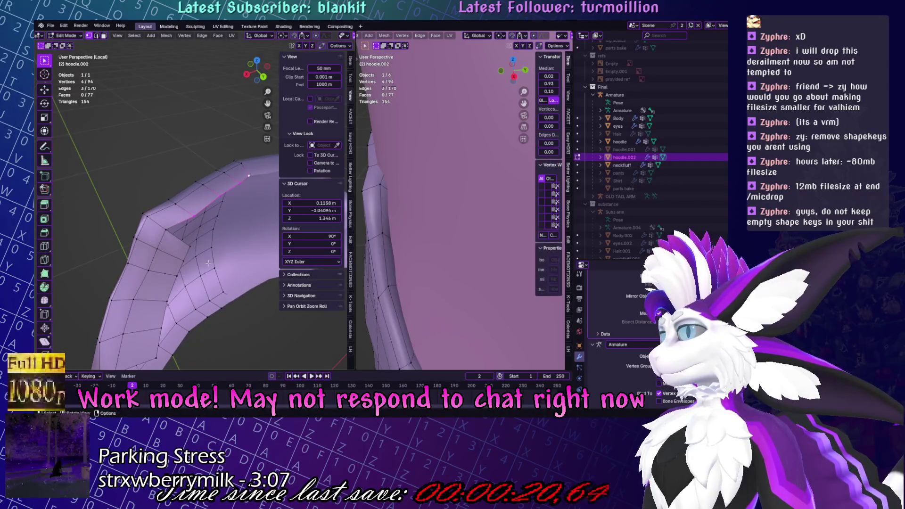
pyautogui.moveTo(208, 262)
pyautogui.mouseDown(button='middle')
pyautogui.moveTo(219, 266)
pyautogui.moveTo(39, 306)
pyautogui.mouseUp(button='middle')
pyautogui.press('s')
pyautogui.press('y')
pyautogui.press('0')
pyautogui.press('Return')
pyautogui.press('Escape')
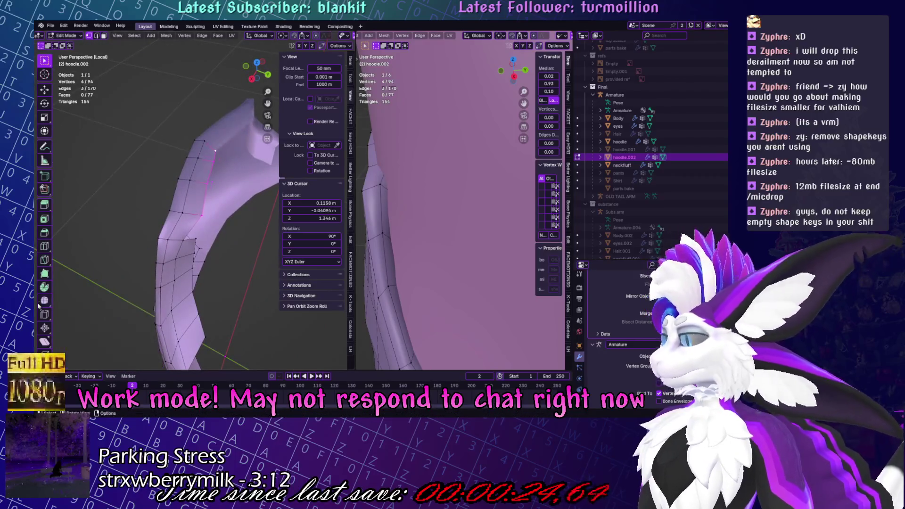
pyautogui.click(213, 148)
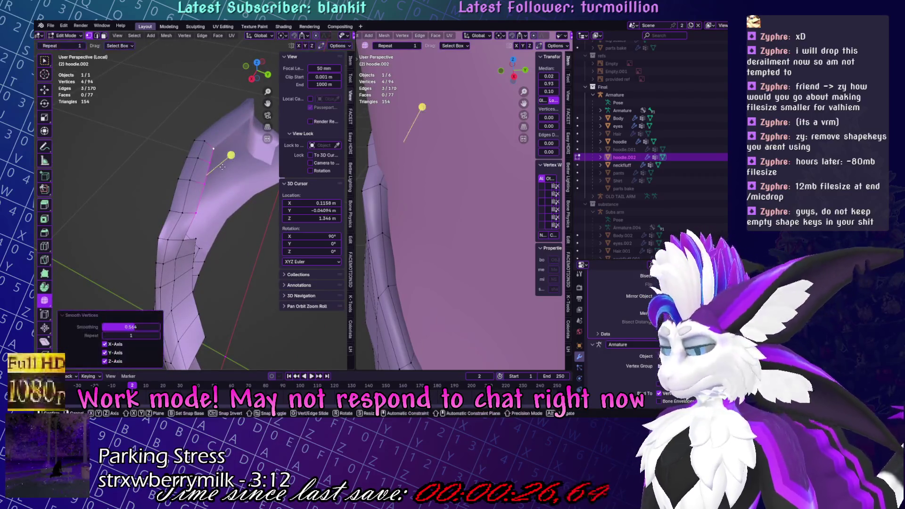
# Move a vertex on the pocket rim to a new position.
pyautogui.keyDown('shift'); pyautogui.moveTo(213, 148); pyautogui.dragTo(207, 132, button='middle'); pyautogui.keyUp('shift')
pyautogui.moveTo(183, 250)
pyautogui.mouseDown(button='middle')
pyautogui.moveTo(174, 193)
pyautogui.moveTo(240, 205)
pyautogui.mouseUp(button='middle')
pyautogui.click(172, 187)
pyautogui.click(249, 208)
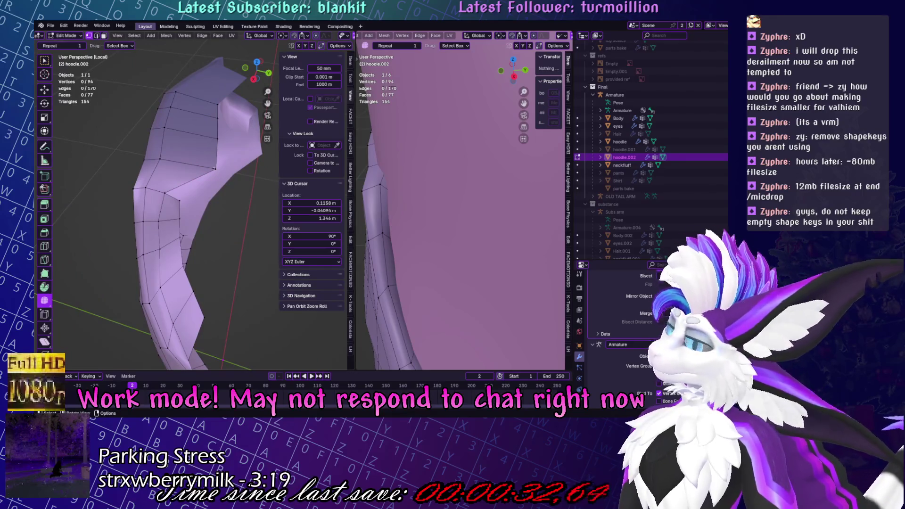
pyautogui.moveTo(415, 202)
pyautogui.mouseDown(button='middle')
pyautogui.moveTo(429, 190)
pyautogui.moveTo(415, 183)
pyautogui.mouseUp(button='middle')
pyautogui.click(402, 180)
pyautogui.press('g')
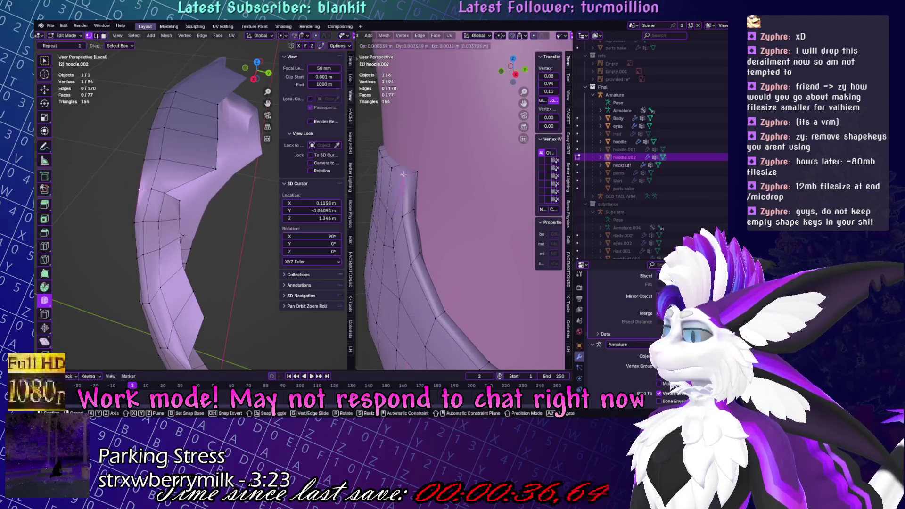
pyautogui.click(404, 174)
# Slide a rim vertex and nudge a pocket edge toward the belly.
pyautogui.scroll(4, 473, 172)
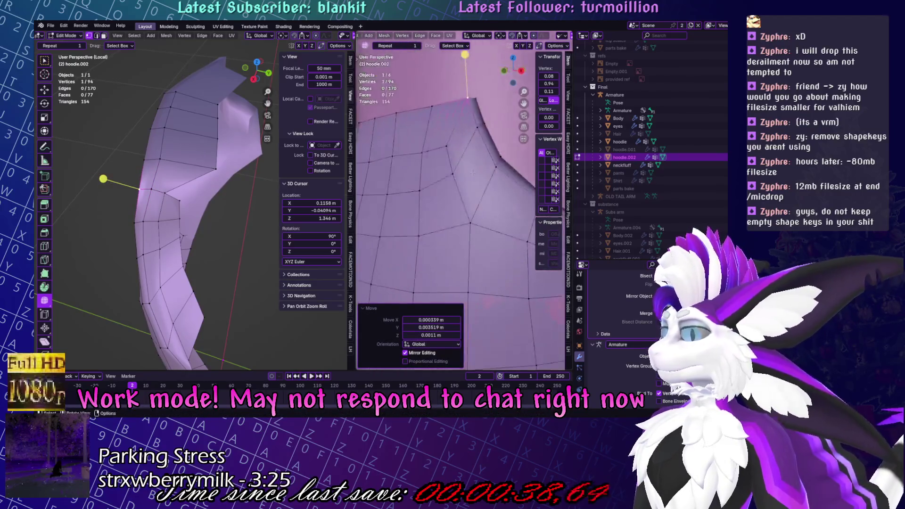
pyautogui.scroll(-3, 473, 172)
pyautogui.press('g')
pyautogui.press('g')
pyautogui.click(471, 175)
pyautogui.scroll(-5, 424, 234)
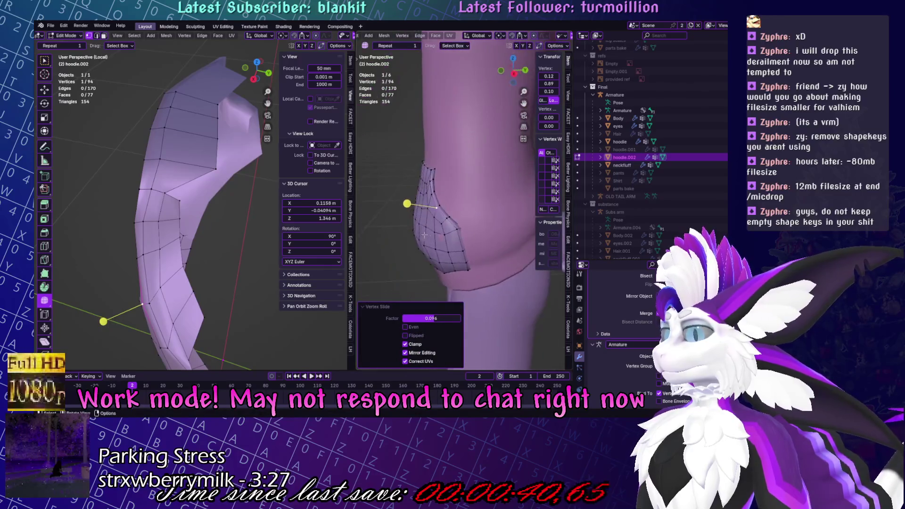
pyautogui.scroll(2, 425, 234)
pyautogui.click(417, 213)
pyautogui.moveTo(416, 212); pyautogui.dragTo(406, 188)
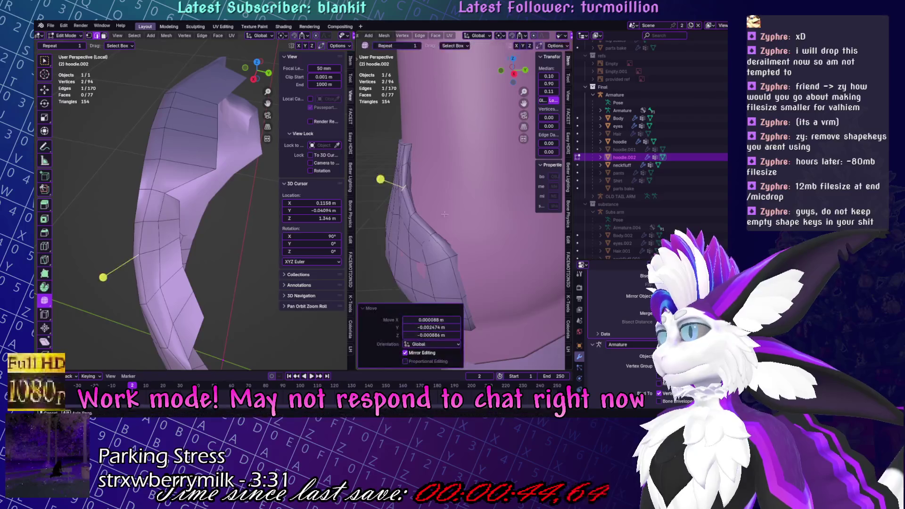
pyautogui.moveTo(406, 188); pyautogui.dragTo(442, 257, button='middle')
pyautogui.moveTo(443, 251); pyautogui.dragTo(438, 256)
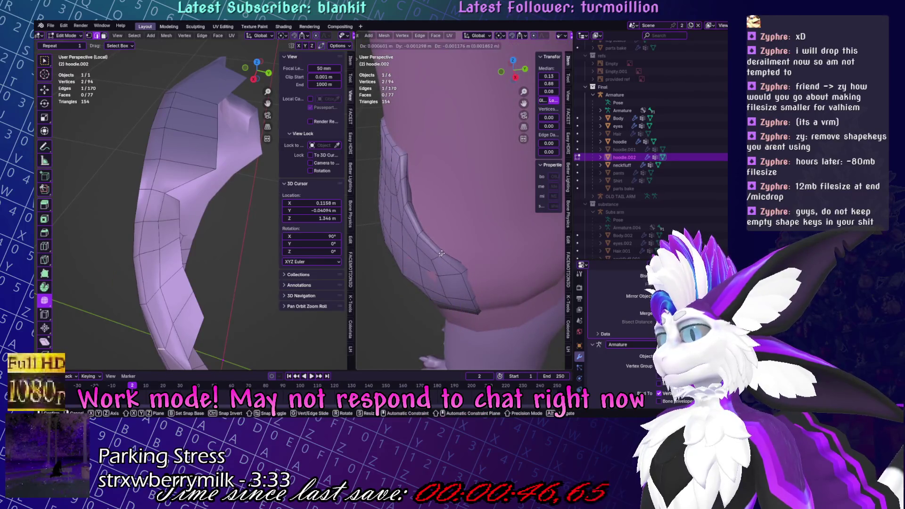
# Nudge another pocket rim edge slightly, then enter Sculpt Mode.
pyautogui.moveTo(436, 256)
pyautogui.mouseDown(button='middle')
pyautogui.moveTo(408, 229)
pyautogui.moveTo(399, 187)
pyautogui.mouseUp(button='middle')
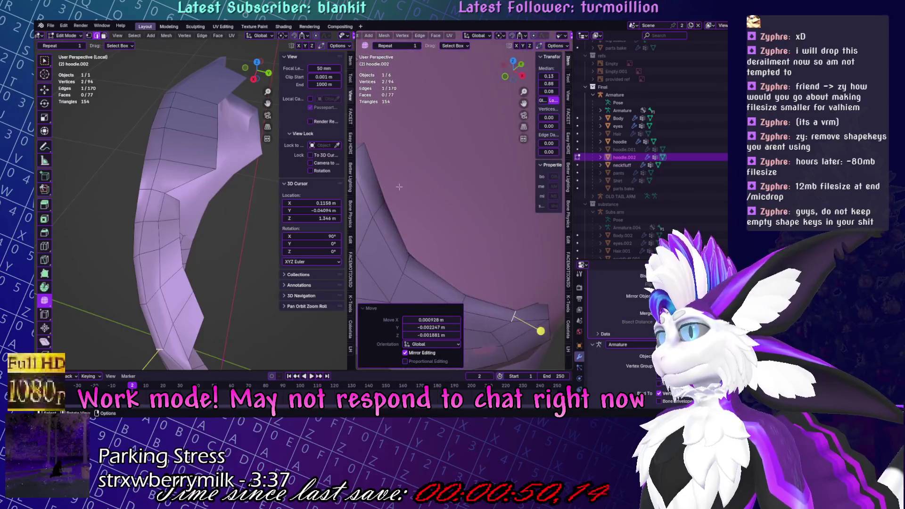
pyautogui.click(367, 143)
pyautogui.moveTo(366, 144); pyautogui.dragTo(452, 207, button='middle')
pyautogui.moveTo(452, 219); pyautogui.dragTo(454, 219)
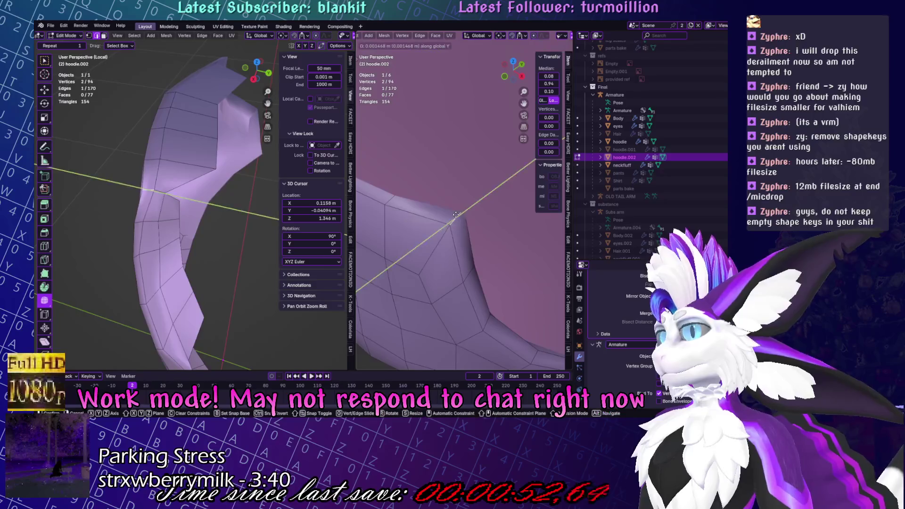
pyautogui.moveTo(453, 220); pyautogui.dragTo(435, 165, button='middle')
pyautogui.moveTo(179, 203)
pyautogui.mouseDown(button='middle')
pyautogui.moveTo(172, 187)
pyautogui.moveTo(212, 203)
pyautogui.mouseUp(button='middle')
pyautogui.scroll(-5, 212, 203)
pyautogui.hotkey('ctrl', 'Tab')
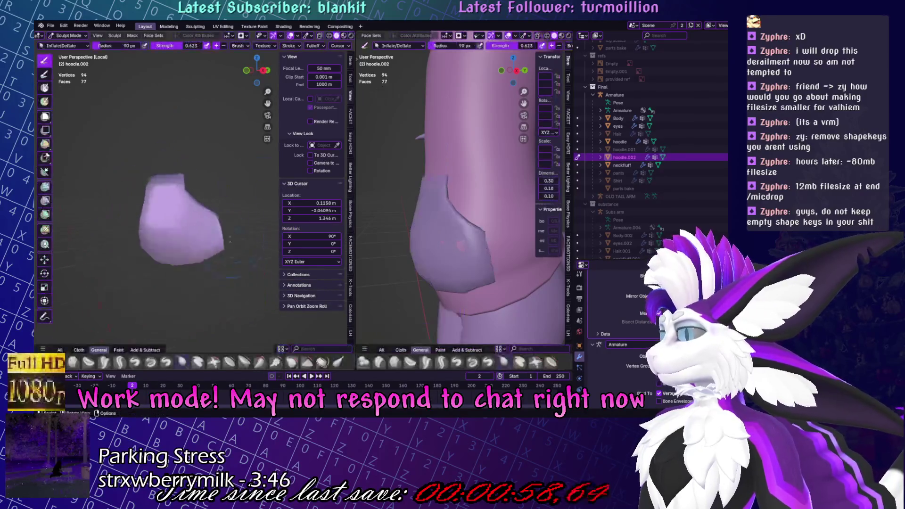
# Save the file, then select the hoodie.002 pocket in front view and enter Edit Mode.
pyautogui.hotkey('ctrl', 's')
pyautogui.scroll(3, 481, 259)
pyautogui.scroll(-8, 481, 260)
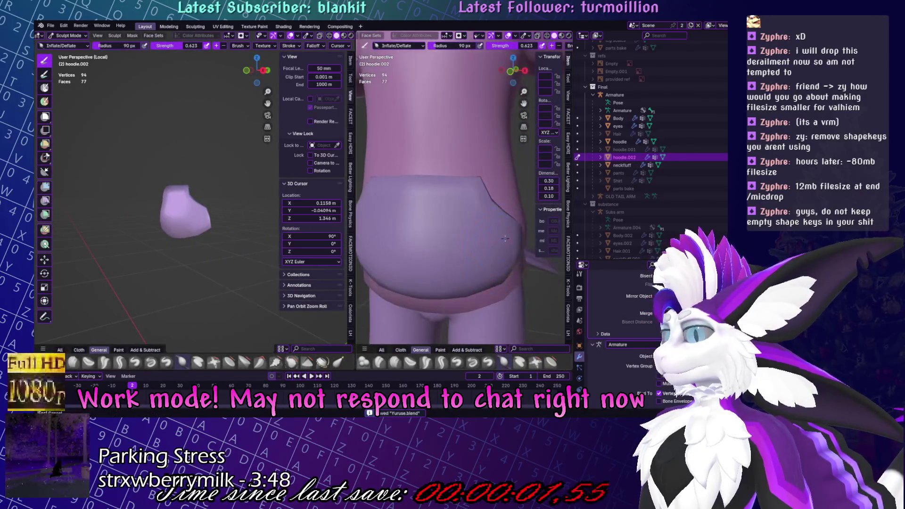
pyautogui.hotkey('ctrl', 'Tab')
pyautogui.moveTo(502, 278); pyautogui.dragTo(442, 250, button='middle')
pyautogui.scroll(-3, 442, 251)
pyautogui.click(464, 222)
pyautogui.press('KP_1')
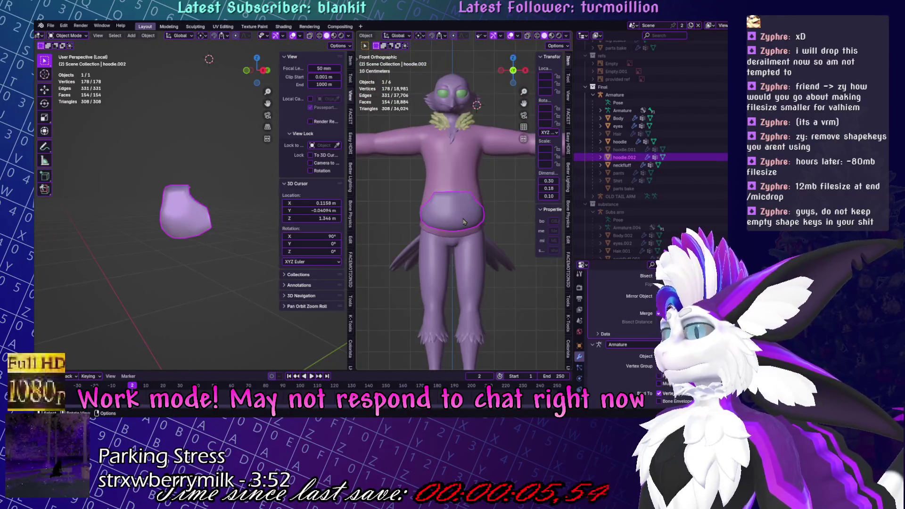
pyautogui.press('Tab')
# Narrow the pocket along X to 0.917 and shift it along X.
pyautogui.press('s')
pyautogui.press('x')
pyautogui.click(499, 206)
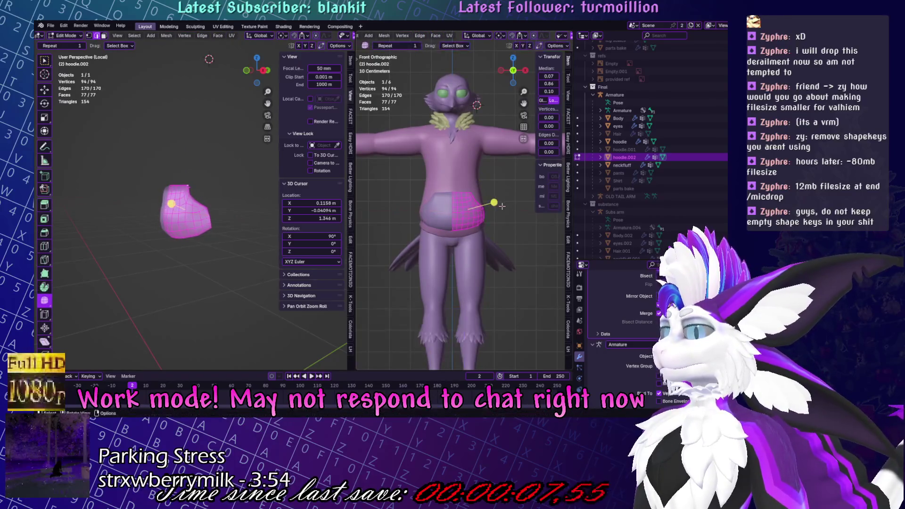
pyautogui.press('g')
pyautogui.press('x')
pyautogui.click(499, 206)
pyautogui.moveTo(498, 207); pyautogui.dragTo(511, 273, button='middle')
# Tilt the pocket slightly around the Z axis.
pyautogui.press('r')
pyautogui.press('z')
pyautogui.press('Escape')
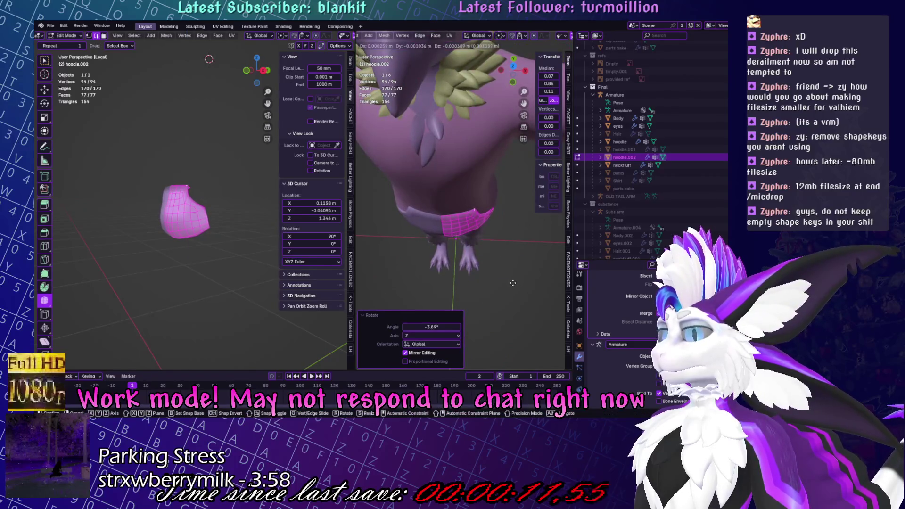
pyautogui.press('g')
pyautogui.click(509, 273)
pyautogui.scroll(5, 507, 268)
pyautogui.moveTo(507, 268); pyautogui.dragTo(503, 262, button='middle')
# In face select mode, move the pocket's side faces.
pyautogui.click(502, 250)
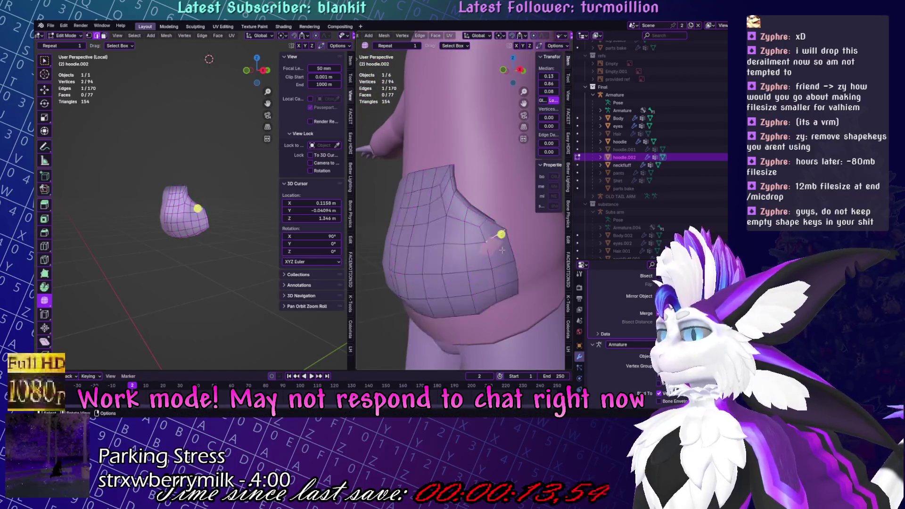
pyautogui.hotkey('ctrl', '3')
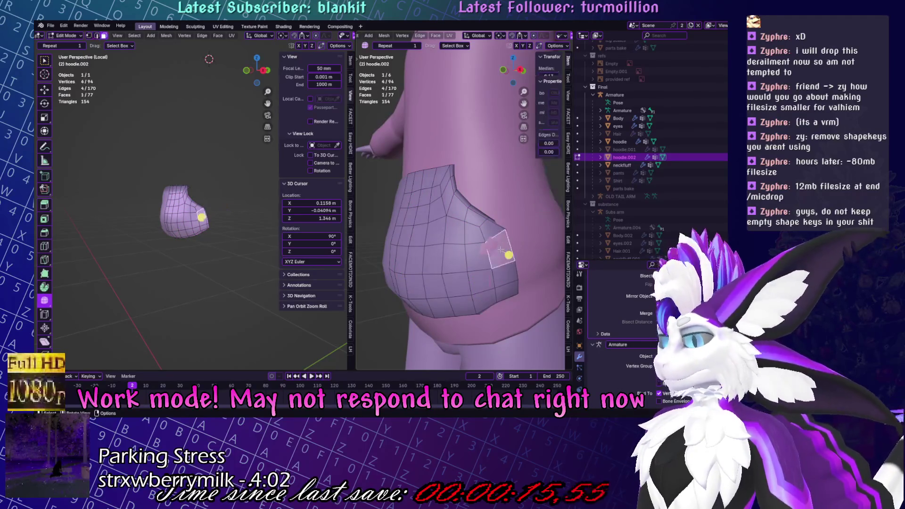
pyautogui.moveTo(498, 251)
pyautogui.mouseDown(button='middle')
pyautogui.moveTo(426, 256)
pyautogui.moveTo(433, 282)
pyautogui.mouseUp(button='middle')
pyautogui.press('g')
pyautogui.click(435, 260)
pyautogui.click(434, 291)
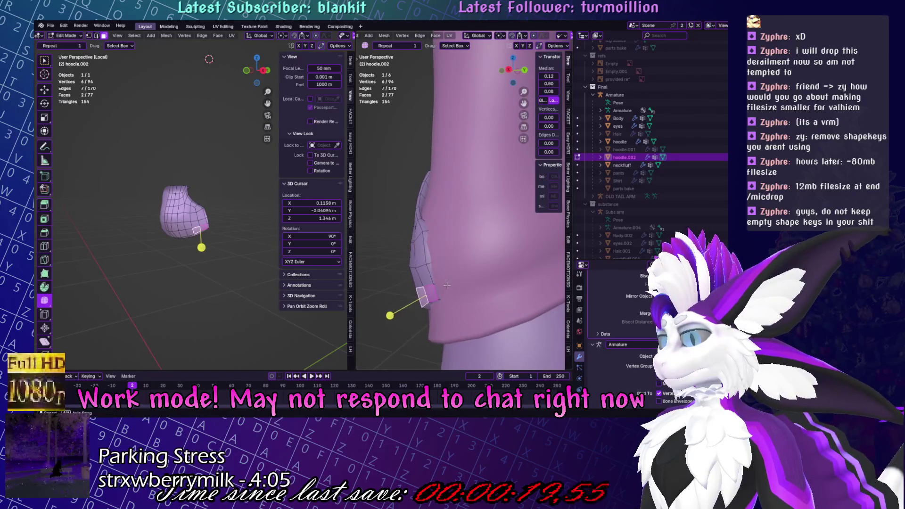
pyautogui.keyDown('shift'); pyautogui.click(432, 279); pyautogui.keyUp('shift')
pyautogui.press('KP_Decimal')
# Pick faces along the pocket's bottom edge, then switch the pocket back to Sculpt Mode.
pyautogui.click(466, 214)
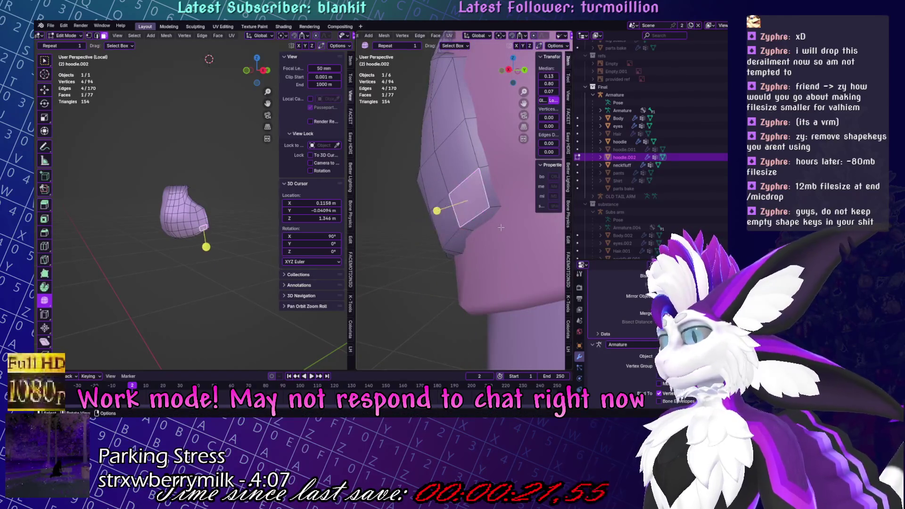
pyautogui.moveTo(466, 214)
pyautogui.mouseDown(button='middle')
pyautogui.moveTo(532, 230)
pyautogui.moveTo(452, 238)
pyautogui.mouseUp(button='middle')
pyautogui.click(536, 231)
pyautogui.hotkey('ctrl', 'Tab')
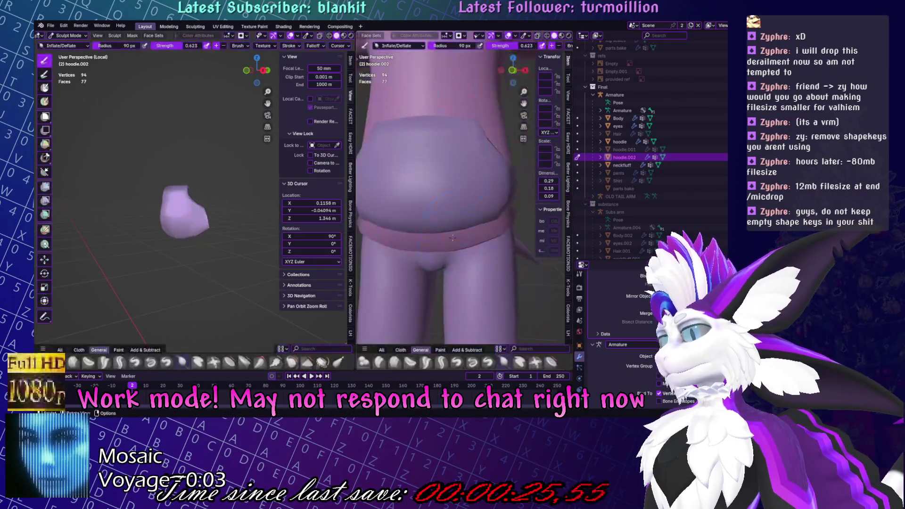
# Leave Sculpt Mode, select the hoodie.002 pocket and enter Edit Mode.
pyautogui.click(546, 36)
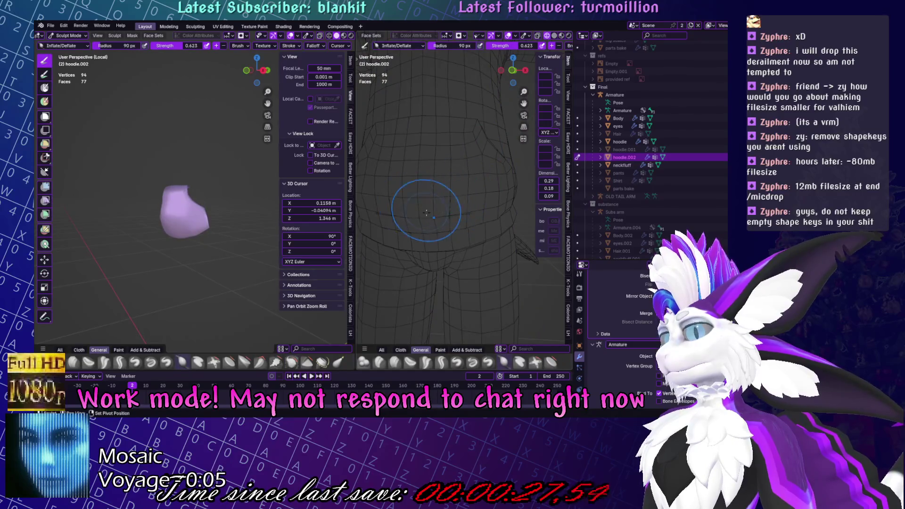
pyautogui.moveTo(438, 216)
pyautogui.mouseDown(button='middle')
pyautogui.moveTo(473, 213)
pyautogui.moveTo(483, 224)
pyautogui.mouseUp(button='middle')
pyautogui.hotkey('ctrl', 'Tab')
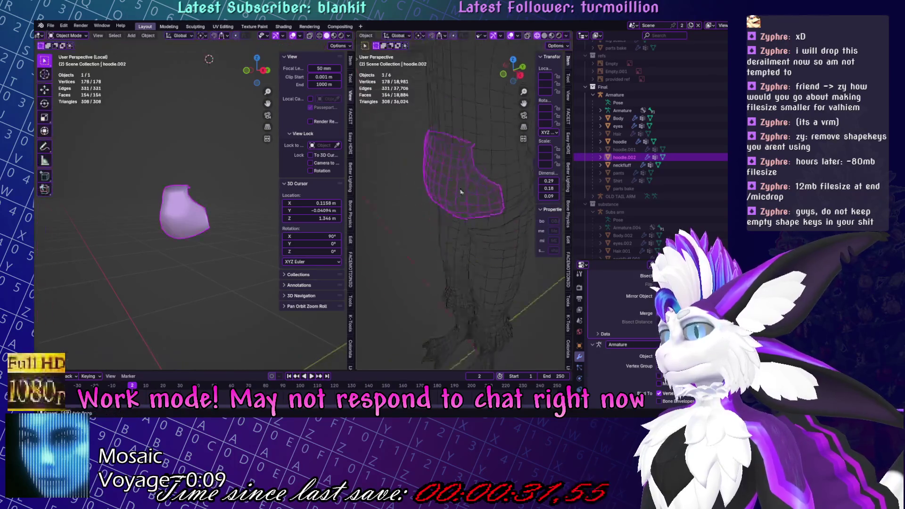
pyautogui.press('Home')
pyautogui.click(545, 35)
pyautogui.moveTo(453, 212)
pyautogui.mouseDown(button='middle')
pyautogui.moveTo(476, 217)
pyautogui.moveTo(452, 231)
pyautogui.mouseUp(button='middle')
pyautogui.scroll(5, 440, 245)
pyautogui.click(441, 245)
pyautogui.press('Tab')
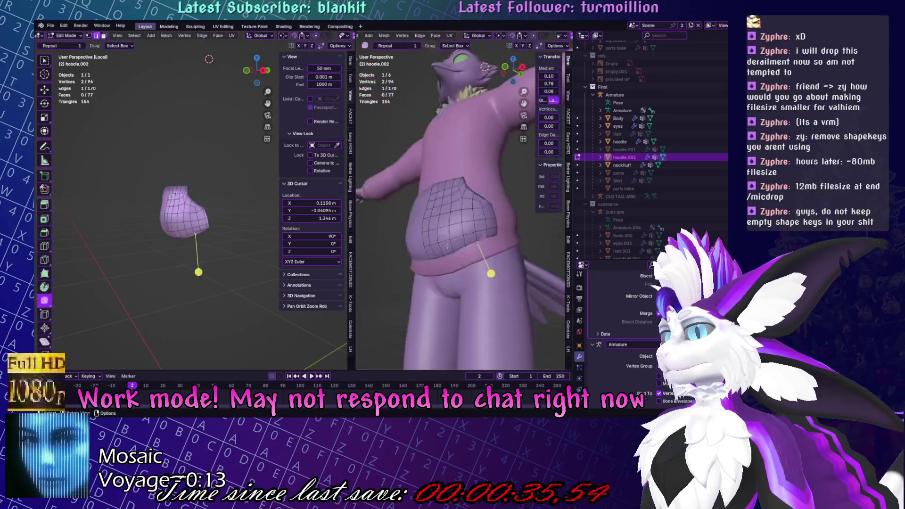
# Select vertices on the pocket's lower edge and move them into a new shape.
pyautogui.scroll(2, 477, 283)
pyautogui.click(479, 280)
pyautogui.moveTo(480, 281)
pyautogui.mouseDown(button='middle')
pyautogui.moveTo(468, 241)
pyautogui.moveTo(517, 262)
pyautogui.mouseUp(button='middle')
pyautogui.keyDown('shift'); pyautogui.click(468, 241); pyautogui.keyUp('shift')
pyautogui.press('g')
pyautogui.click(472, 249)
pyautogui.press('g')
pyautogui.click(517, 261)
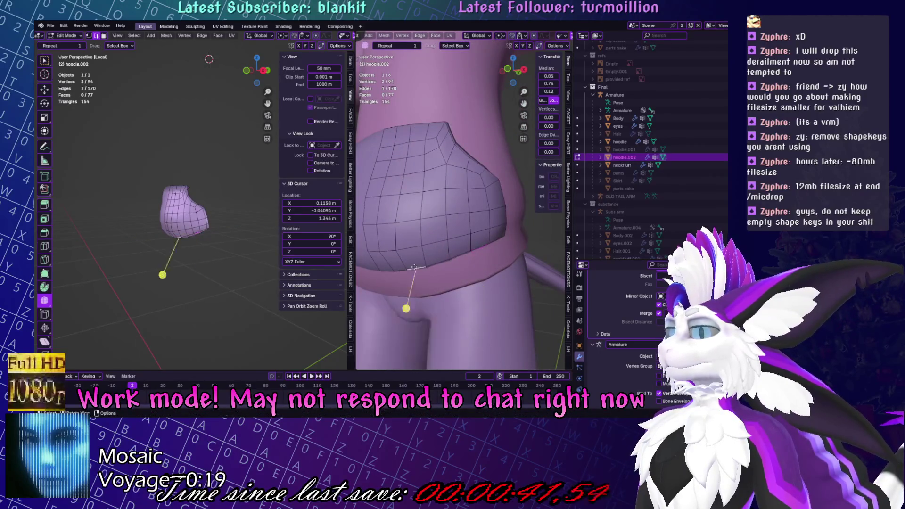
pyautogui.press('g')
pyautogui.click(457, 264)
# Move another lower-edge vertex in wireframe, then return to solid shading and Object Mode.
pyautogui.scroll(-3, 448, 36)
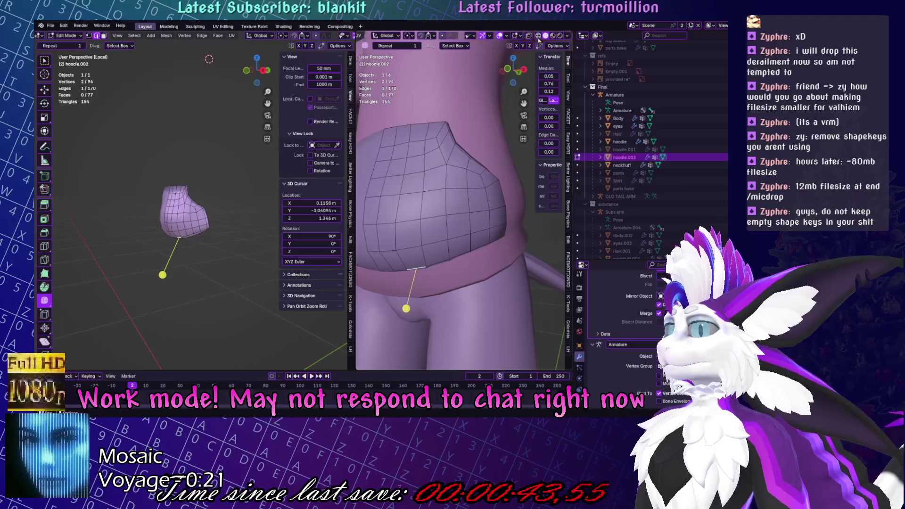
pyautogui.click(537, 35)
pyautogui.moveTo(436, 232); pyautogui.dragTo(464, 238, button='middle')
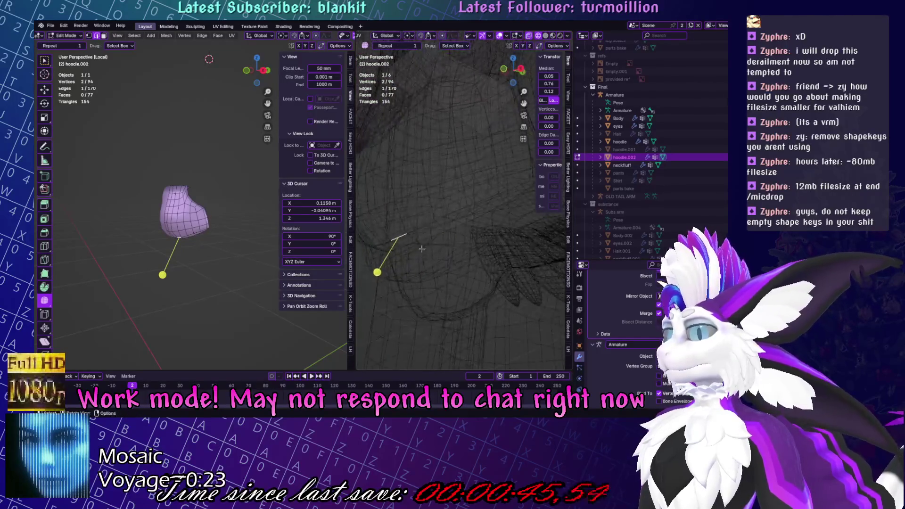
pyautogui.keyDown('shift'); pyautogui.click(464, 238); pyautogui.keyUp('shift')
pyautogui.press('g')
pyautogui.click(462, 244)
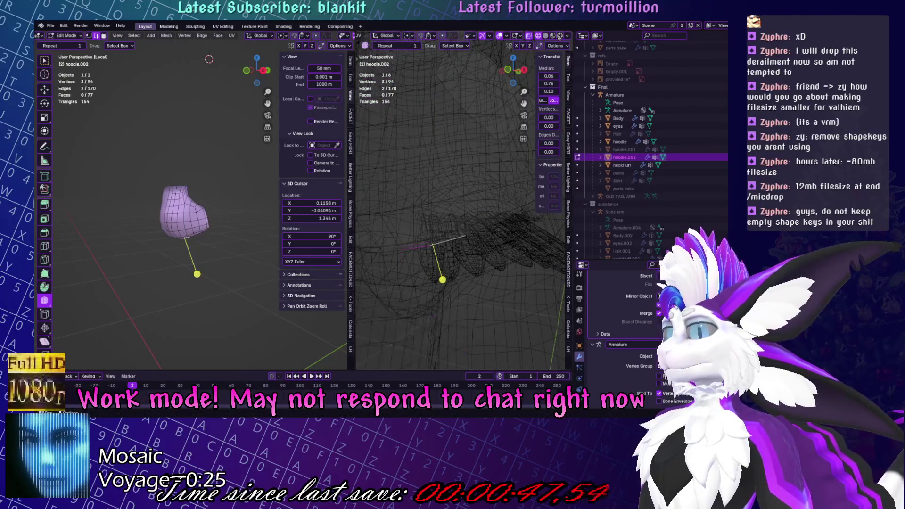
pyautogui.hotkey('shift', 'z')
pyautogui.keyDown('ctrl'); pyautogui.moveTo(507, 226); pyautogui.dragTo(507, 211, button='middle'); pyautogui.keyUp('ctrl')
pyautogui.press('Tab')
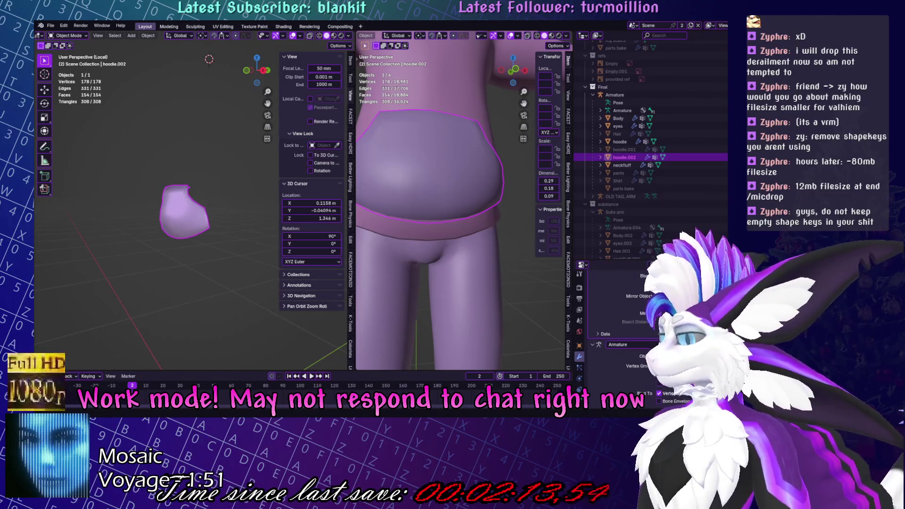
# Drag the hoodie.002 pocket's side with the Grab brush, check in wireframe, and exit to Object Mode.
pyautogui.moveTo(455, 193); pyautogui.dragTo(408, 203, button='middle')
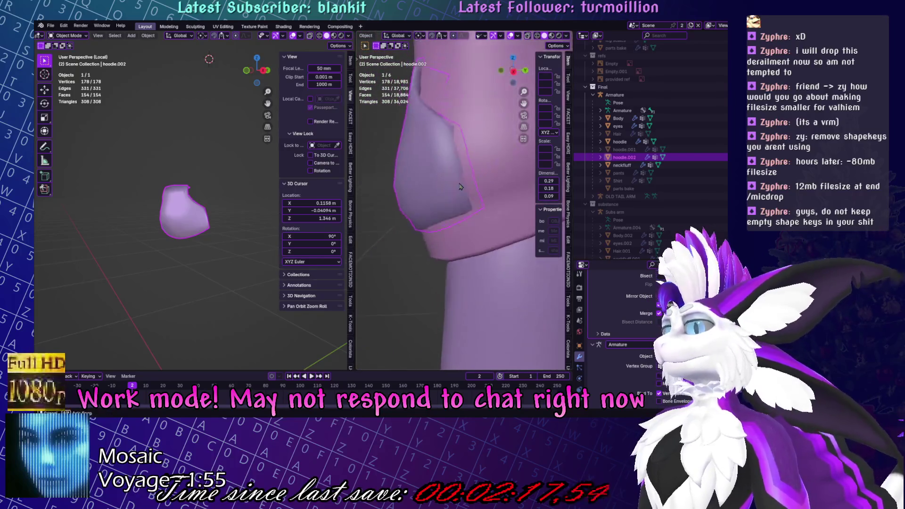
pyautogui.hotkey('ctrl', 'Tab')
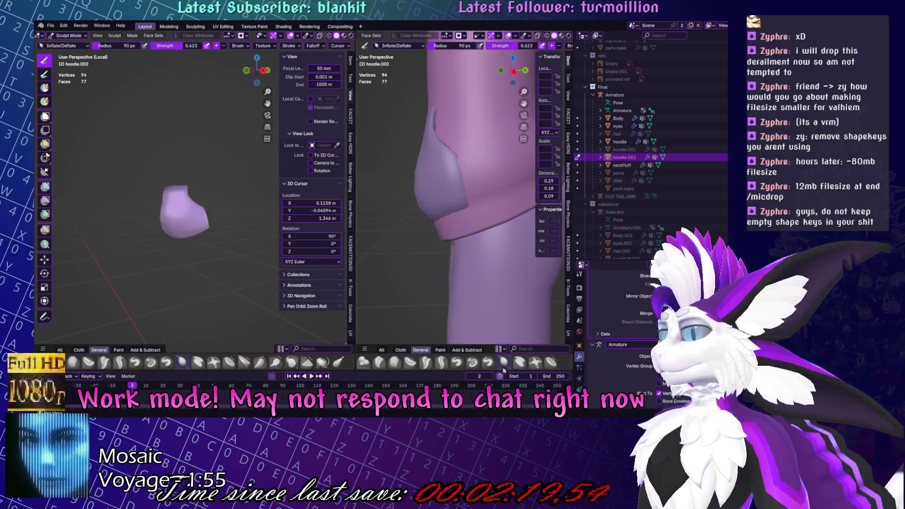
pyautogui.scroll(-2, 454, 362)
pyautogui.click(488, 363)
pyautogui.moveTo(424, 189)
pyautogui.mouseDown(button='middle')
pyautogui.moveTo(430, 182)
pyautogui.moveTo(498, 197)
pyautogui.mouseUp(button='middle')
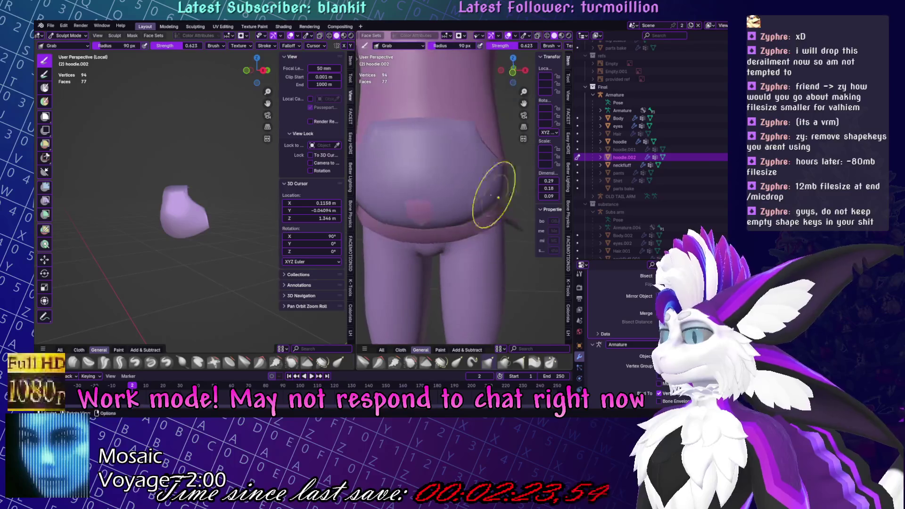
pyautogui.moveTo(413, 212); pyautogui.dragTo(448, 206, button='middle')
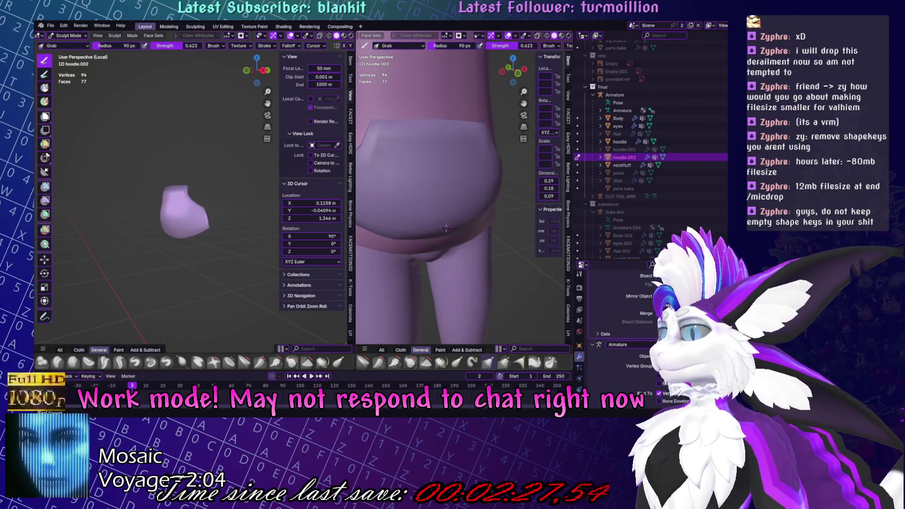
pyautogui.moveTo(435, 224); pyautogui.dragTo(473, 229, button='middle')
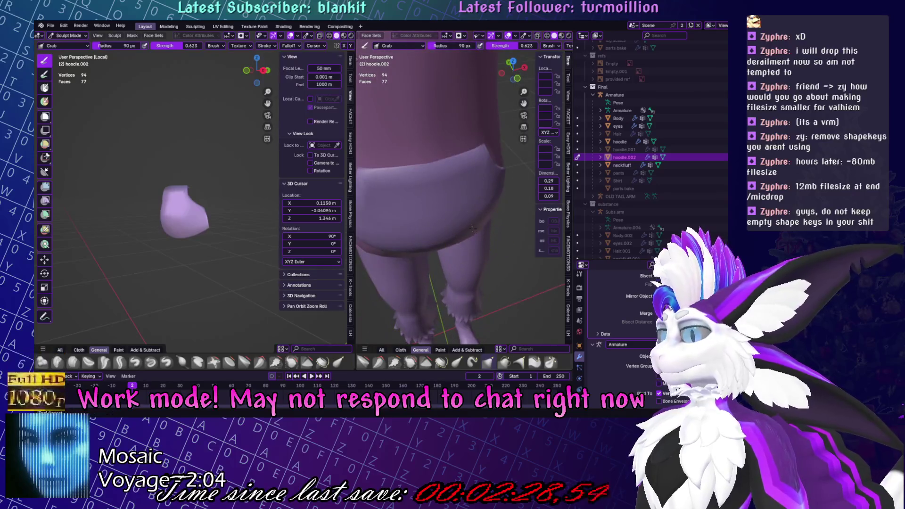
pyautogui.click(547, 36)
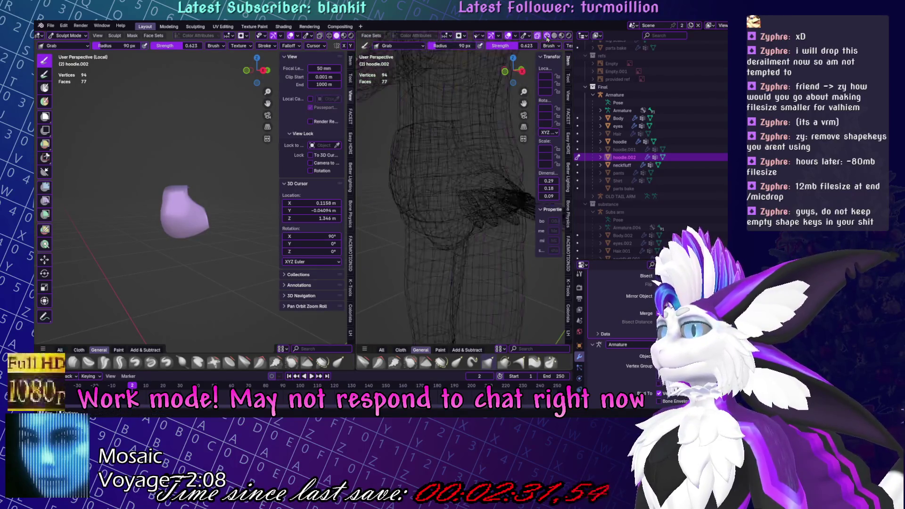
pyautogui.moveTo(462, 198)
pyautogui.mouseDown(button='middle')
pyautogui.moveTo(450, 212)
pyautogui.moveTo(465, 172)
pyautogui.moveTo(415, 252)
pyautogui.moveTo(482, 268)
pyautogui.mouseUp(button='middle')
pyautogui.hotkey('ctrl', 'Tab')
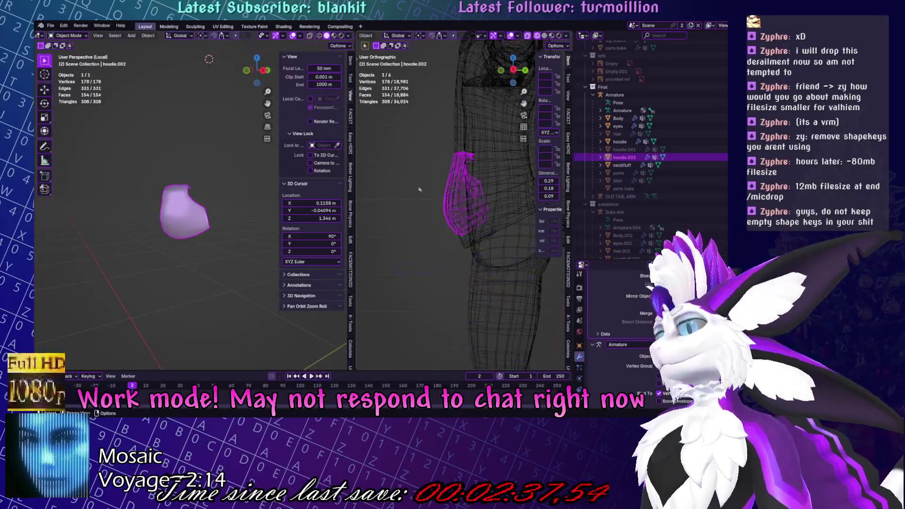
# Frame the character in solid shading, save Yuruse.blend, and inspect the pocket beside the arm.
pyautogui.hotkey('shift', 'z')
pyautogui.press('Home')
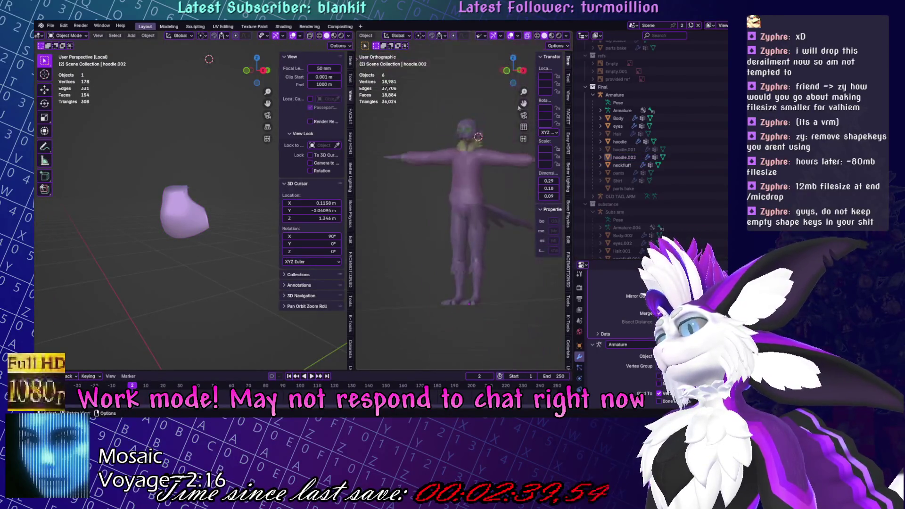
pyautogui.hotkey('ctrl', 's')
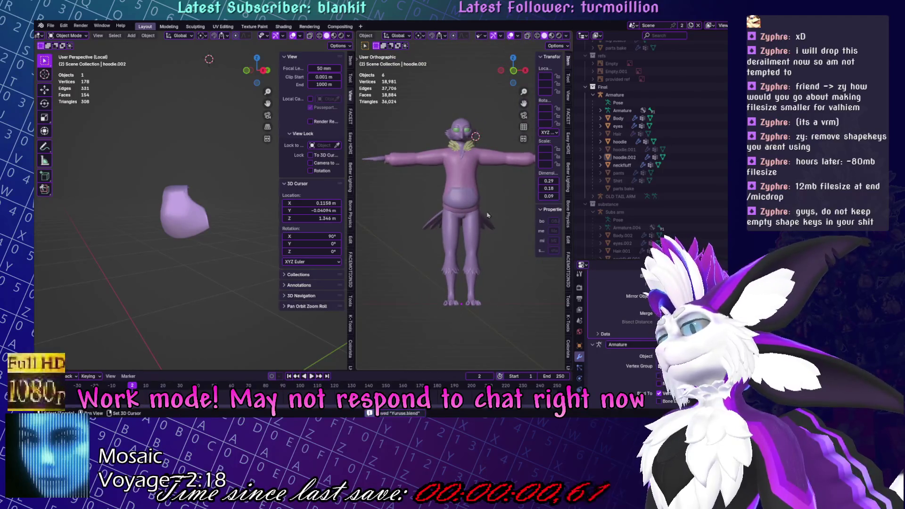
pyautogui.scroll(6, 433, 194)
pyautogui.click(433, 194)
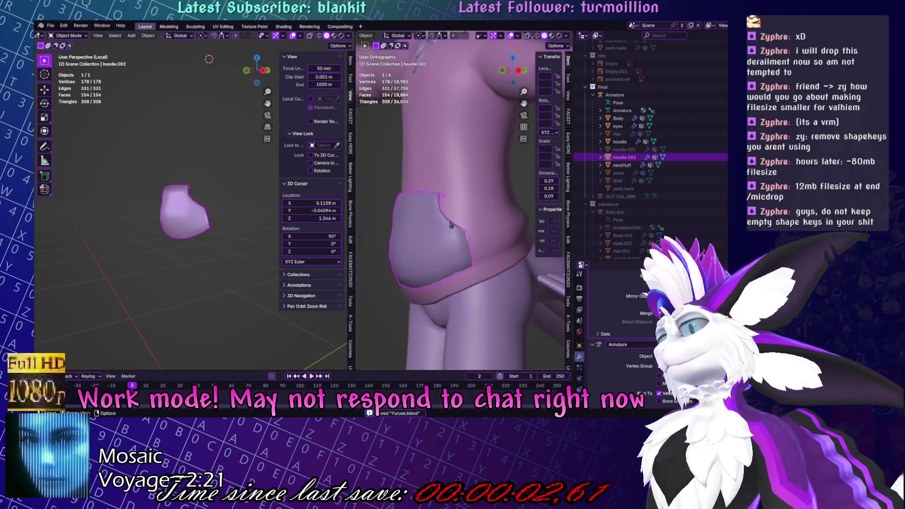
pyautogui.moveTo(433, 194); pyautogui.dragTo(432, 236, button='middle')
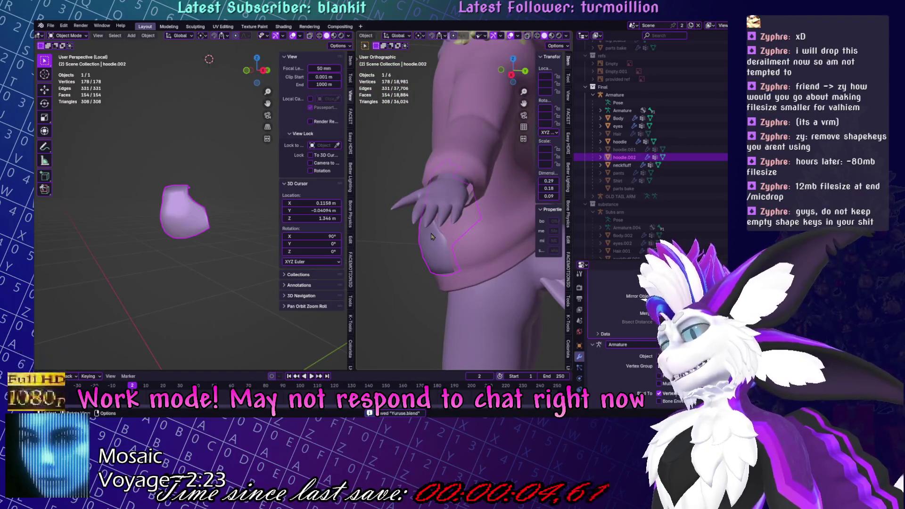
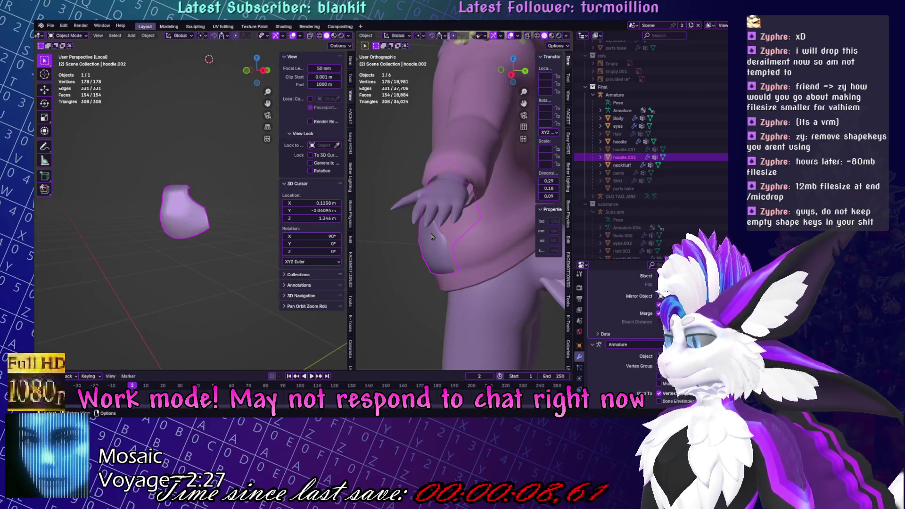
# Frame the character and select the hoodie.002 pocket piece on the hoodie's front.
pyautogui.click(579, 399)
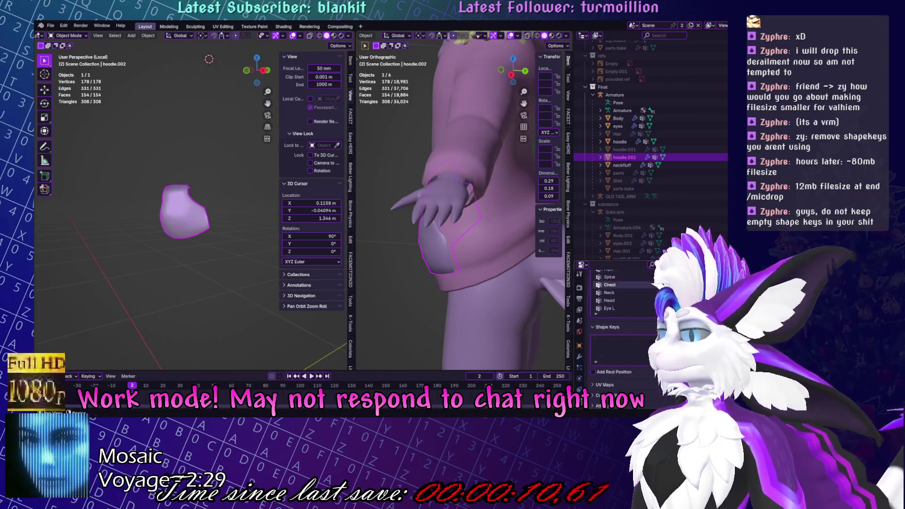
pyautogui.moveTo(398, 210)
pyautogui.mouseDown(button='middle')
pyautogui.moveTo(453, 198)
pyautogui.moveTo(490, 215)
pyautogui.moveTo(466, 193)
pyautogui.moveTo(520, 202)
pyautogui.mouseUp(button='middle')
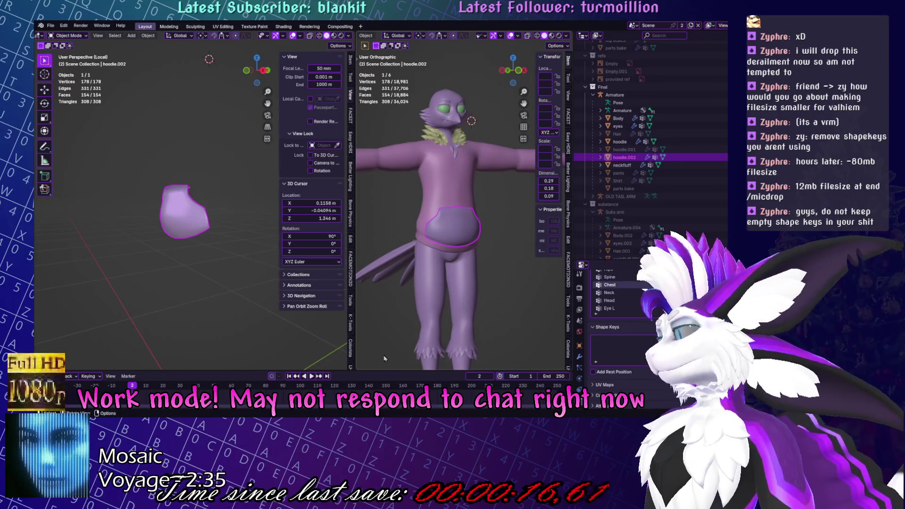
pyautogui.click(478, 276)
pyautogui.moveTo(478, 275)
pyautogui.mouseDown(button='middle')
pyautogui.moveTo(411, 272)
pyautogui.moveTo(472, 210)
pyautogui.mouseUp(button='middle')
pyautogui.scroll(4, 471, 209)
pyautogui.click(473, 209)
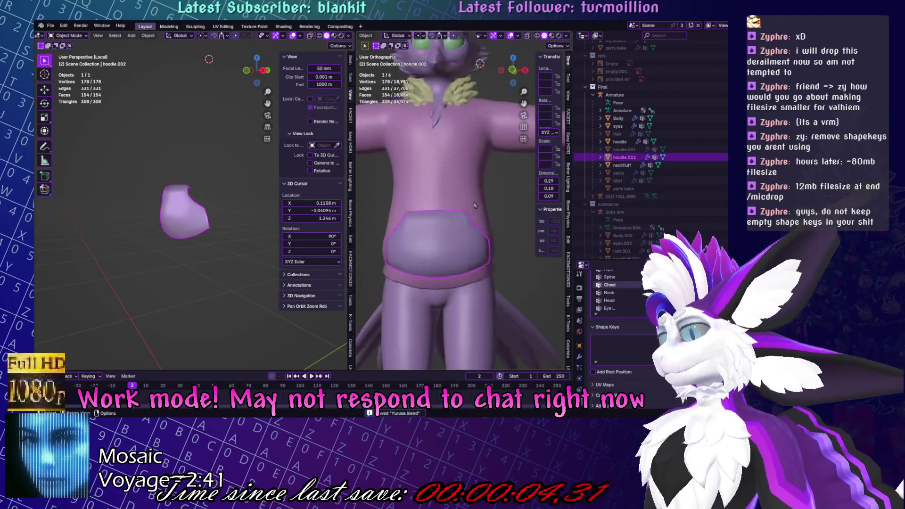
# Grab-sculpt the pocket's right side inward, then enter Edit Mode on the pocket.
pyautogui.hotkey('ctrl', 'Tab')
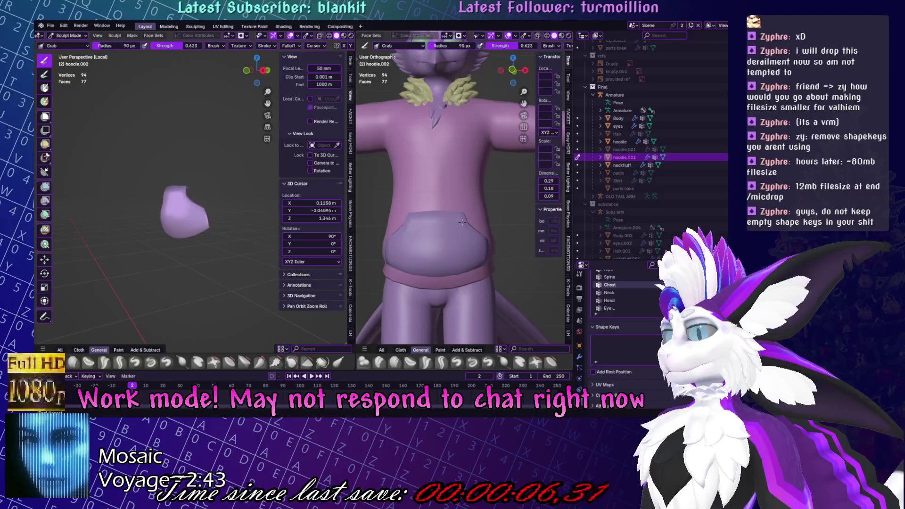
pyautogui.moveTo(462, 222); pyautogui.dragTo(440, 245)
pyautogui.moveTo(494, 237)
pyautogui.mouseDown(button='middle')
pyautogui.moveTo(459, 250)
pyautogui.moveTo(462, 243)
pyautogui.mouseUp(button='middle')
pyautogui.hotkey('ctrl', 'Tab')
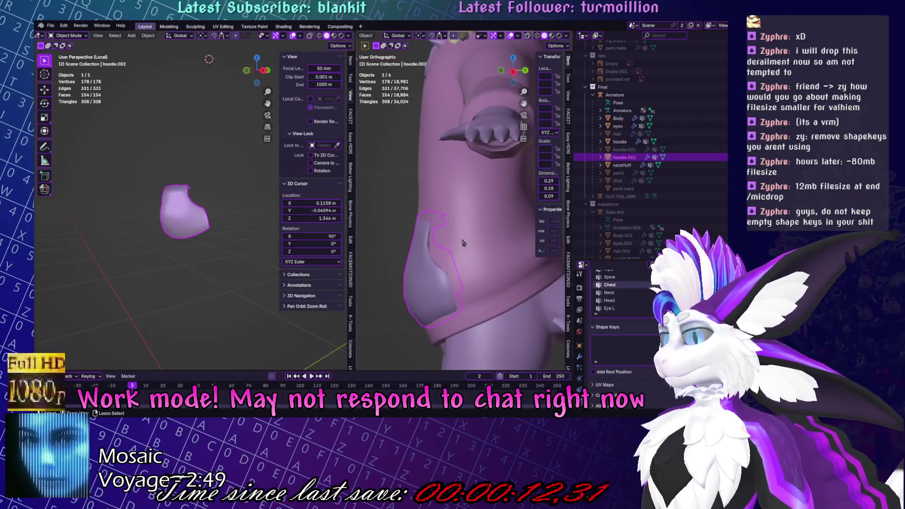
pyautogui.press('KP_3')
pyautogui.press('Tab')
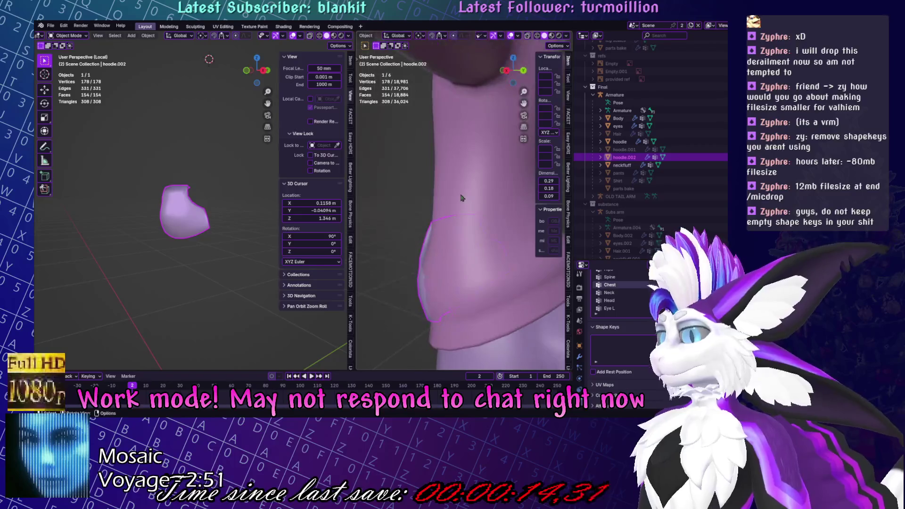
pyautogui.moveTo(506, 175)
pyautogui.mouseDown(button='middle')
pyautogui.moveTo(455, 258)
pyautogui.moveTo(502, 256)
pyautogui.mouseUp(button='middle')
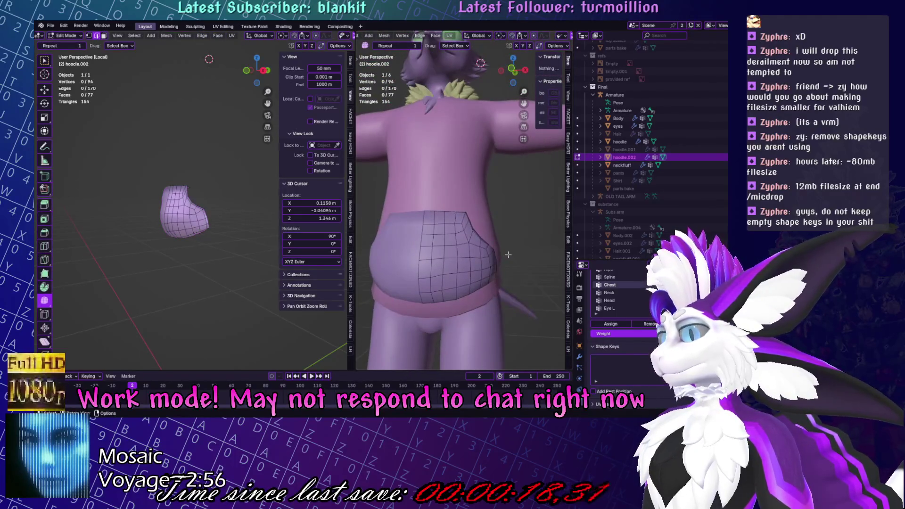
# While sculpting the pocket, show the right viewport in Wireframe with X-ray off.
pyautogui.hotkey('ctrl', 'Tab')
pyautogui.click(448, 261)
pyautogui.click(547, 36)
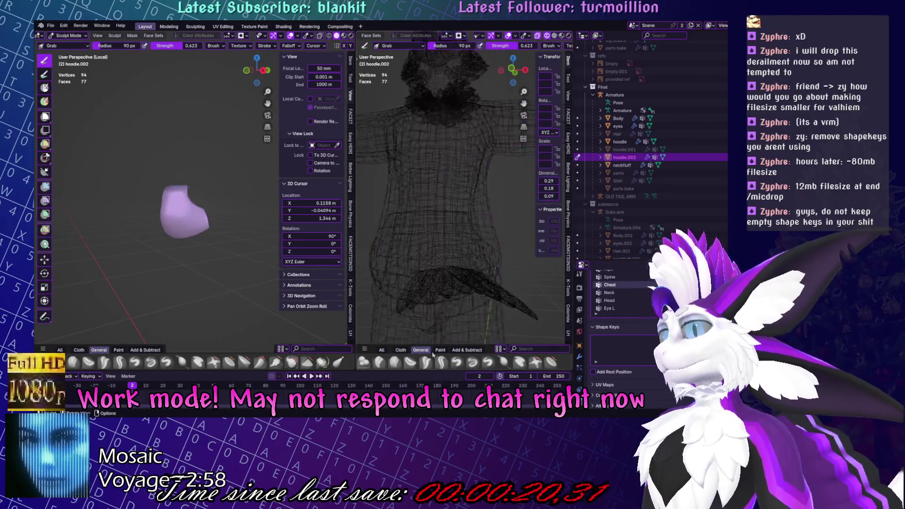
pyautogui.click(538, 36)
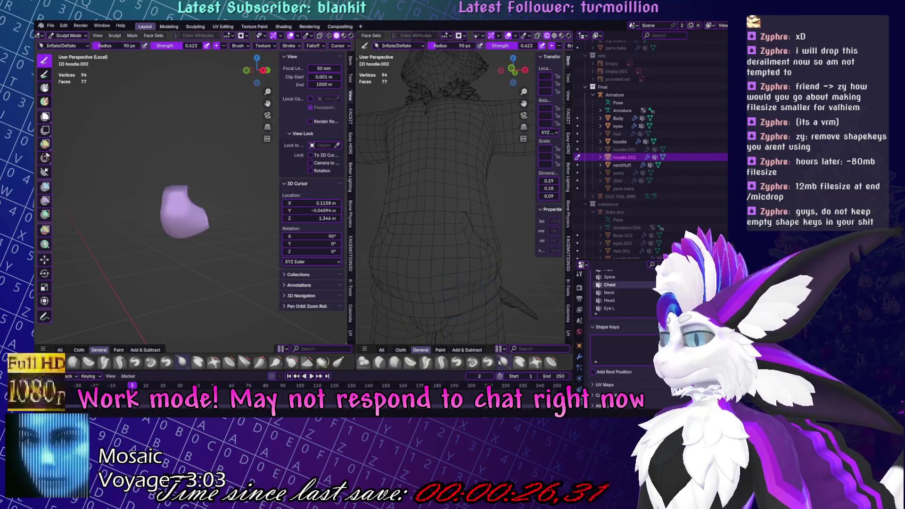
pyautogui.scroll(-2, 435, 365)
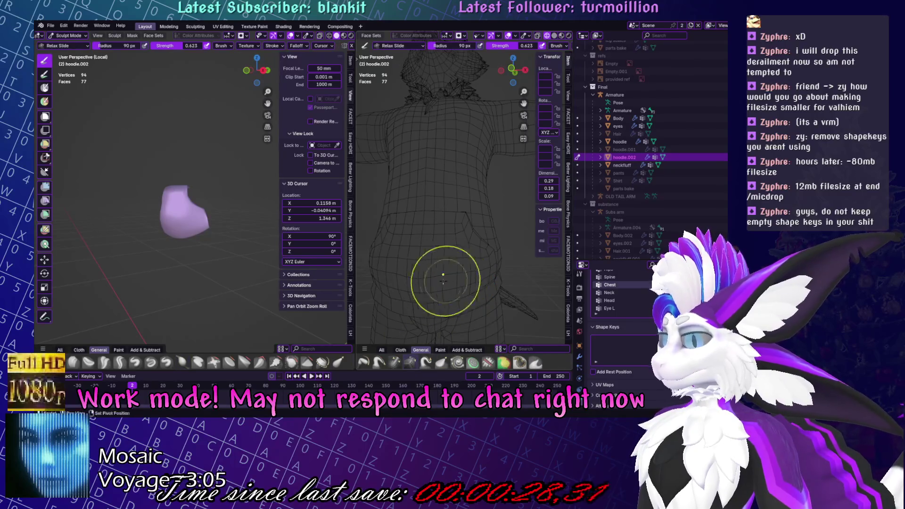
# Swap sculpting between hoodie.002 and the main hoodie, check the side profile, and save.
pyautogui.hotkey('alt', 'q')
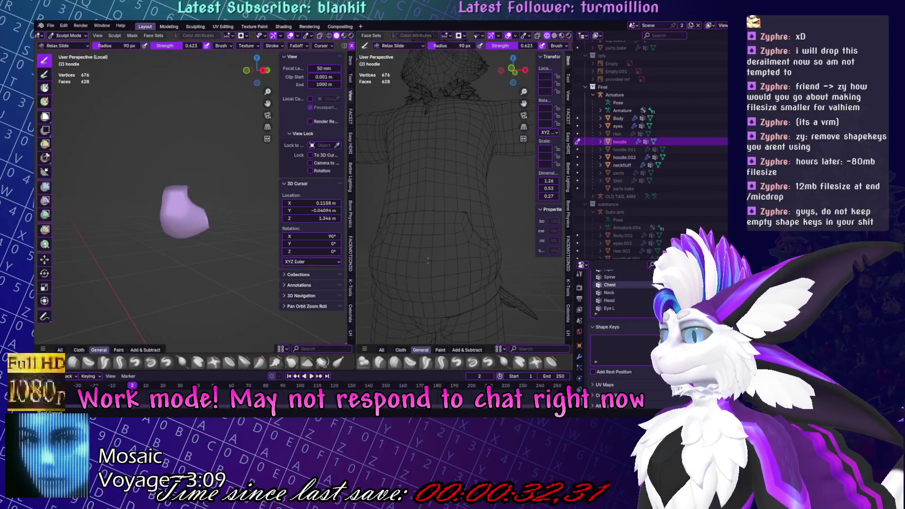
pyautogui.hotkey('alt', 'q')
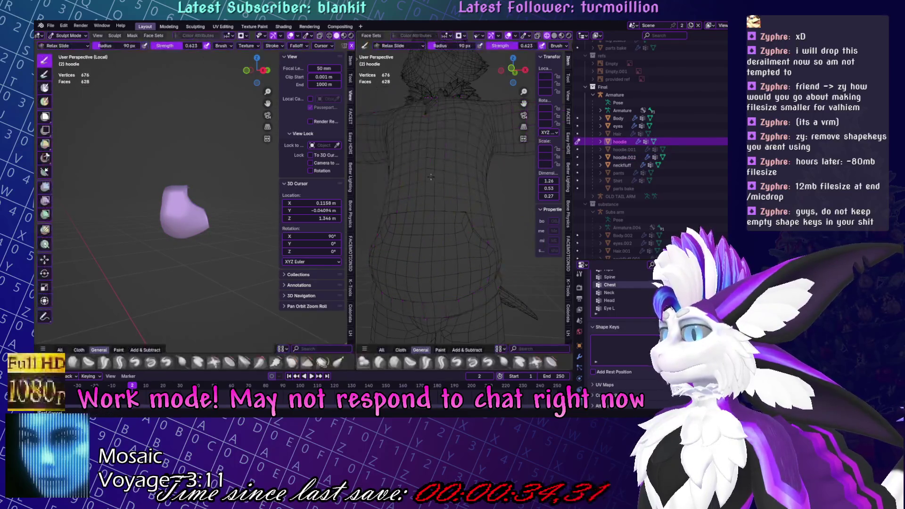
pyautogui.moveTo(444, 171); pyautogui.dragTo(405, 192, button='middle')
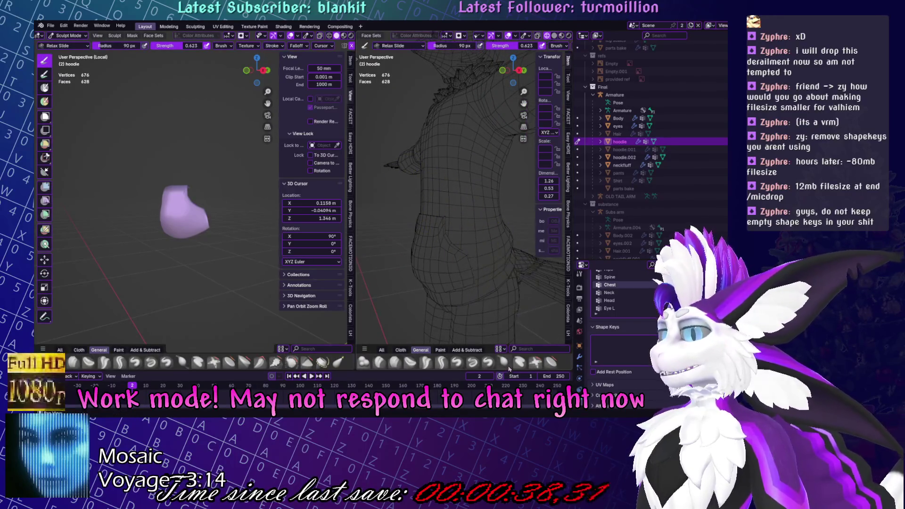
pyautogui.scroll(-2, 505, 366)
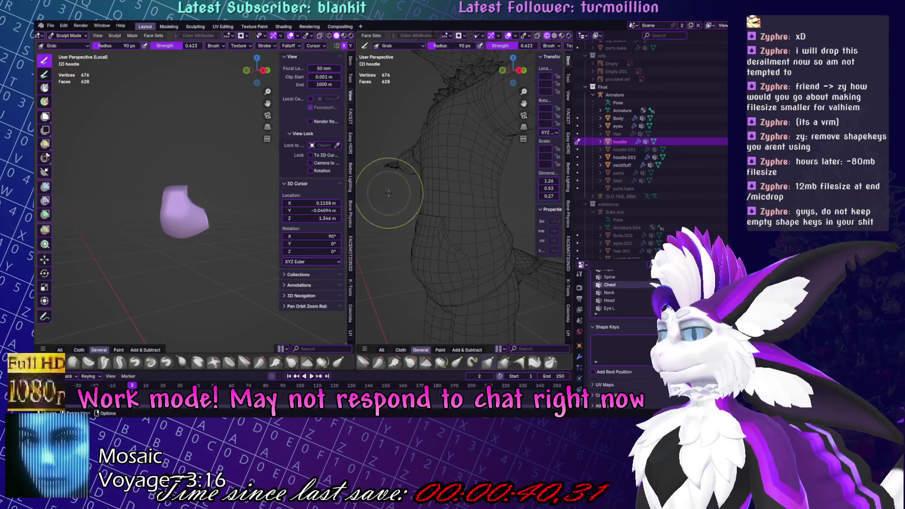
pyautogui.moveTo(429, 194); pyautogui.dragTo(472, 208, button='middle')
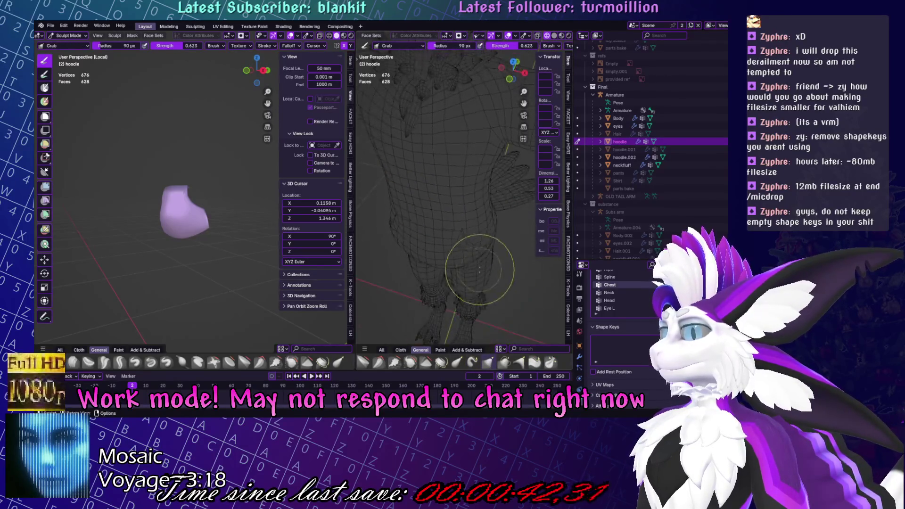
pyautogui.hotkey('ctrl', 'tab')
pyautogui.hotkey('ctrl', 's')
# Put the pocket piece back in Sculpt Mode, zoom to its profile, and save Yuruse.blend.
pyautogui.click(434, 221)
pyautogui.hotkey('ctrl', 'Tab')
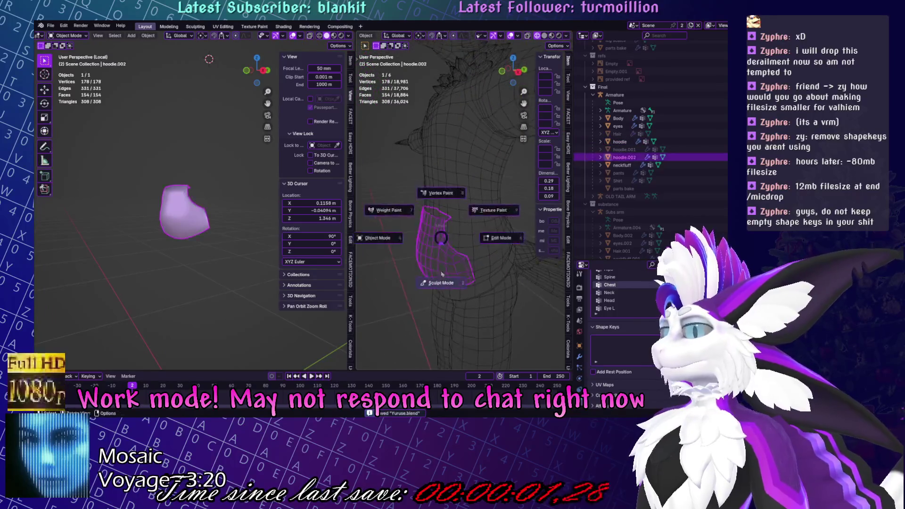
pyautogui.click(415, 239)
pyautogui.press('KP_Decimal')
pyautogui.moveTo(453, 265)
pyautogui.mouseDown(button='middle')
pyautogui.moveTo(500, 242)
pyautogui.moveTo(438, 236)
pyautogui.mouseUp(button='middle')
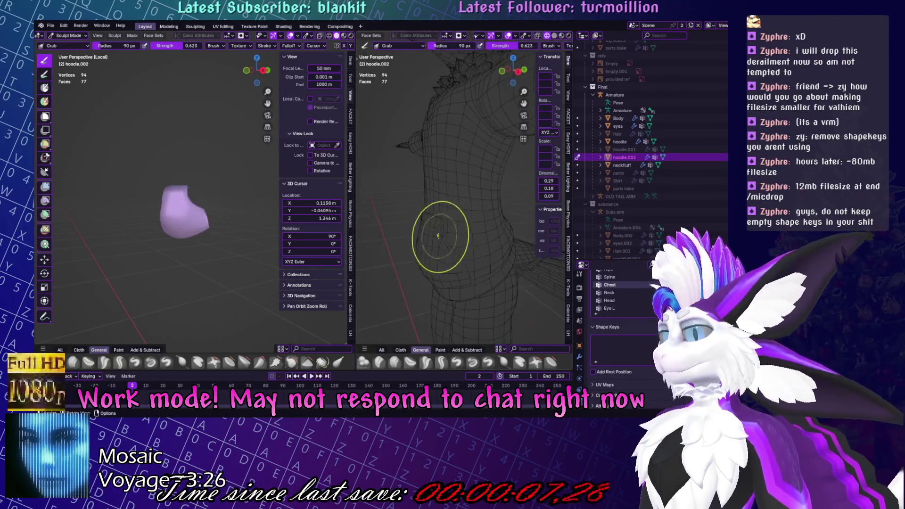
pyautogui.hotkey('ctrl', 's')
# Return to Object Mode, deselect the pocket, and turn the character to face front.
pyautogui.scroll(-4, 394, 238)
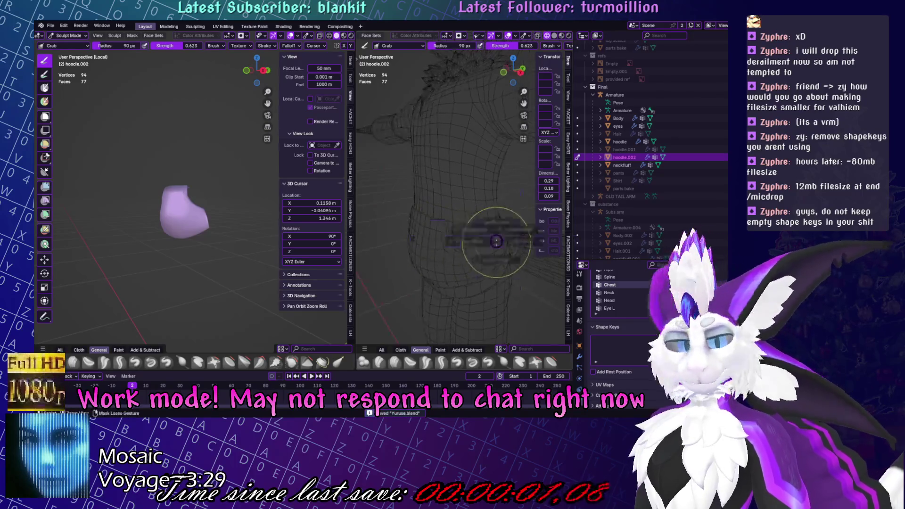
pyautogui.hotkey('ctrl', 'Tab')
pyautogui.hotkey('alt', 'a')
pyautogui.moveTo(416, 205); pyautogui.dragTo(531, 257, button='middle')
pyautogui.moveTo(463, 217); pyautogui.dragTo(487, 219, button='middle')
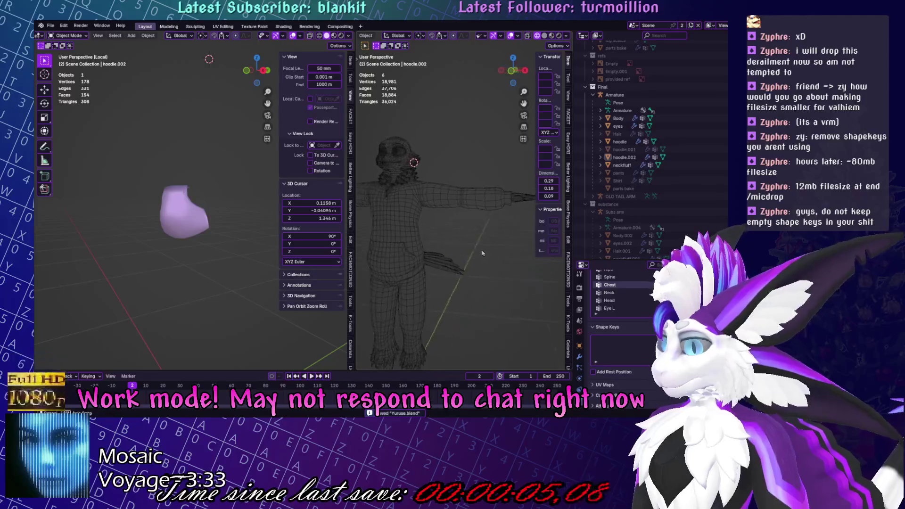
# Select the hoodie and view it from the front with all objects shown.
pyautogui.click(488, 218)
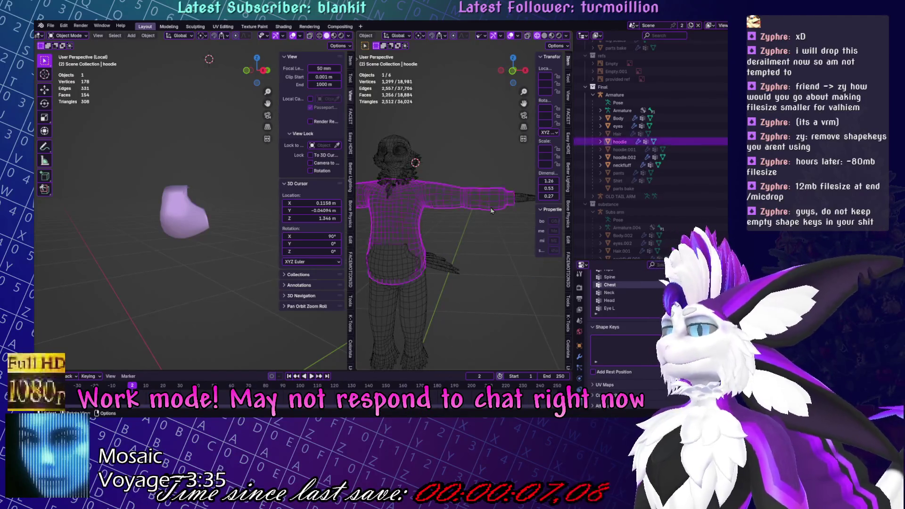
pyautogui.press('KP_1')
pyautogui.scroll(5, 361, 249)
pyautogui.scroll(4, 362, 248)
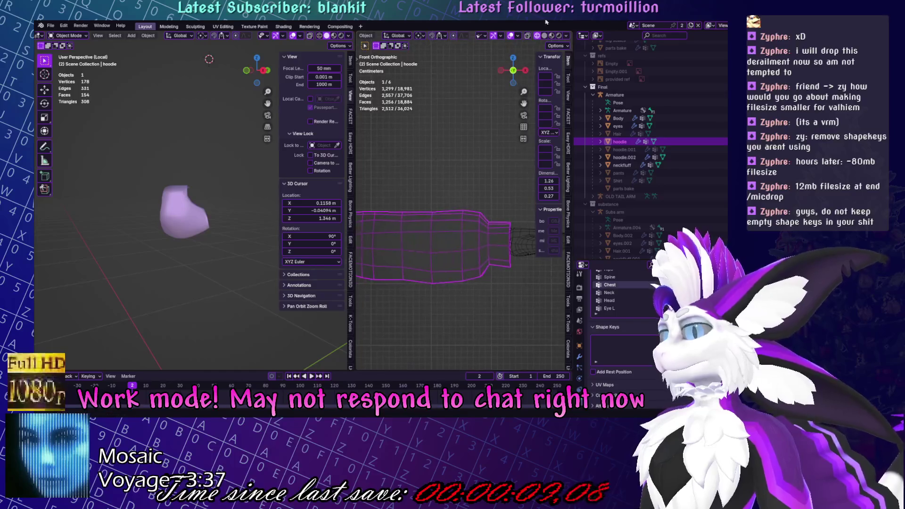
pyautogui.press('KP_Divide')
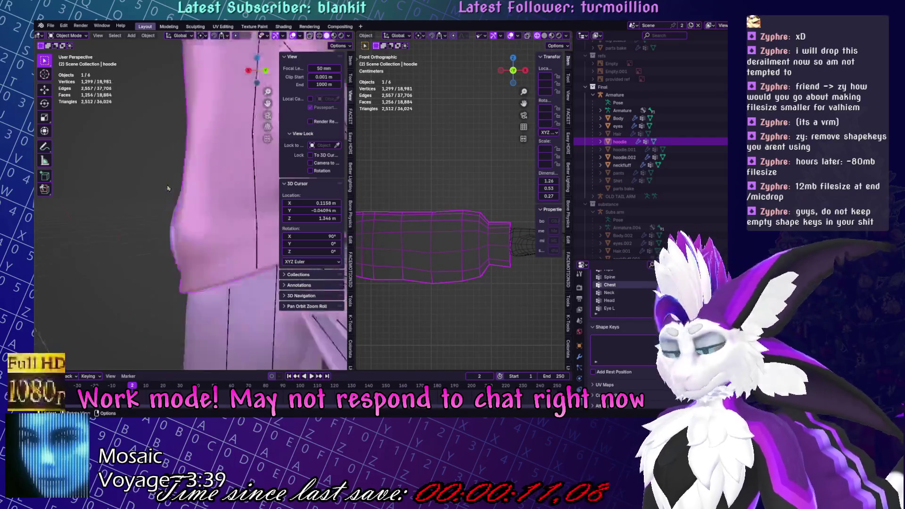
pyautogui.press('KP_1')
# In Edit Mode, select the hoodie's linked sleeve section, then clear the selection.
pyautogui.press('Tab')
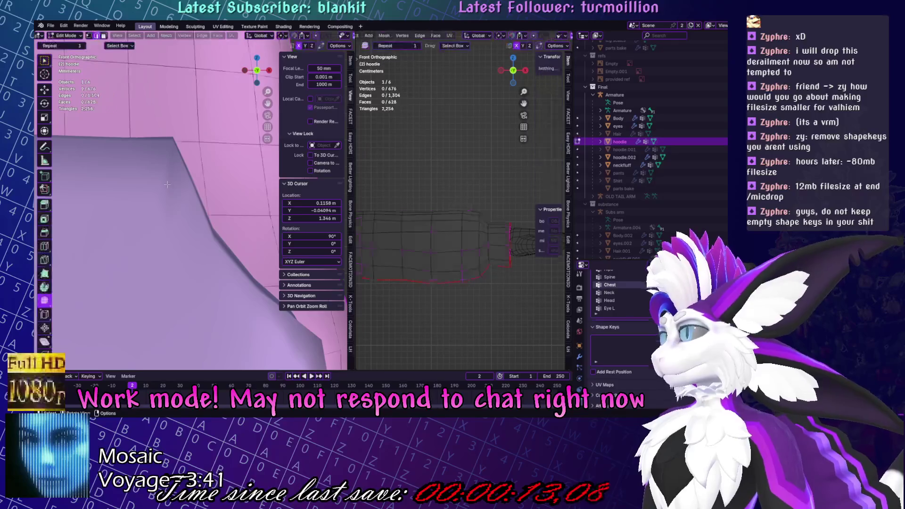
pyautogui.press('l')
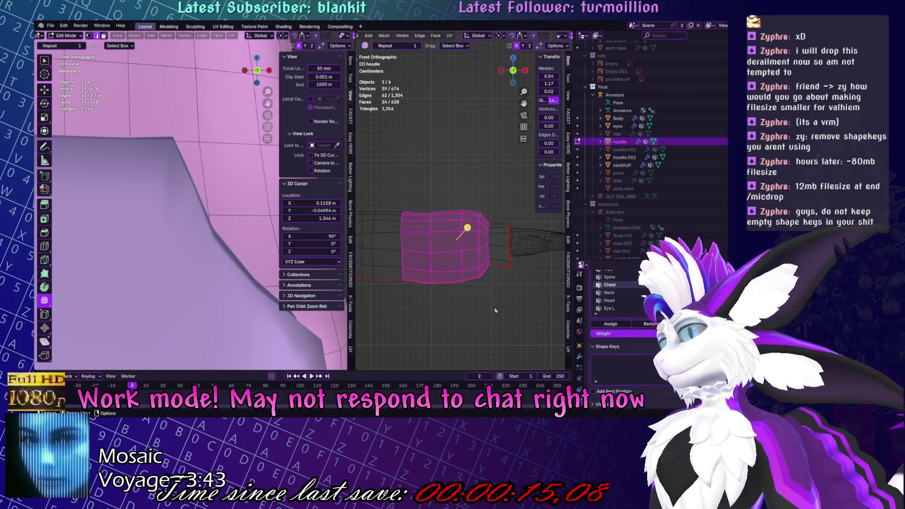
pyautogui.scroll(-5, 181, 113)
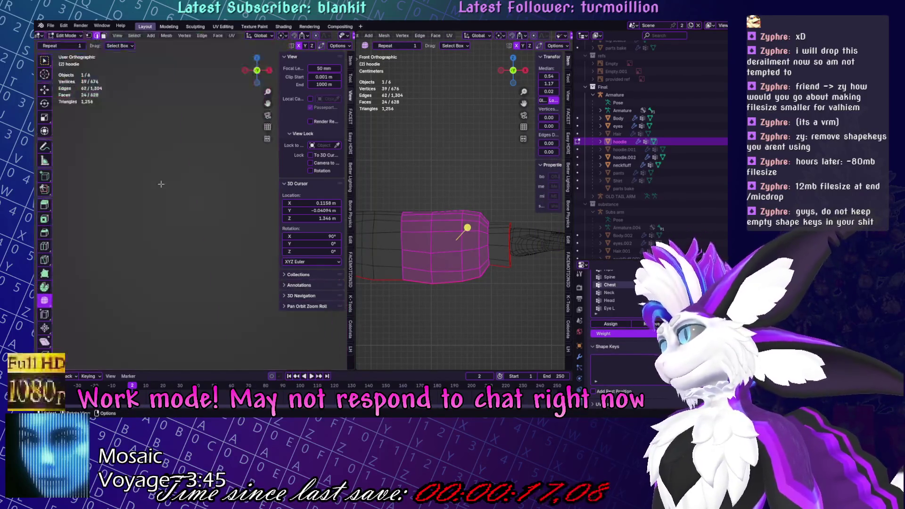
pyautogui.hotkey('alt', 'a')
pyautogui.scroll(2, 181, 113)
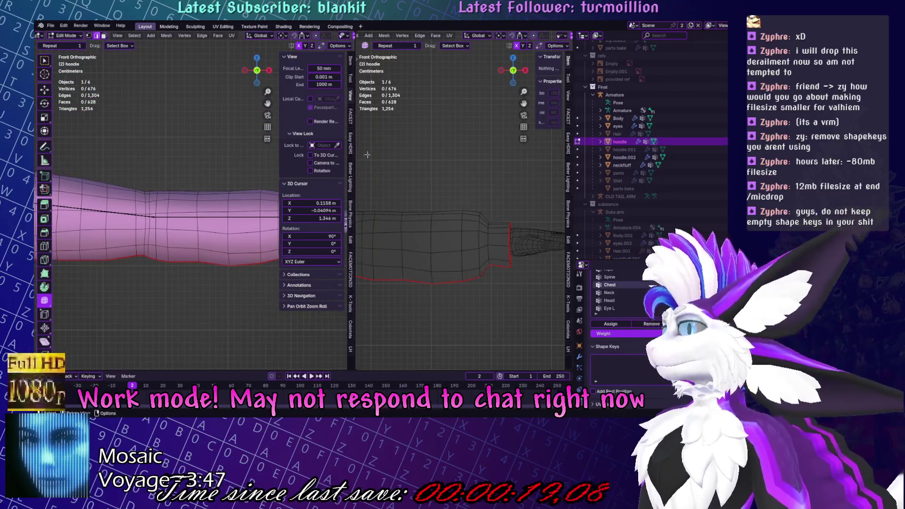
# Widen the left view, frame the character, and show the sleeve in wireframe.
pyautogui.moveTo(355, 146); pyautogui.dragTo(391, 146)
pyautogui.press('Home')
pyautogui.scroll(3, 453, 198)
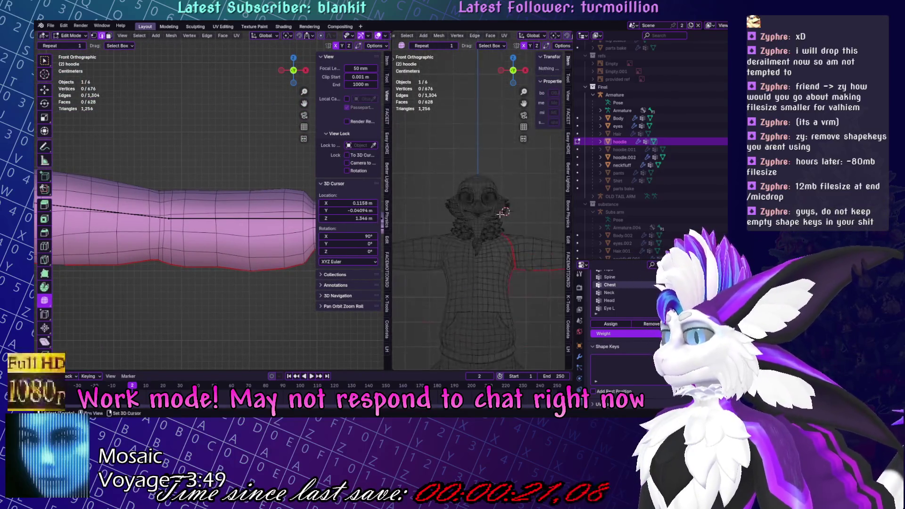
pyautogui.scroll(-3, 367, 30)
pyautogui.click(356, 35)
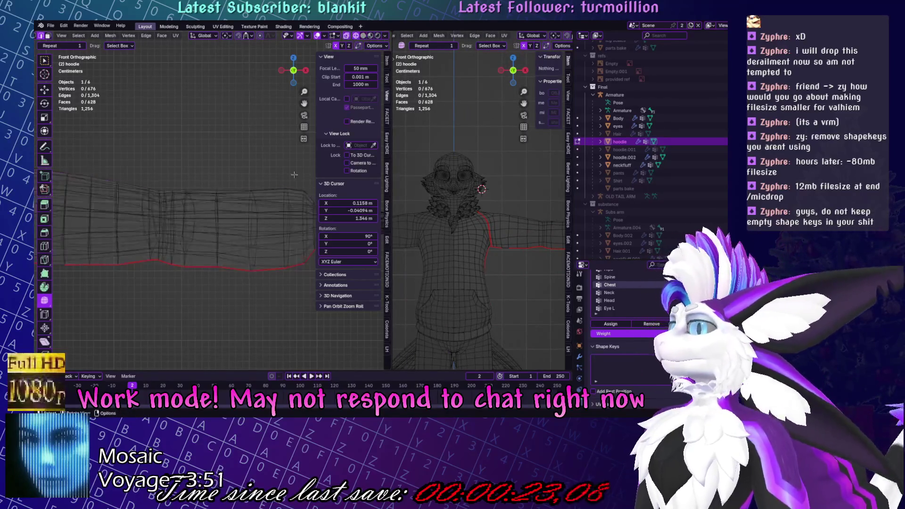
pyautogui.scroll(2, 200, 216)
pyautogui.scroll(4, 199, 216)
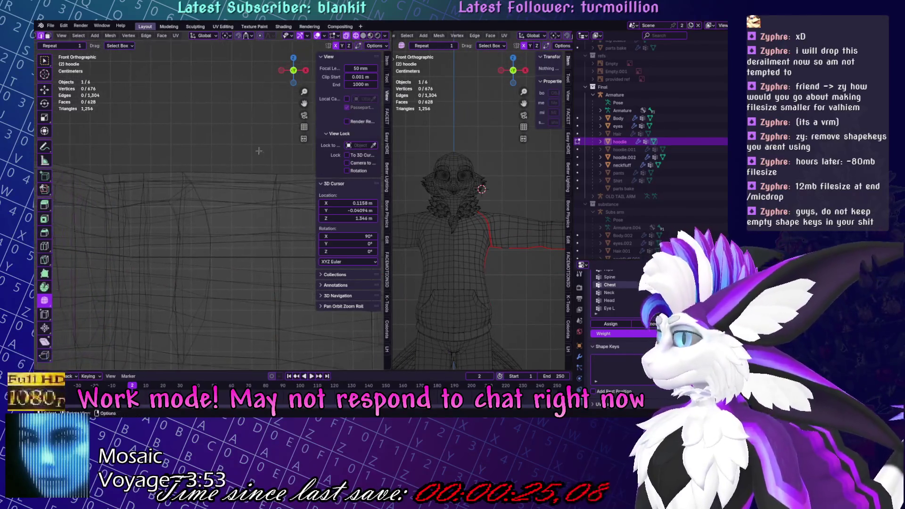
pyautogui.moveTo(300, 89); pyautogui.dragTo(359, 66)
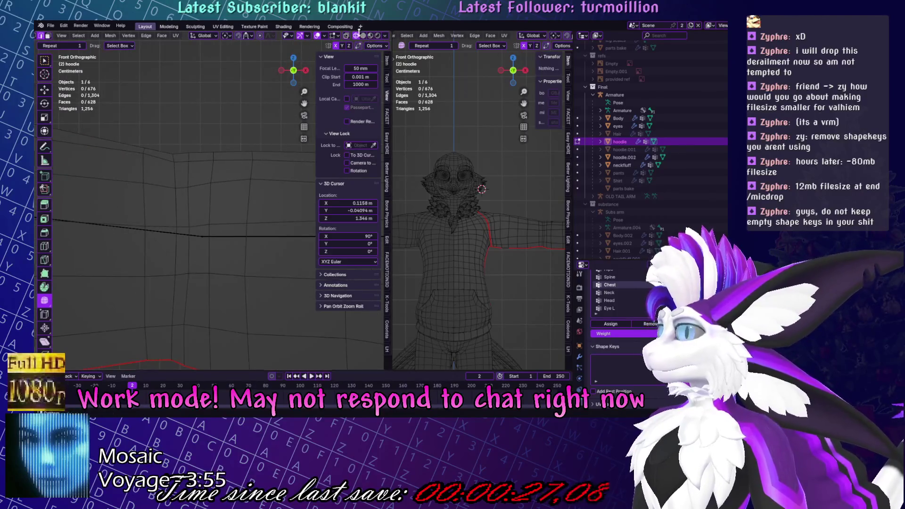
# Reshape the sleeve with the Grab brush in Sculpt Mode, then return to Edit Mode.
pyautogui.click(363, 35)
pyautogui.hotkey('ctrl', 'Tab')
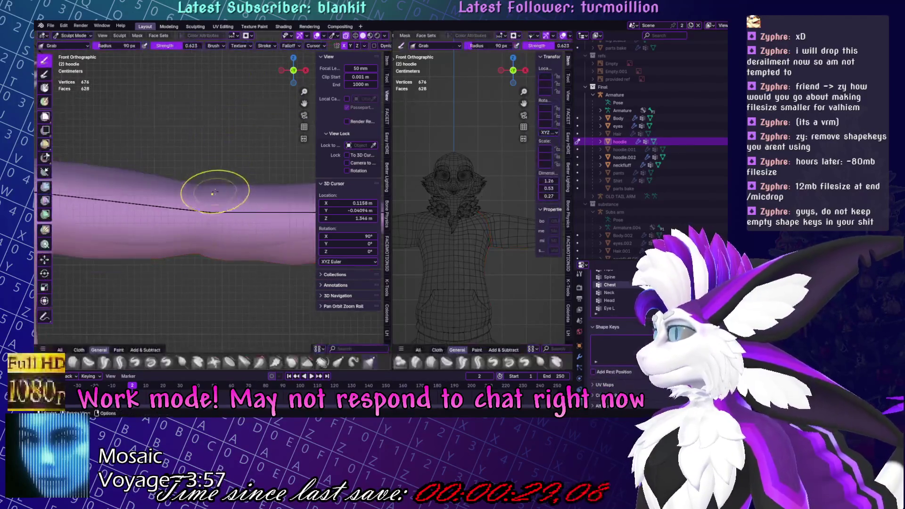
pyautogui.scroll(-4, 217, 192)
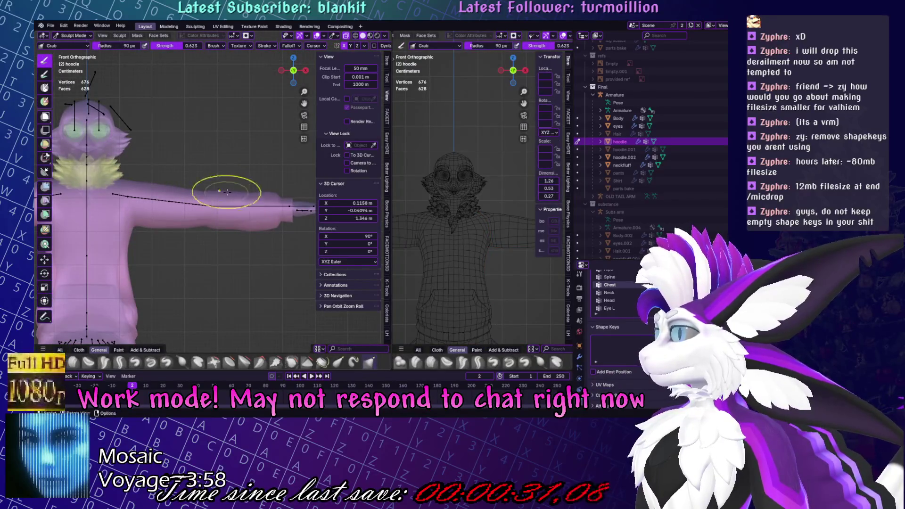
pyautogui.press('Tab')
pyautogui.scroll(4, 212, 162)
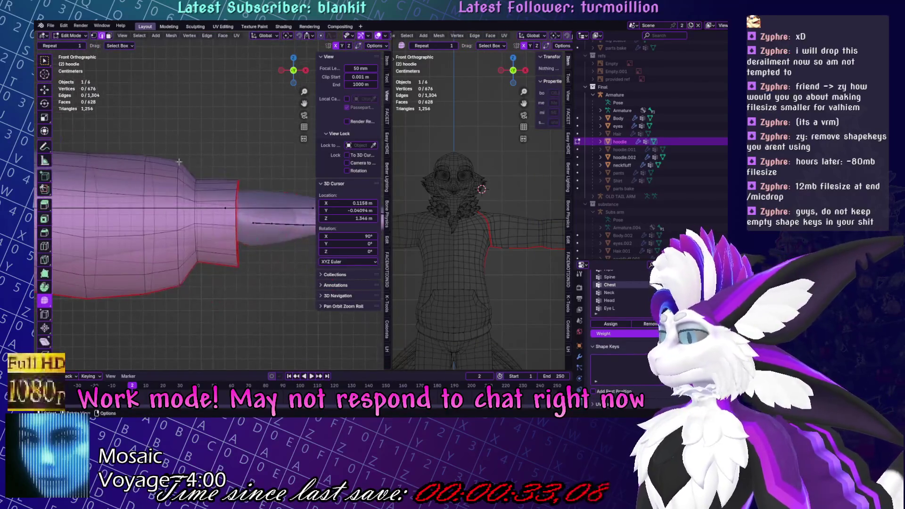
# Add a loop cut partway along the hoodie sleeve and scale it.
pyautogui.click(45, 246)
pyautogui.click(217, 188)
pyautogui.press('s')
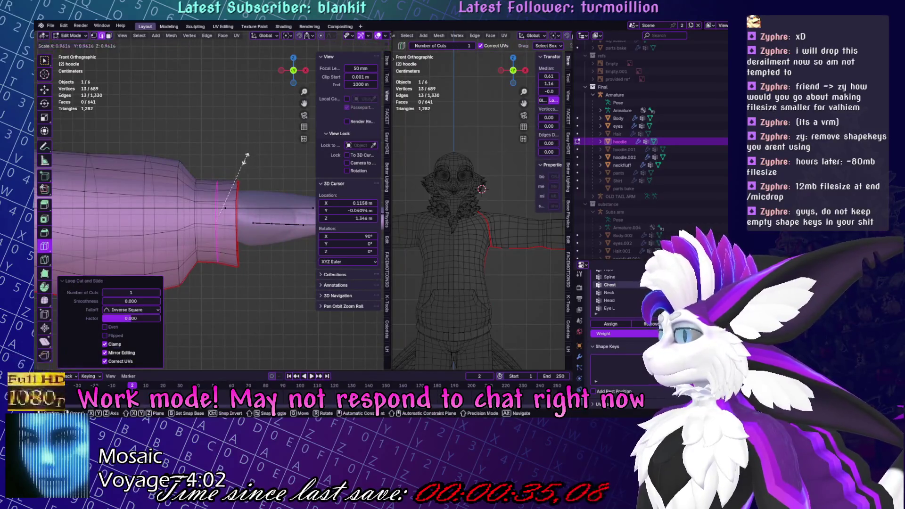
pyautogui.click(240, 160)
pyautogui.click(44, 61)
pyautogui.click(226, 122)
# Select the sleeve-end loop, extrude it, and scale it down into a narrower cuff.
pyautogui.moveTo(226, 123); pyautogui.dragTo(242, 142, button='middle')
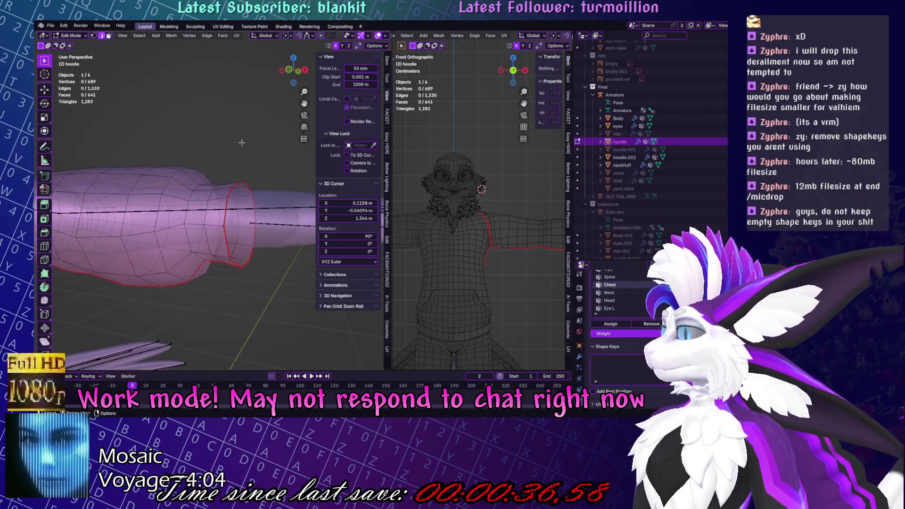
pyautogui.keyDown('alt'); pyautogui.click(246, 183); pyautogui.keyUp('alt')
pyautogui.moveTo(246, 183); pyautogui.dragTo(256, 186, button='middle')
pyautogui.click(236, 35)
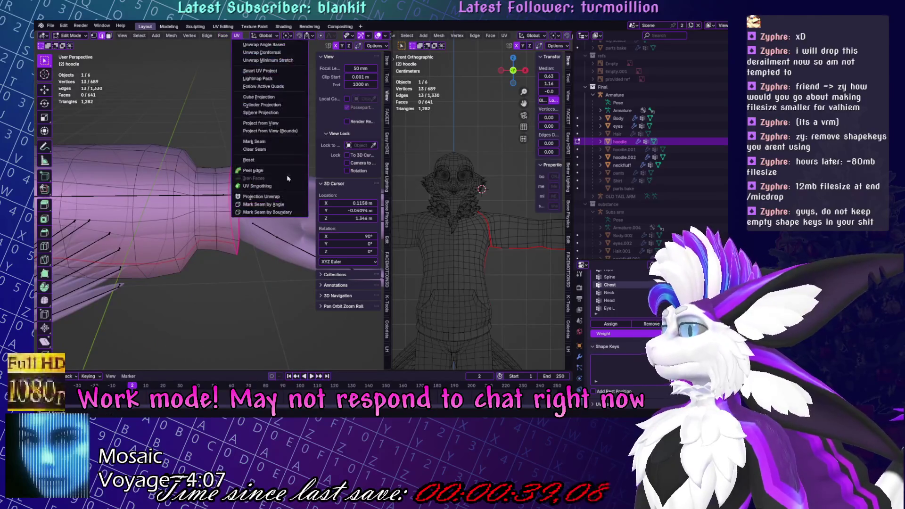
pyautogui.press('Escape')
pyautogui.press('e')
pyautogui.press('s')
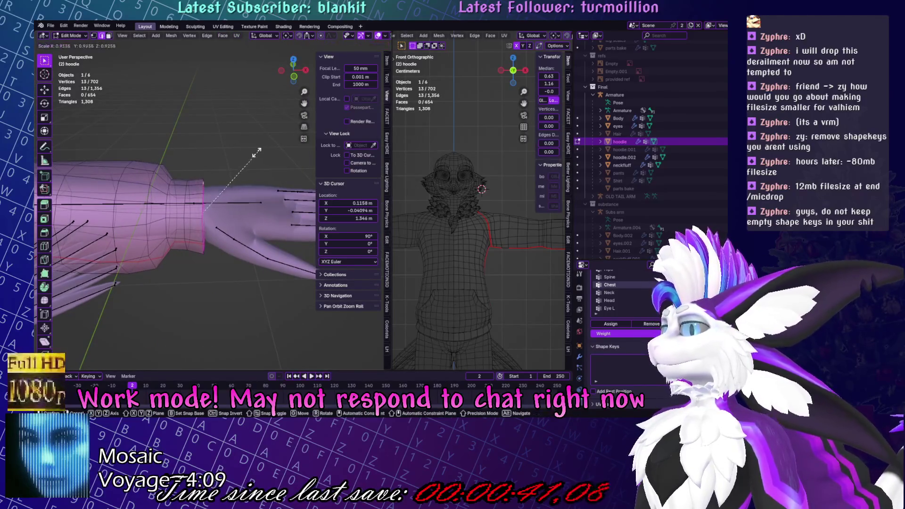
pyautogui.click(243, 154)
pyautogui.press('e')
pyautogui.press('s')
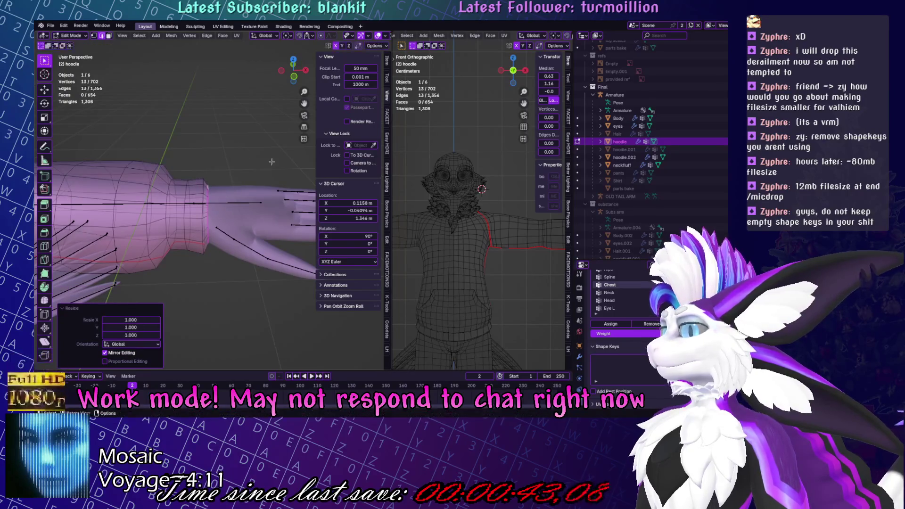
pyautogui.press('Escape')
pyautogui.hotkey('alt', 'a')
# Inspect the sleeve loop and a vertex, then return the hoodie to sculpting with Smooth at 0.377.
pyautogui.moveTo(222, 169)
pyautogui.mouseDown(button='middle')
pyautogui.moveTo(213, 220)
pyautogui.moveTo(240, 183)
pyautogui.moveTo(255, 194)
pyautogui.moveTo(200, 157)
pyautogui.mouseUp(button='middle')
pyautogui.press('Tab')
pyautogui.press('Tab')
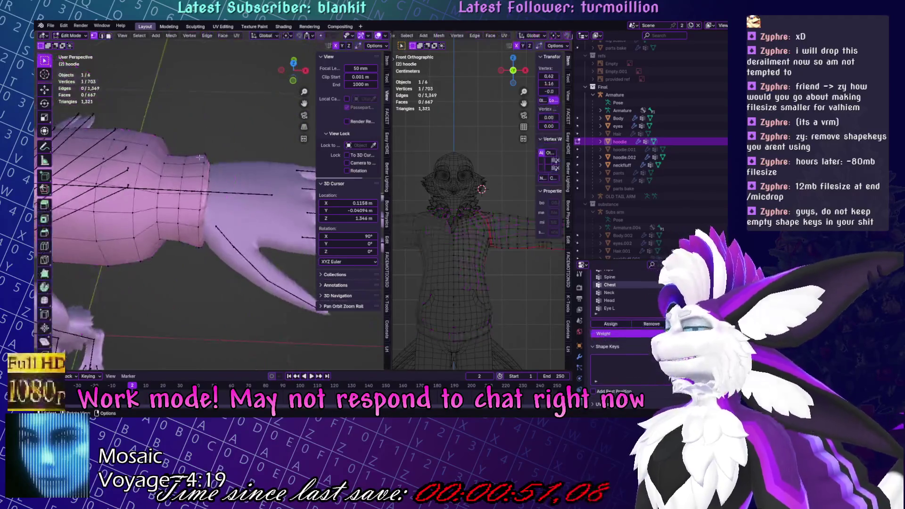
pyautogui.keyDown('alt'); pyautogui.click(157, 194); pyautogui.keyUp('alt')
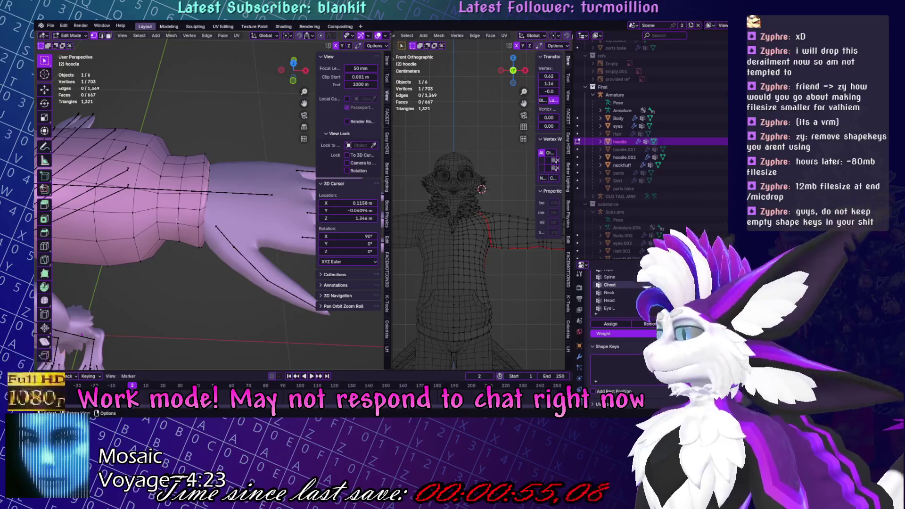
pyautogui.hotkey('alt', 'a')
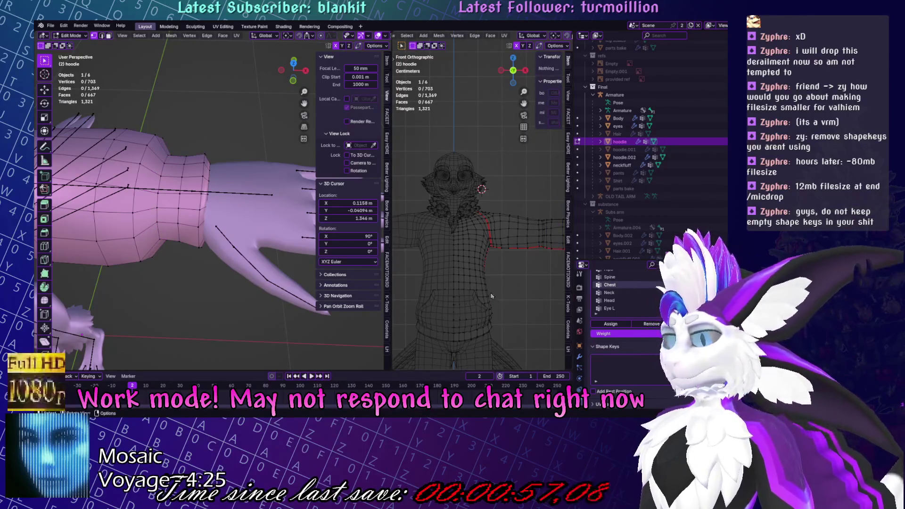
pyautogui.click(492, 296)
pyautogui.press('KP_Decimal')
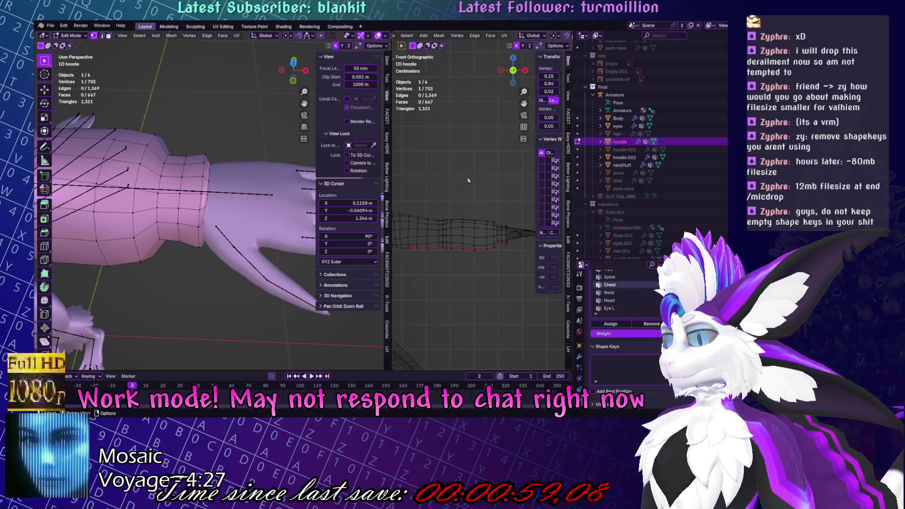
pyautogui.hotkey('ctrl', 'Tab')
pyautogui.moveTo(226, 158); pyautogui.dragTo(214, 152, button='middle')
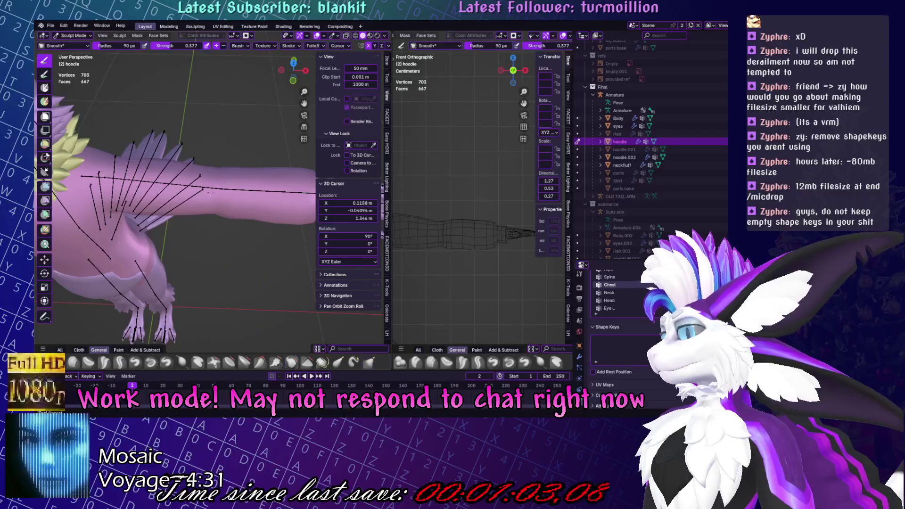
# Finish sculpting the hoodie's torso and arm, return to Object Mode, and save Yuruse.blend.
pyautogui.moveTo(228, 245)
pyautogui.mouseDown(button='middle')
pyautogui.moveTo(236, 196)
pyautogui.moveTo(221, 207)
pyautogui.mouseUp(button='middle')
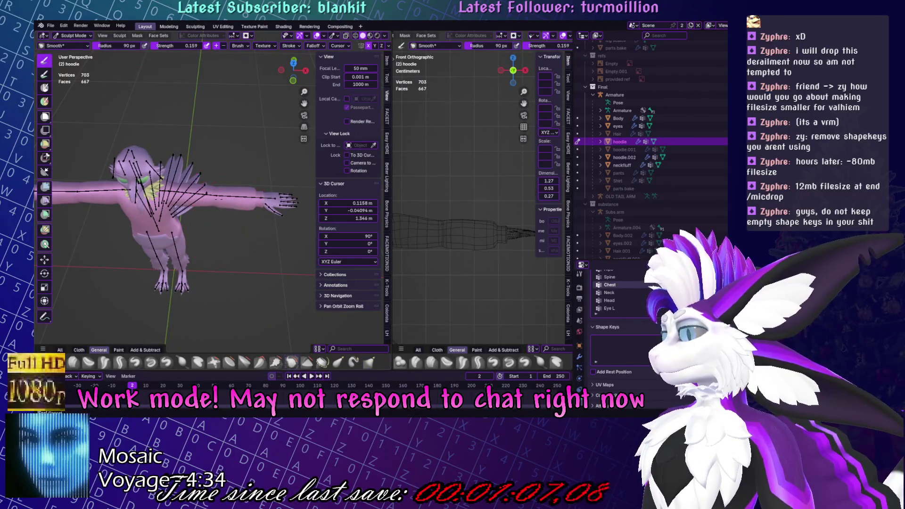
pyautogui.moveTo(257, 168); pyautogui.dragTo(285, 224, button='middle')
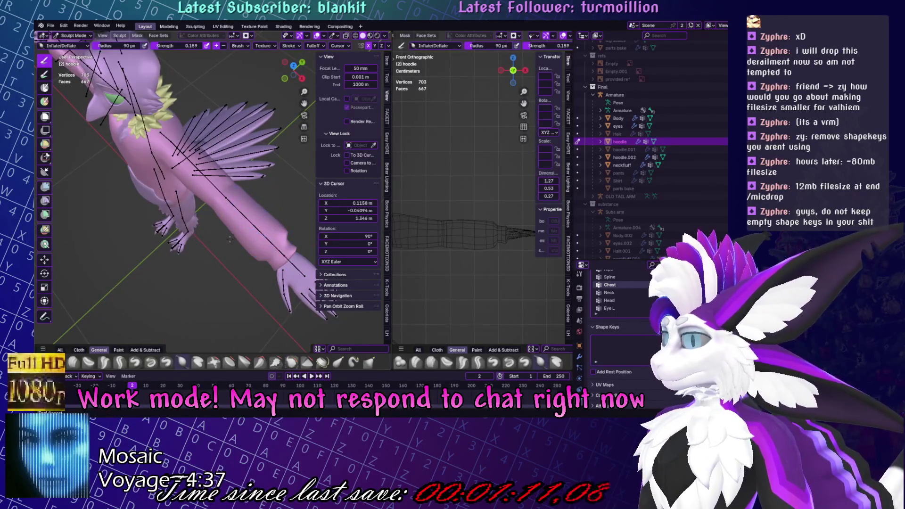
pyautogui.moveTo(273, 211); pyautogui.dragTo(250, 227, button='middle')
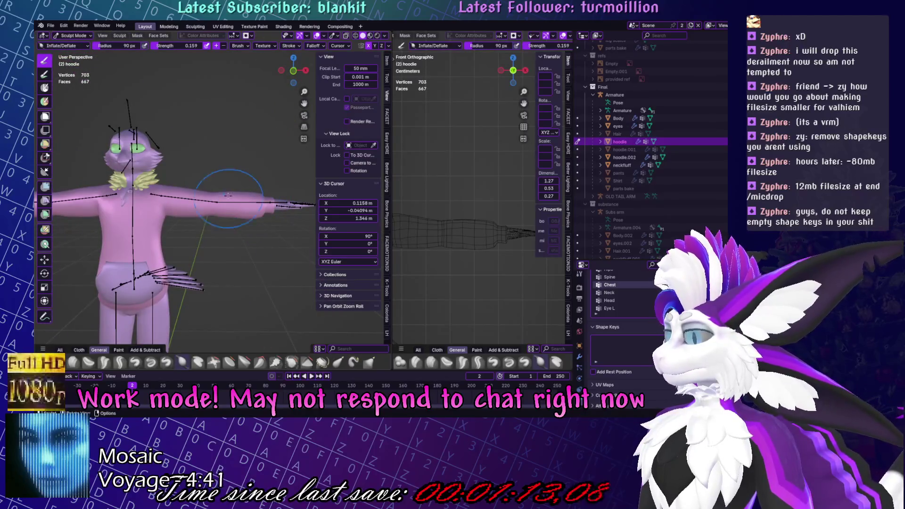
pyautogui.hotkey('ctrl', 'Tab')
pyautogui.hotkey('ctrl', 's')
pyautogui.moveTo(198, 258)
pyautogui.mouseDown(button='middle')
pyautogui.moveTo(46, 255)
pyautogui.moveTo(250, 246)
pyautogui.moveTo(201, 259)
pyautogui.moveTo(211, 248)
pyautogui.mouseUp(button='middle')
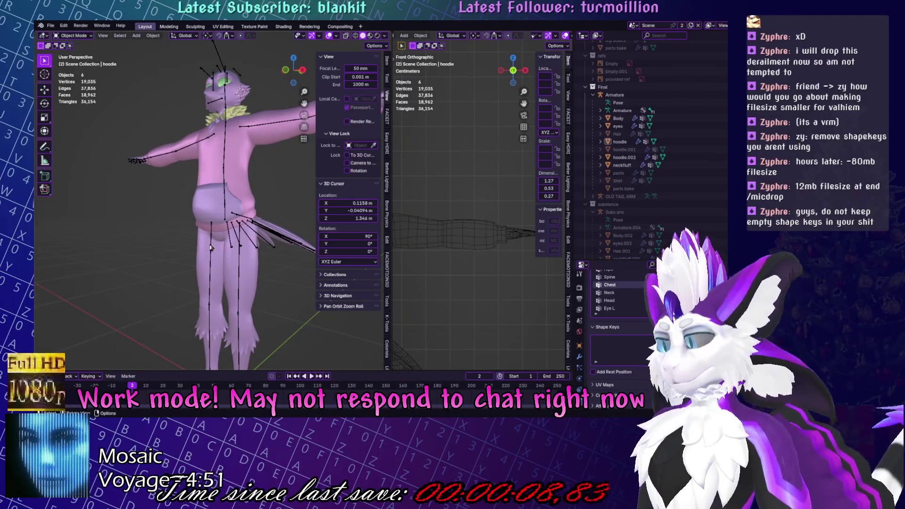
# Select the hoodie and switch to the UV Editing workspace showing Body_Base_color.png.
pyautogui.scroll(-3, 233, 183)
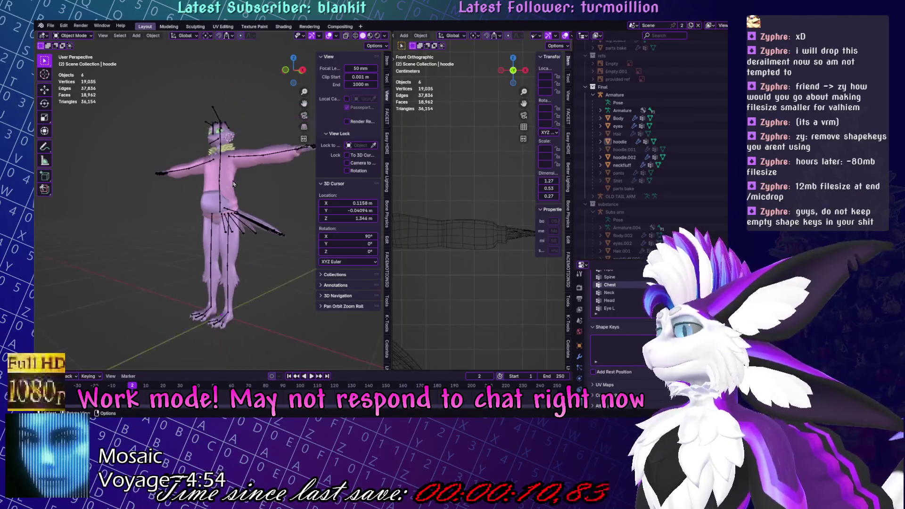
pyautogui.scroll(-1, 651, 141)
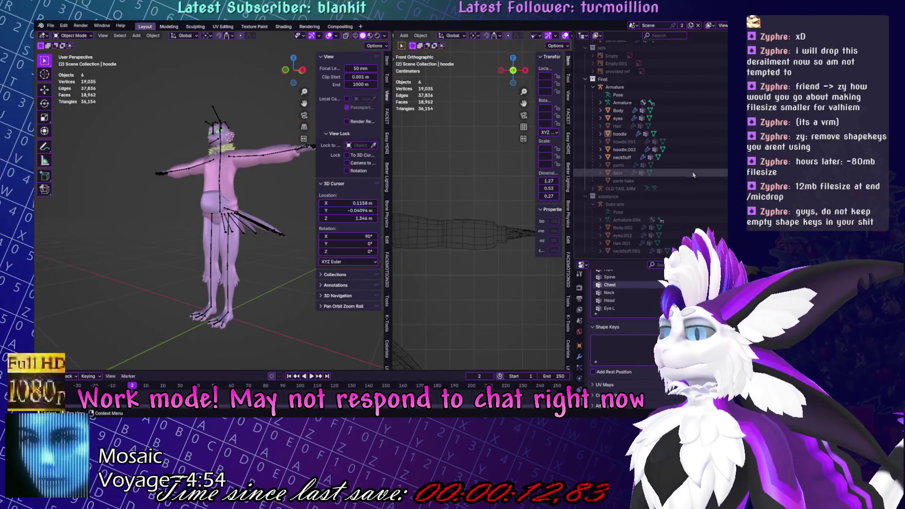
pyautogui.scroll(5, 224, 199)
pyautogui.scroll(-2, 224, 199)
pyautogui.click(225, 199)
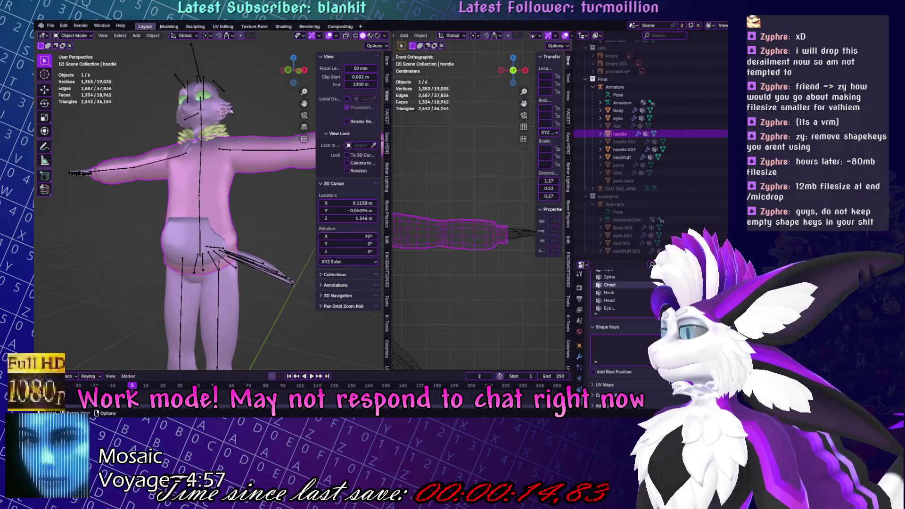
pyautogui.click(224, 26)
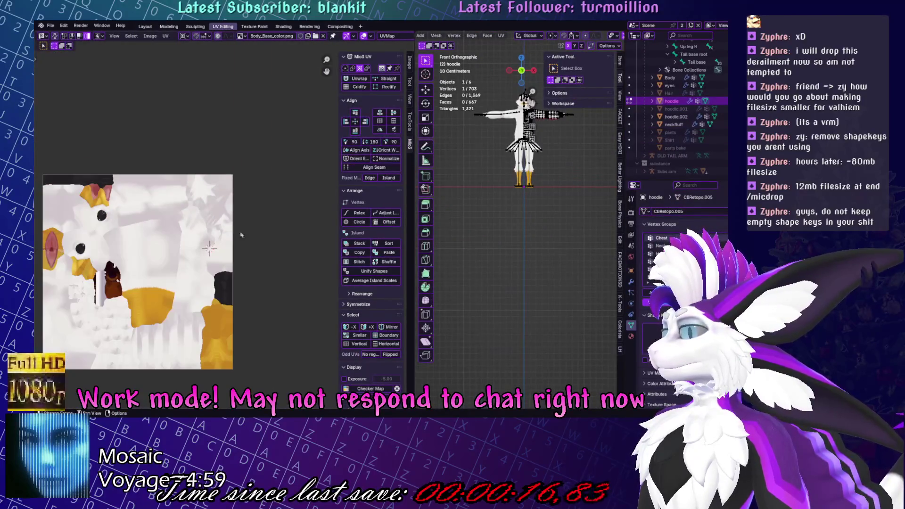
# Select all hoodie geometry, try an initial UV unwrap, then undo it.
pyautogui.scroll(-1, 241, 234)
pyautogui.press('a')
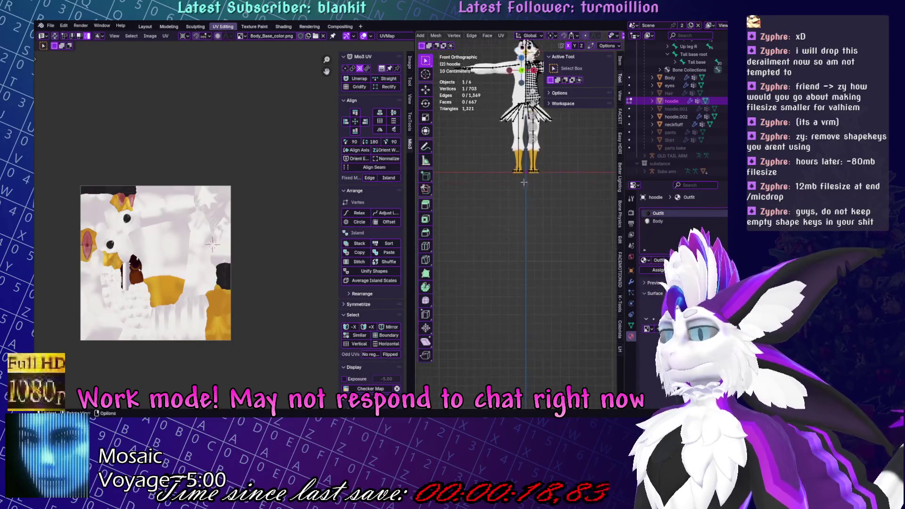
pyautogui.press('KP_Decimal')
pyautogui.scroll(3, 526, 223)
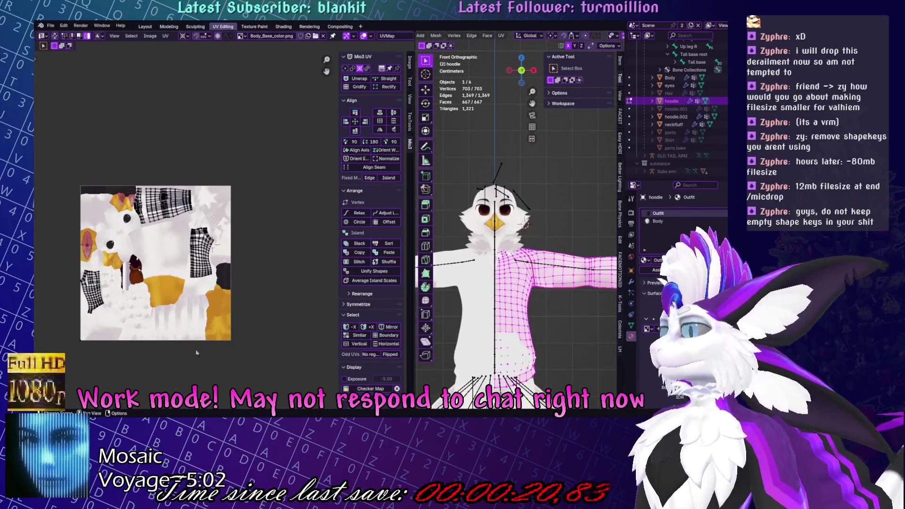
pyautogui.click(500, 35)
pyautogui.click(513, 45)
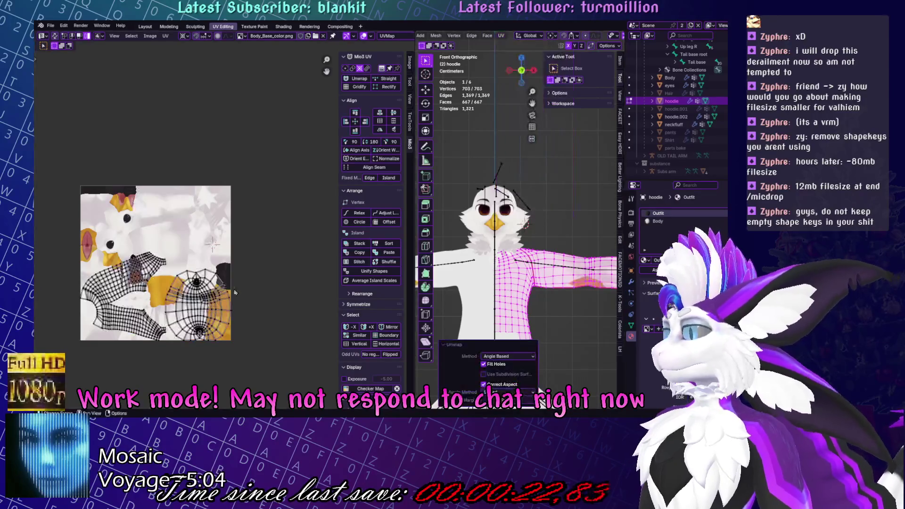
pyautogui.scroll(2, 547, 244)
pyautogui.hotkey('ctrl', 'z')
pyautogui.hotkey('ctrl', 'z')
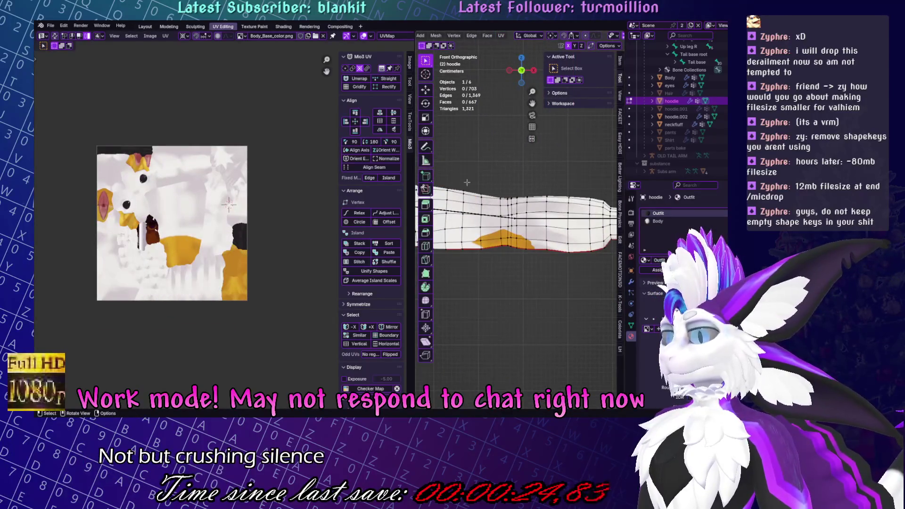
# Select edges on the sleeve and neck and mark them as a new seam.
pyautogui.moveTo(466, 183); pyautogui.dragTo(436, 153, button='middle')
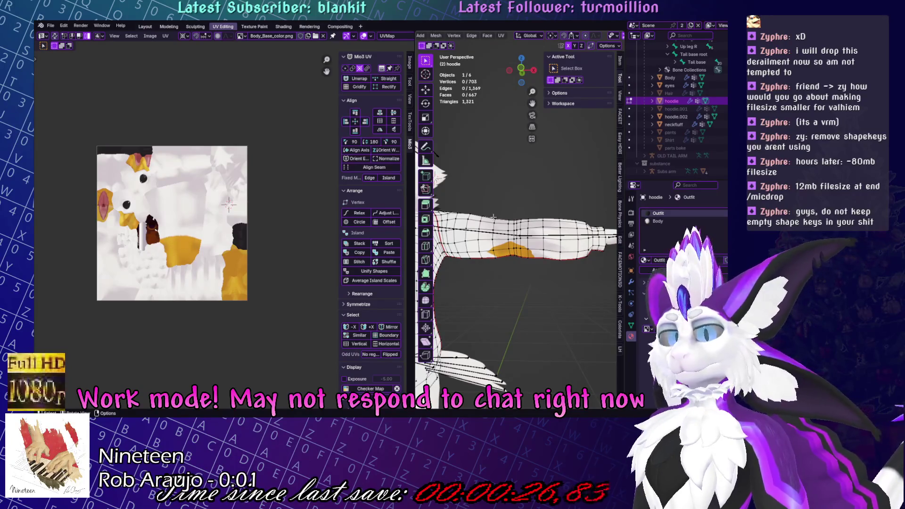
pyautogui.moveTo(493, 217); pyautogui.dragTo(566, 268)
pyautogui.press('KP_Decimal')
pyautogui.click(540, 268)
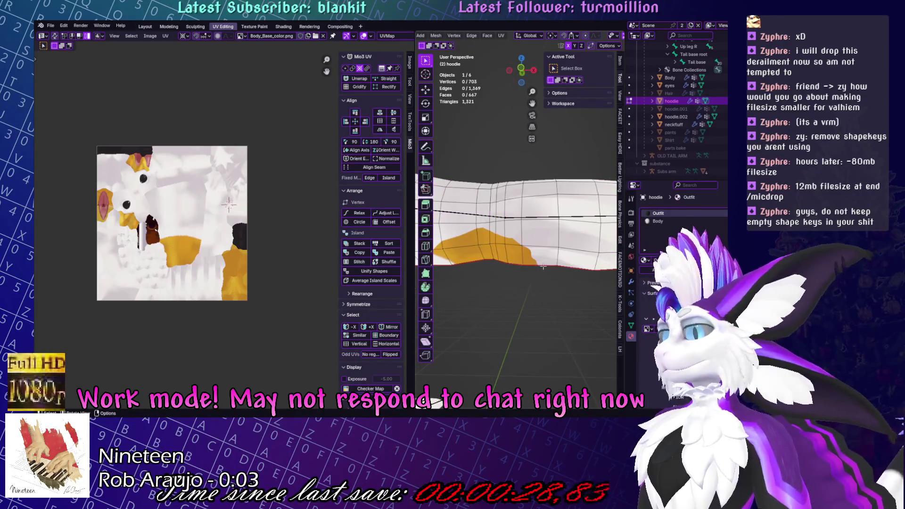
pyautogui.click(502, 35)
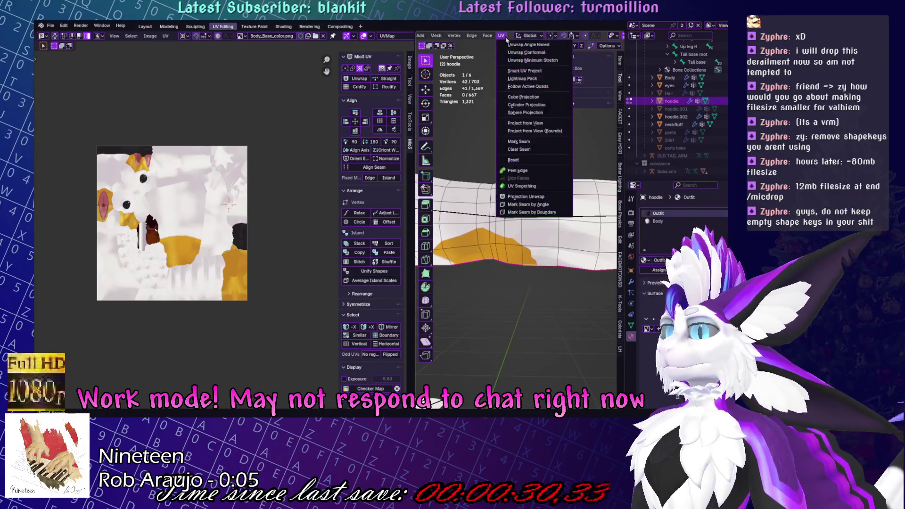
pyautogui.click(529, 146)
pyautogui.moveTo(529, 146); pyautogui.dragTo(580, 229, button='middle')
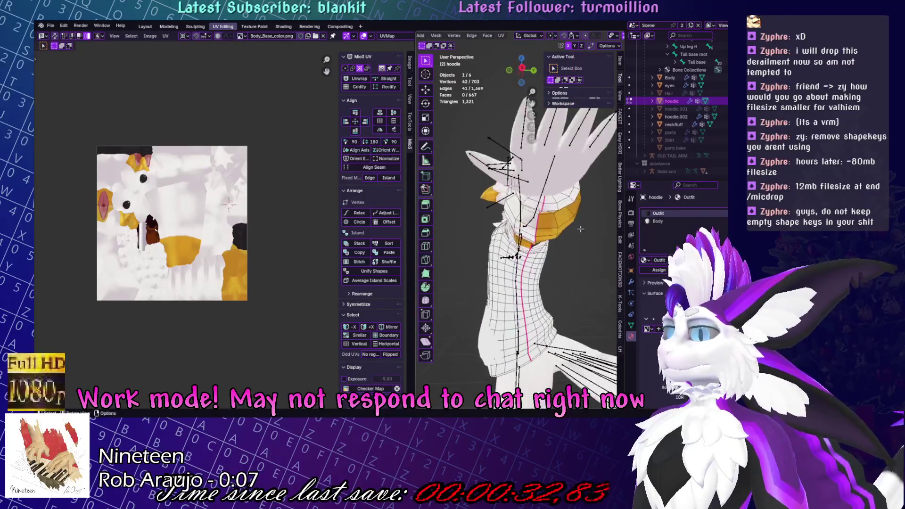
pyautogui.click(505, 37)
pyautogui.click(528, 147)
pyautogui.moveTo(530, 198)
pyautogui.mouseDown(button='middle')
pyautogui.moveTo(542, 286)
pyautogui.moveTo(523, 198)
pyautogui.mouseUp(button='middle')
# Select all and re-unwrap the hoodie with Angle Based unwrapping over the body texture.
pyautogui.press('a')
pyautogui.click(501, 36)
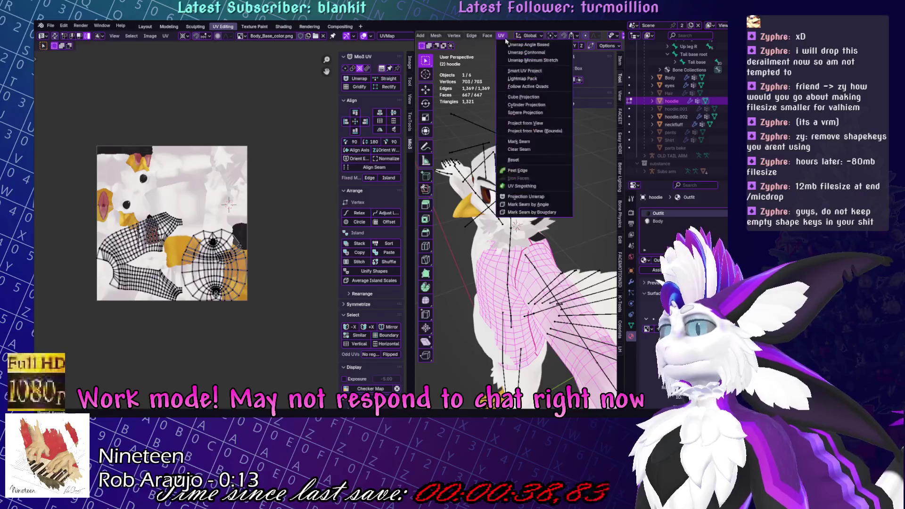
pyautogui.click(509, 45)
pyautogui.scroll(4, 242, 239)
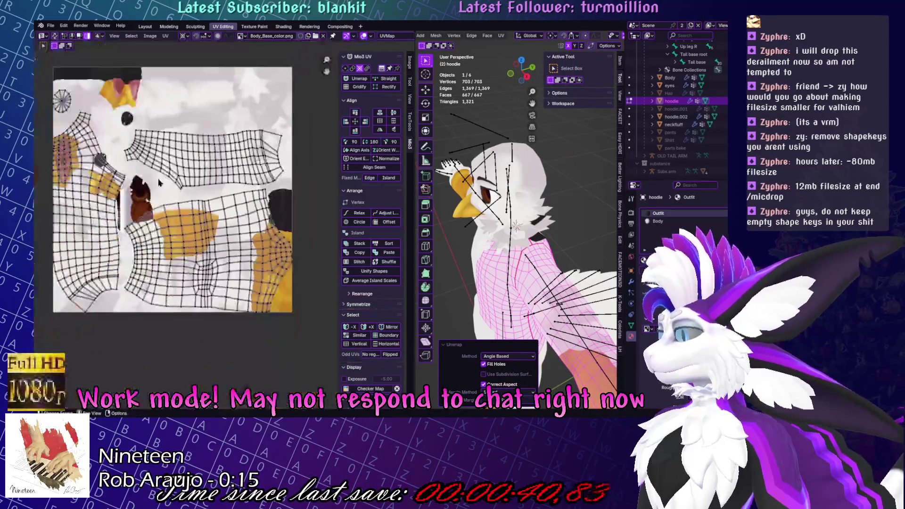
pyautogui.moveTo(242, 239); pyautogui.dragTo(244, 249, button='middle')
pyautogui.moveTo(518, 264); pyautogui.dragTo(529, 305, button='middle')
pyautogui.scroll(-3, 523, 283)
pyautogui.click(521, 250)
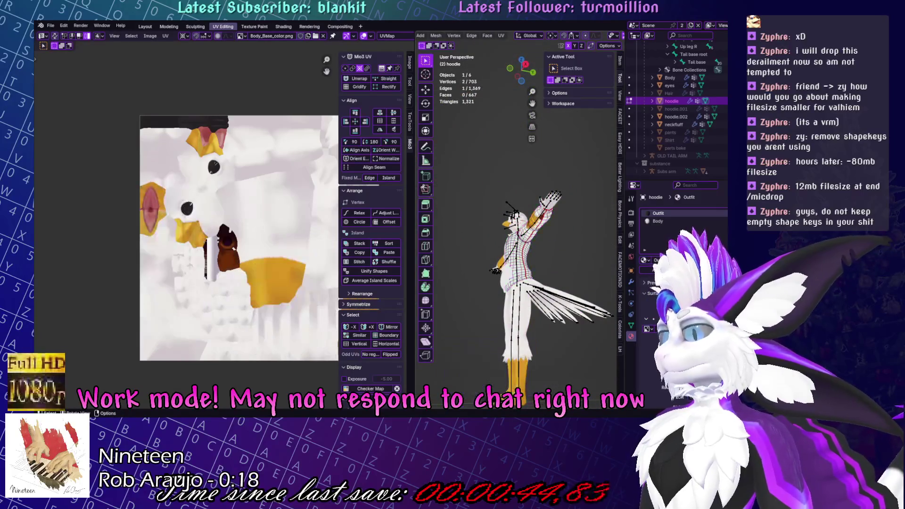
# Widen the selected hoodie loop at the back and turn on X-ray.
pyautogui.scroll(5, 521, 235)
pyautogui.moveTo(521, 236); pyautogui.dragTo(579, 284, button='middle')
pyautogui.press('s')
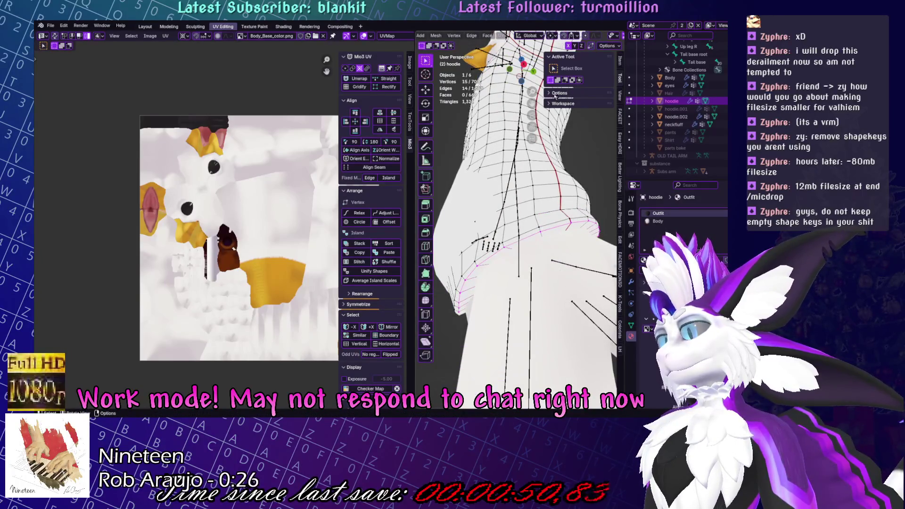
pyautogui.click(588, 42)
pyautogui.click(579, 36)
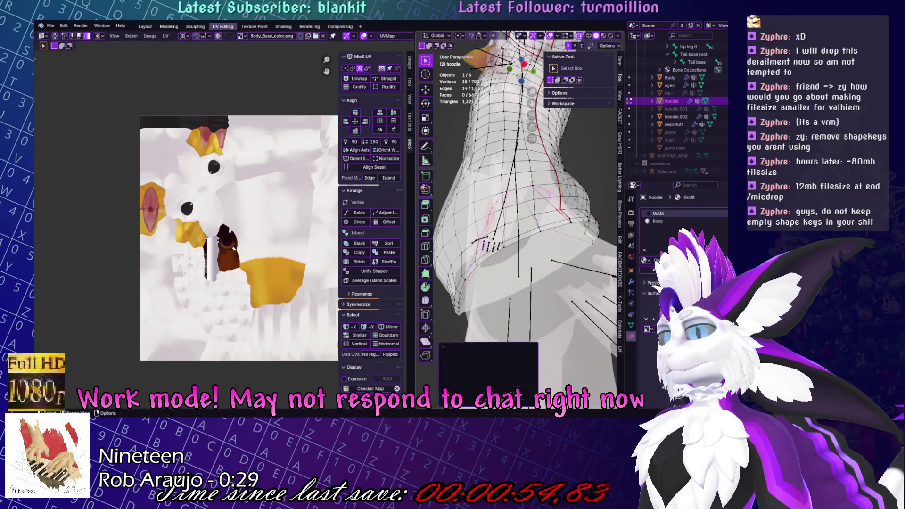
# Raise the hoodie vertices along Z, try an X shift, and return to object mode.
pyautogui.press('g')
pyautogui.press('z')
pyautogui.click(544, 242)
pyautogui.press('KP_Decimal')
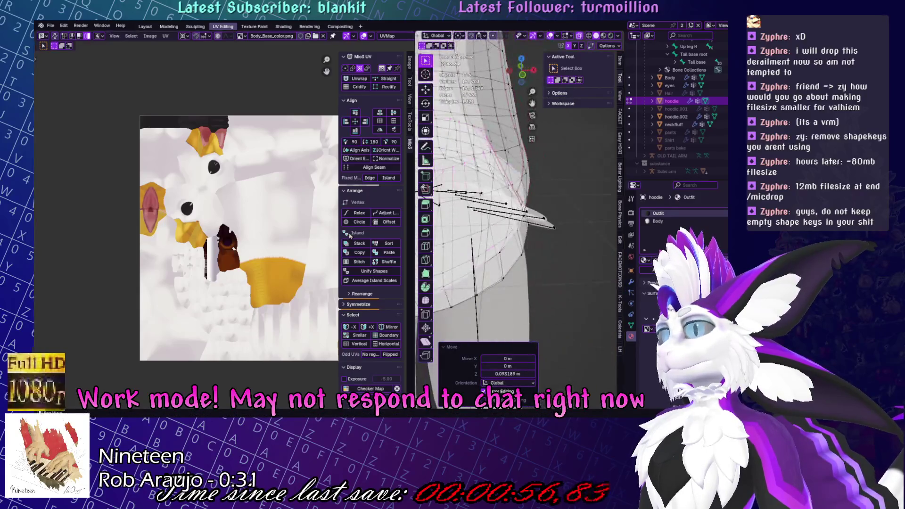
pyautogui.press('g')
pyautogui.press('x')
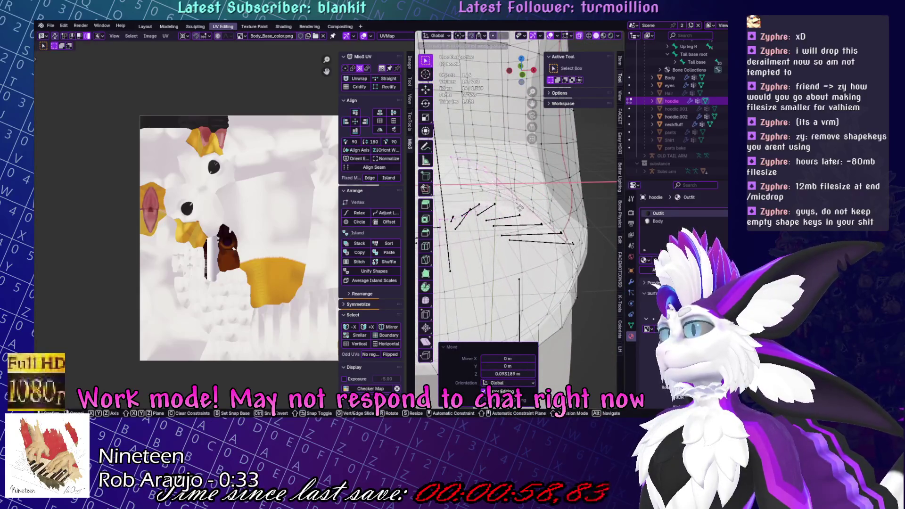
pyautogui.press('Escape')
pyautogui.press('Tab')
# Set the viewport shading lighting to Studio.
pyautogui.moveTo(582, 41)
pyautogui.mouseDown(button='middle')
pyautogui.moveTo(563, 141)
pyautogui.moveTo(566, 199)
pyautogui.mouseUp(button='middle')
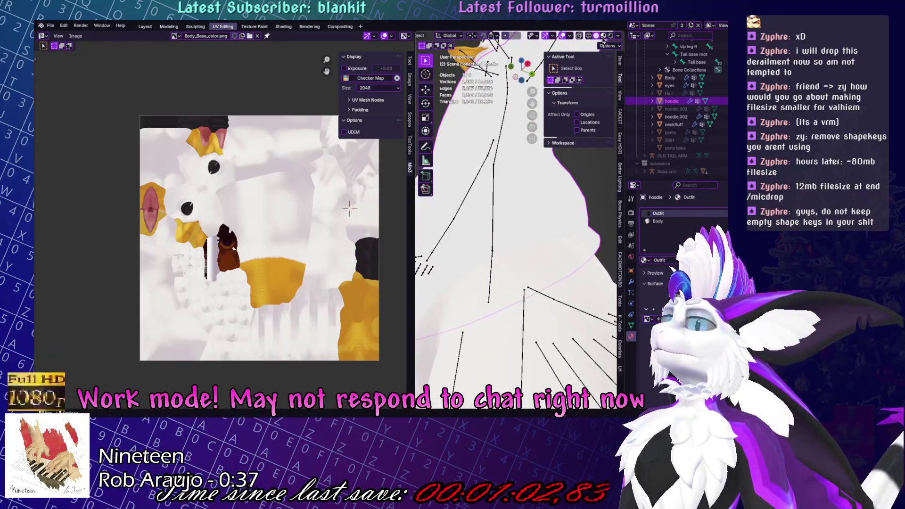
pyautogui.click(619, 36)
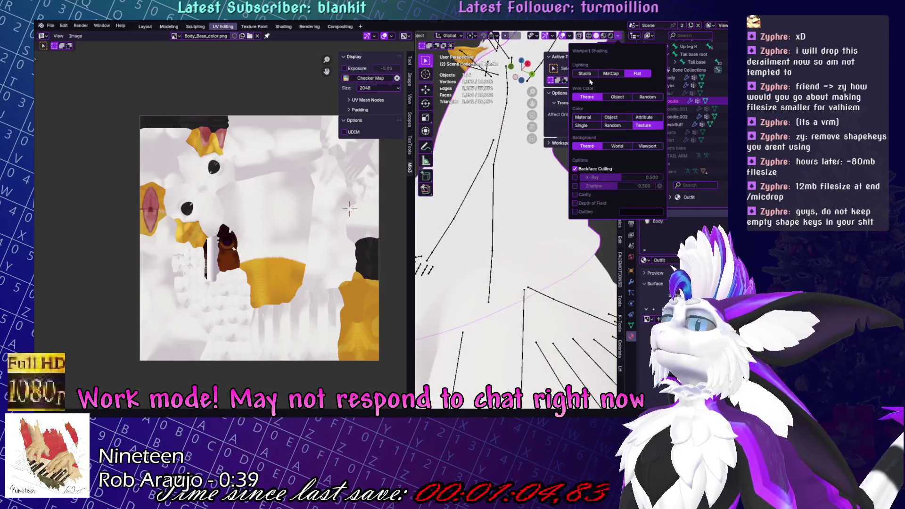
pyautogui.click(585, 73)
pyautogui.moveTo(542, 141)
pyautogui.mouseDown(button='middle')
pyautogui.moveTo(496, 236)
pyautogui.moveTo(513, 272)
pyautogui.mouseUp(button='middle')
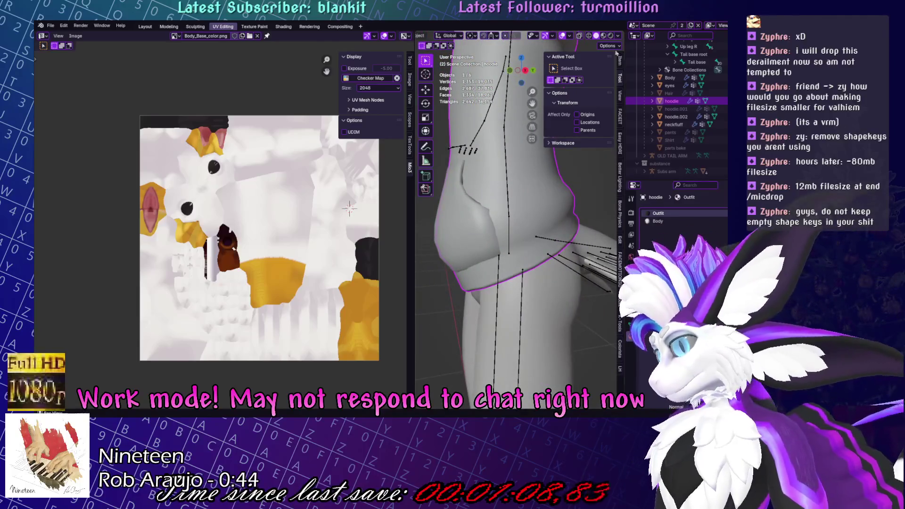
# Enlarge the selected hoodie hip vertices by 1.307.
pyautogui.press('Tab')
pyautogui.press('s')
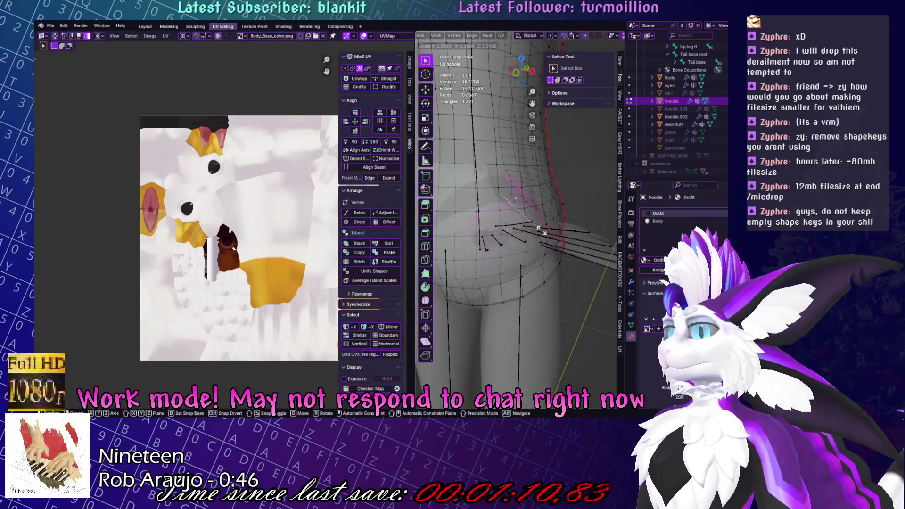
pyautogui.click(574, 237)
pyautogui.moveTo(574, 237)
pyautogui.mouseDown(button='middle')
pyautogui.moveTo(488, 204)
pyautogui.moveTo(529, 237)
pyautogui.mouseUp(button='middle')
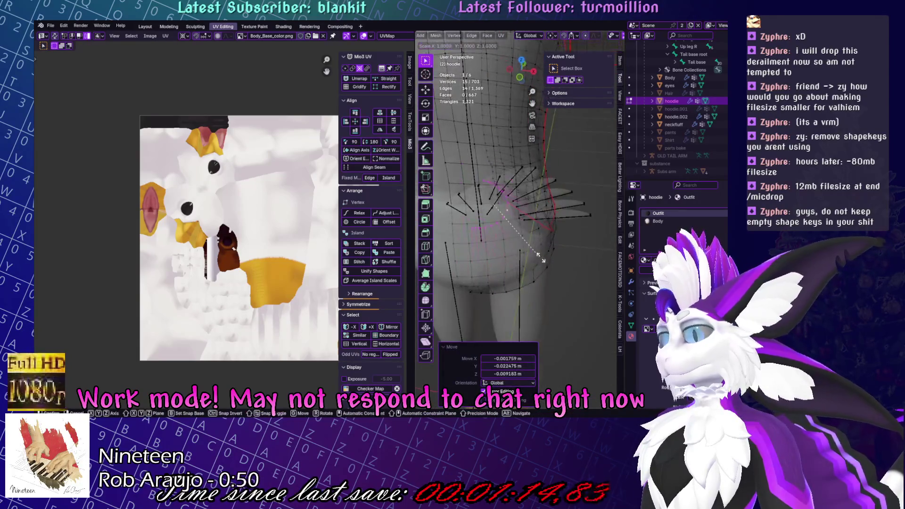
pyautogui.press('s')
pyautogui.click(573, 259)
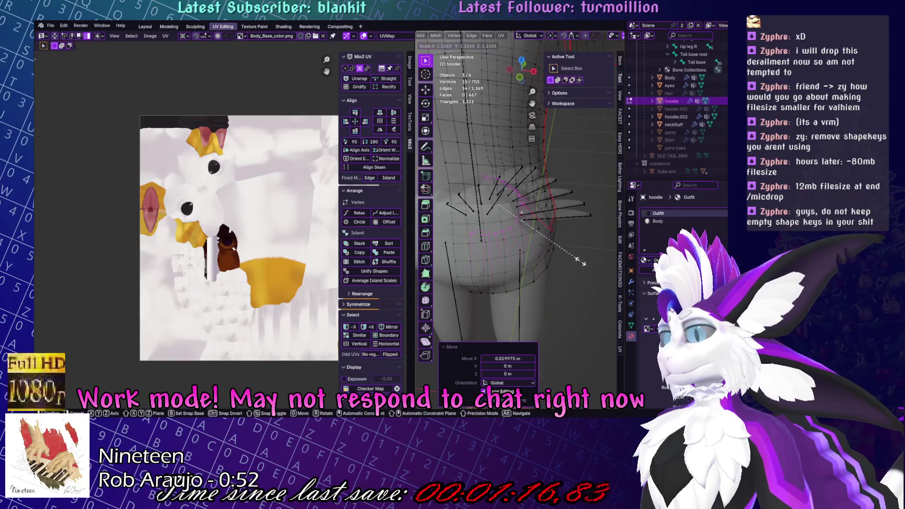
# Shift the hip vertices along X, scale them 1.205, and return to object mode.
pyautogui.press('g')
pyautogui.press('x')
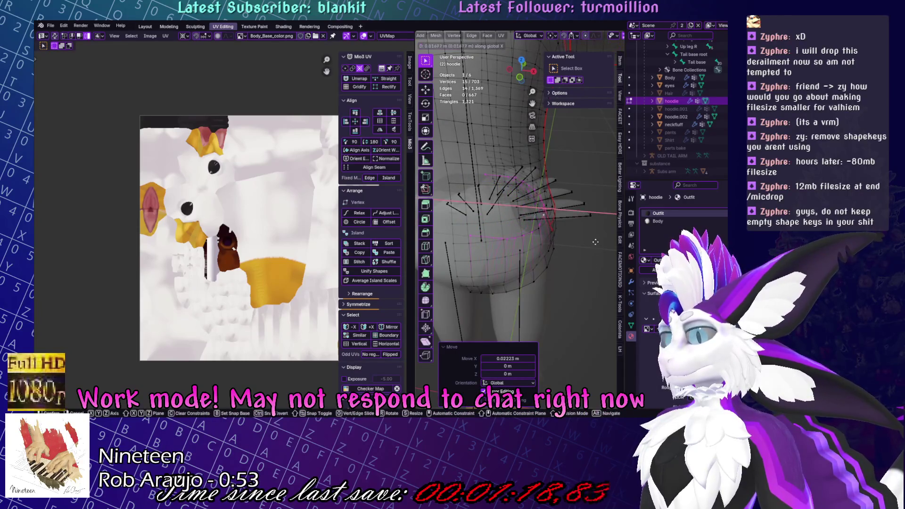
pyautogui.click(571, 237)
pyautogui.press('s')
pyautogui.click(585, 233)
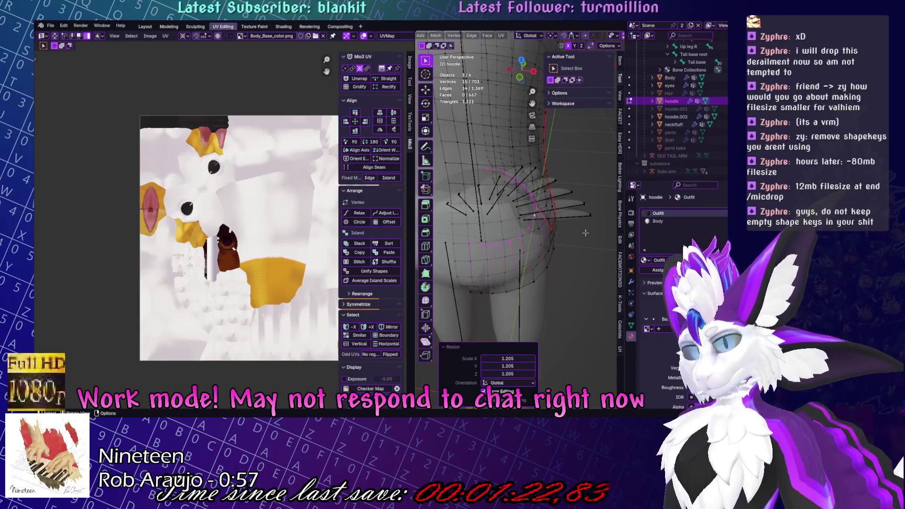
pyautogui.press('Tab')
pyautogui.press('Home')
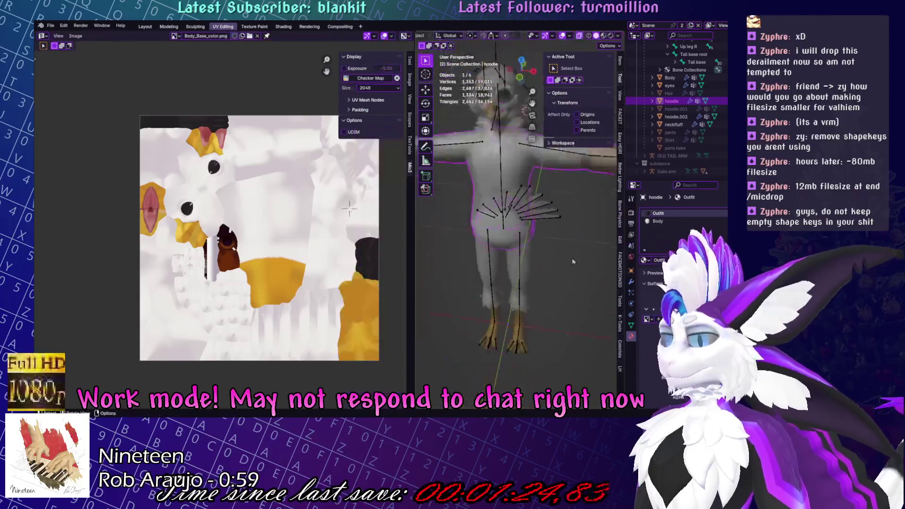
# Rescale the hoodie's neck edge in Edit Mode.
pyautogui.hotkey('ctrl', 's')
pyautogui.press('KP_Decimal')
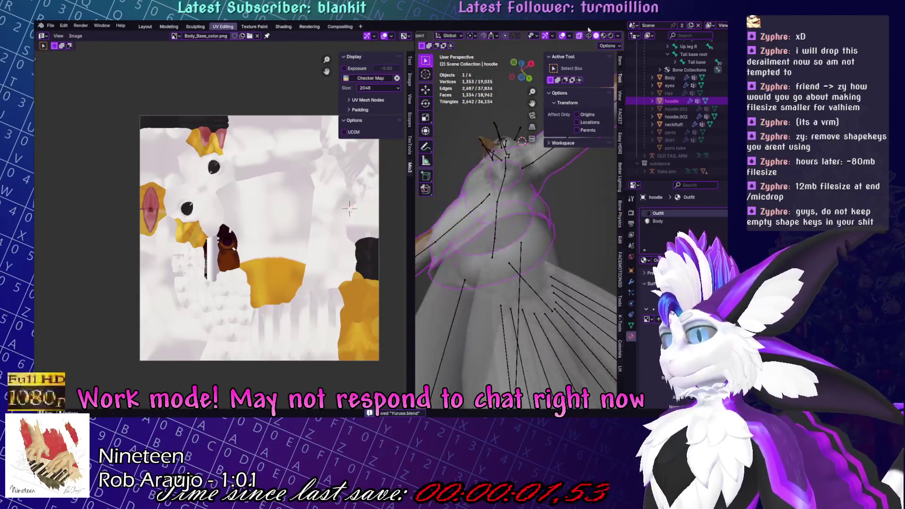
pyautogui.scroll(5, 511, 207)
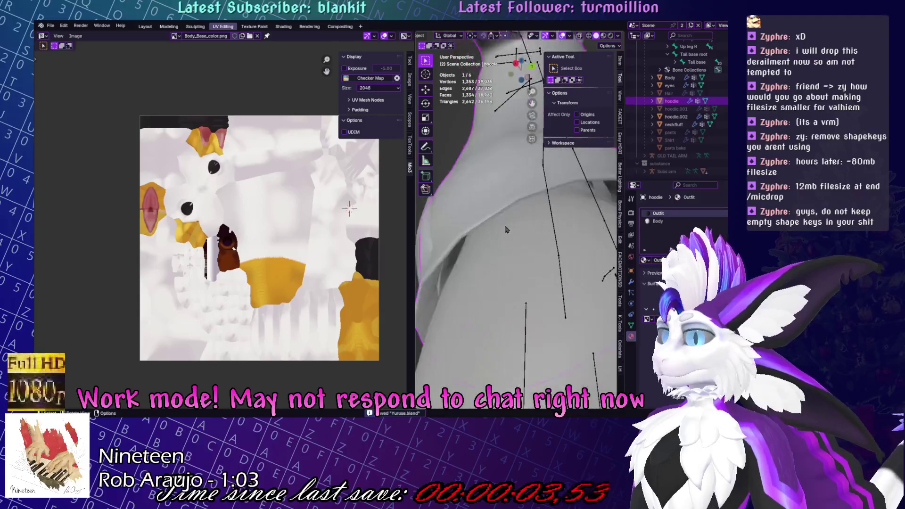
pyautogui.press('Tab')
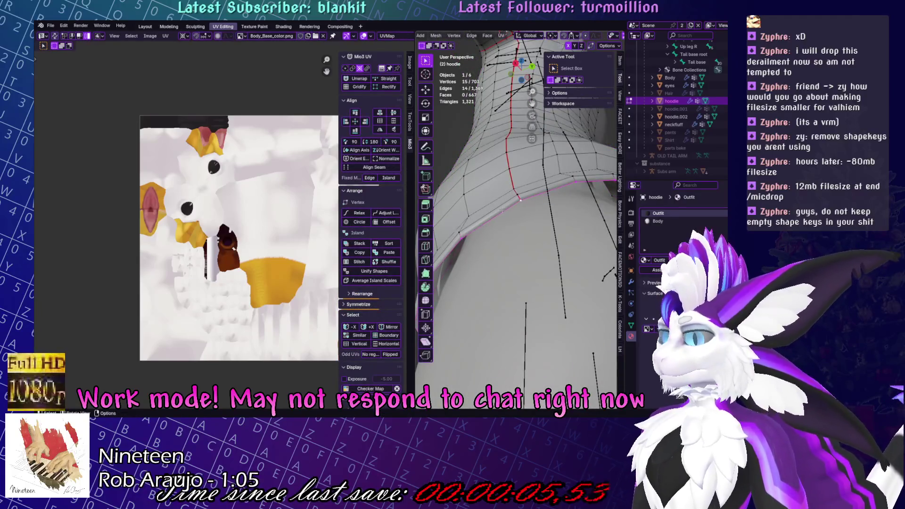
pyautogui.moveTo(502, 210)
pyautogui.mouseDown(button='middle')
pyautogui.moveTo(586, 191)
pyautogui.moveTo(582, 221)
pyautogui.moveTo(516, 223)
pyautogui.moveTo(471, 236)
pyautogui.moveTo(471, 248)
pyautogui.moveTo(549, 251)
pyautogui.moveTo(566, 226)
pyautogui.mouseUp(button='middle')
pyautogui.press('s')
pyautogui.click(570, 202)
# Briefly switch to Sculpt mode and save Yuruse.blend.
pyautogui.hotkey('ctrl', 'Tab')
pyautogui.hotkey('ctrl', 'Tab')
pyautogui.scroll(-5, 510, 222)
pyautogui.hotkey('ctrl', 's')
# Reselect the hoodie and make its Body material slot active.
pyautogui.hotkey('alt', 'a')
pyautogui.scroll(5, 432, 247)
pyautogui.scroll(-5, 432, 247)
pyautogui.scroll(2, 566, 226)
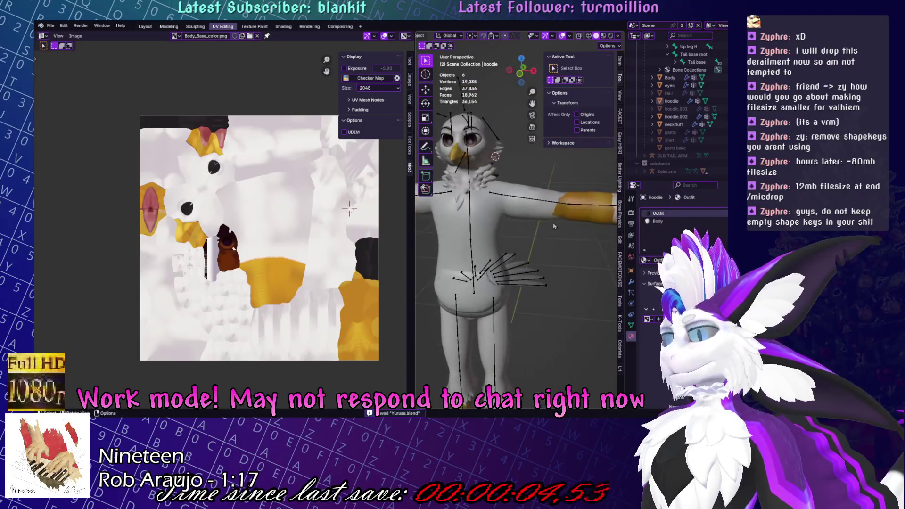
pyautogui.click(566, 226)
pyautogui.click(655, 221)
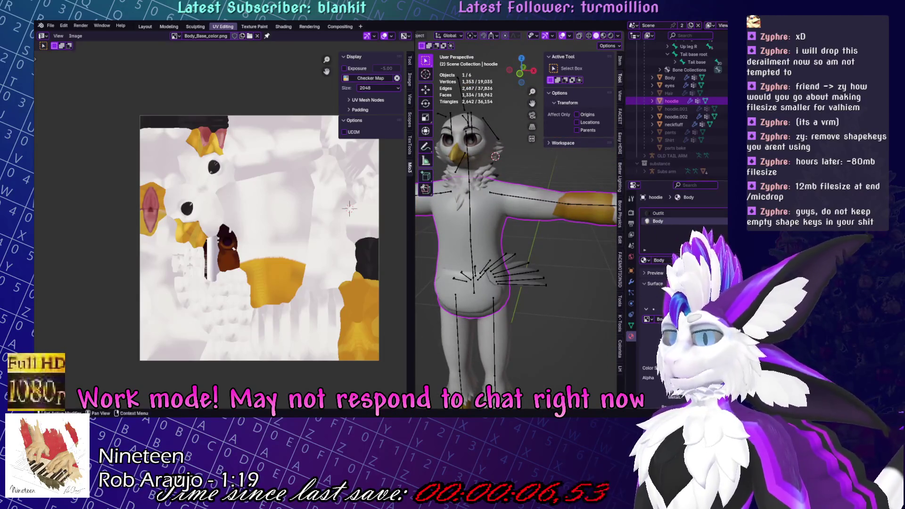
pyautogui.scroll(-3, 598, 282)
# Toggle the hoodie's Edit Mode, then select the hoodie.002 pocket piece from the front.
pyautogui.press('Tab')
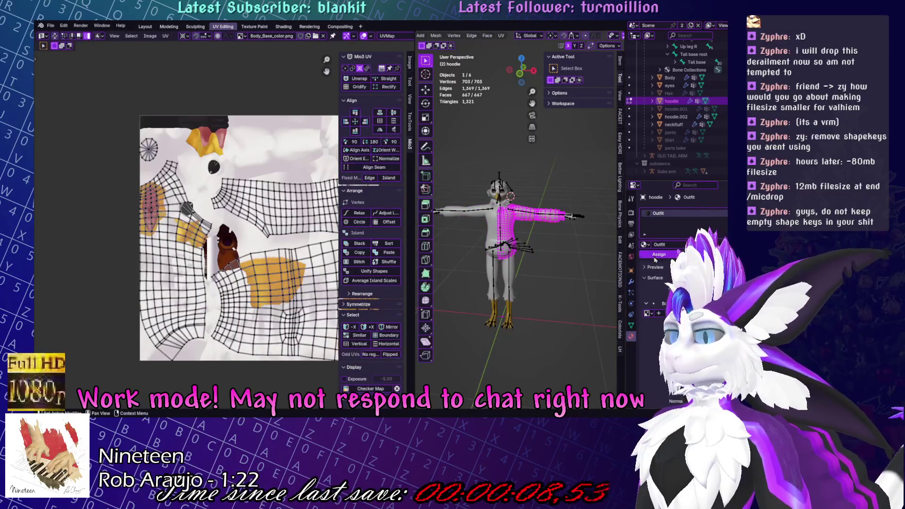
pyautogui.press('Tab')
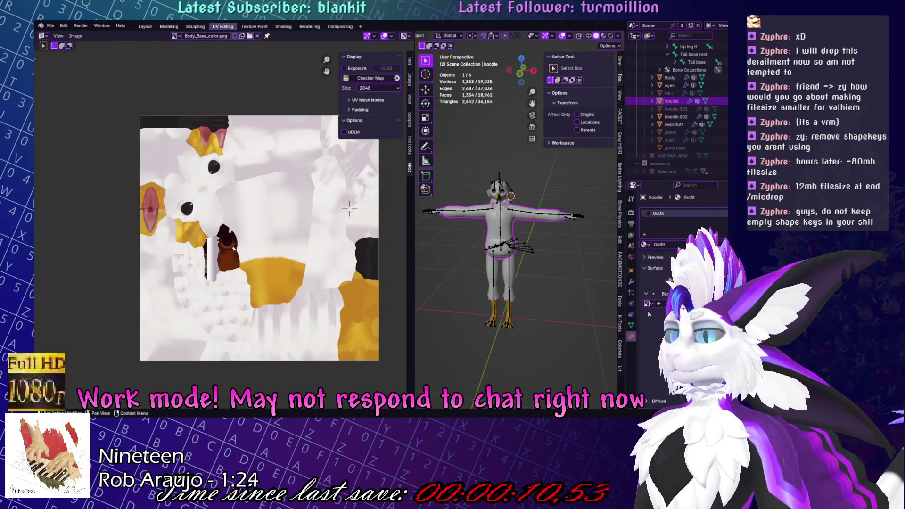
pyautogui.scroll(3, 526, 258)
pyautogui.moveTo(526, 259)
pyautogui.mouseDown(button='middle')
pyautogui.moveTo(437, 276)
pyautogui.moveTo(460, 285)
pyautogui.mouseUp(button='middle')
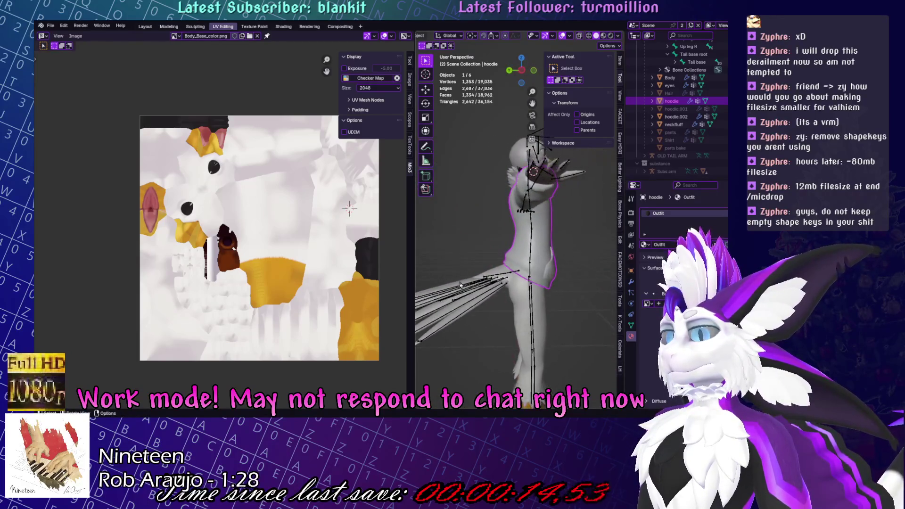
pyautogui.moveTo(603, 232); pyautogui.dragTo(514, 240, button='middle')
pyautogui.click(512, 235)
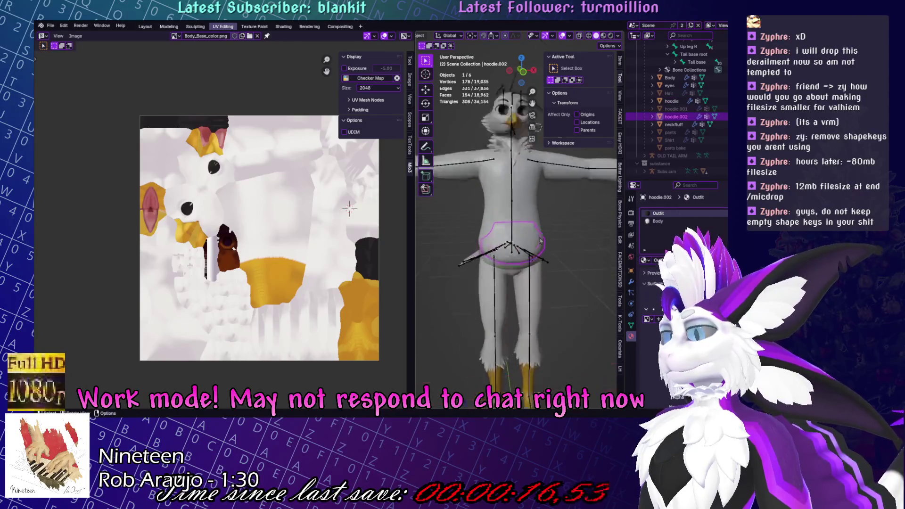
# Inspect hoodie.002 in Edit Mode, return to object mode, and save the file.
pyautogui.press('Tab')
pyautogui.scroll(3, 511, 234)
pyautogui.scroll(4, 514, 236)
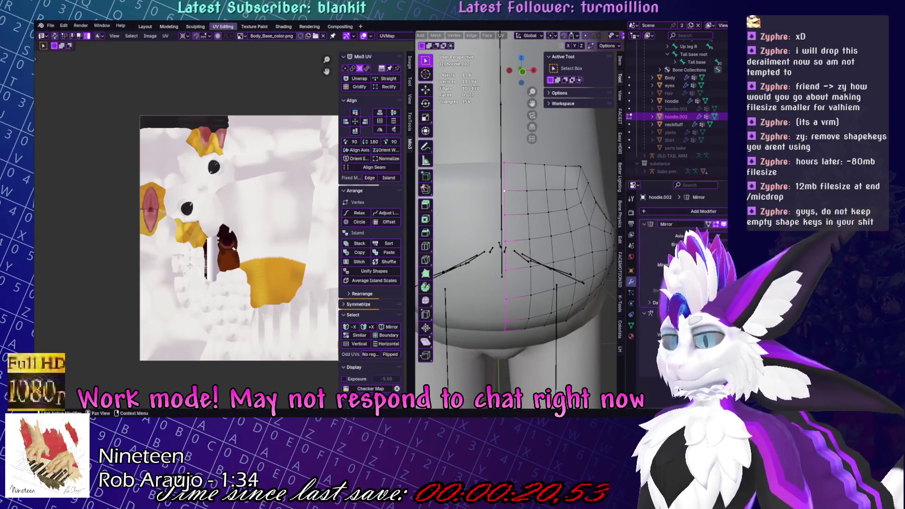
pyautogui.scroll(-4, 505, 281)
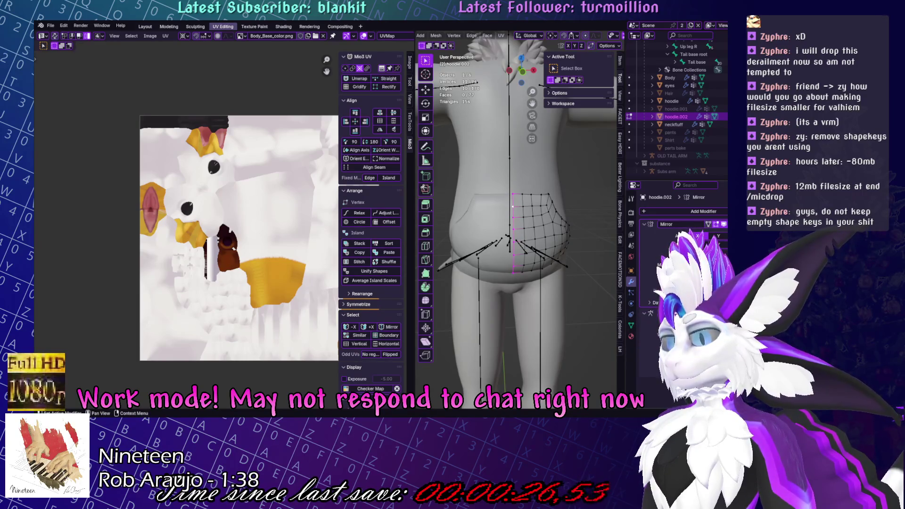
pyautogui.scroll(-4, 532, 267)
pyautogui.press('Tab')
pyautogui.hotkey('ctrl', 's')
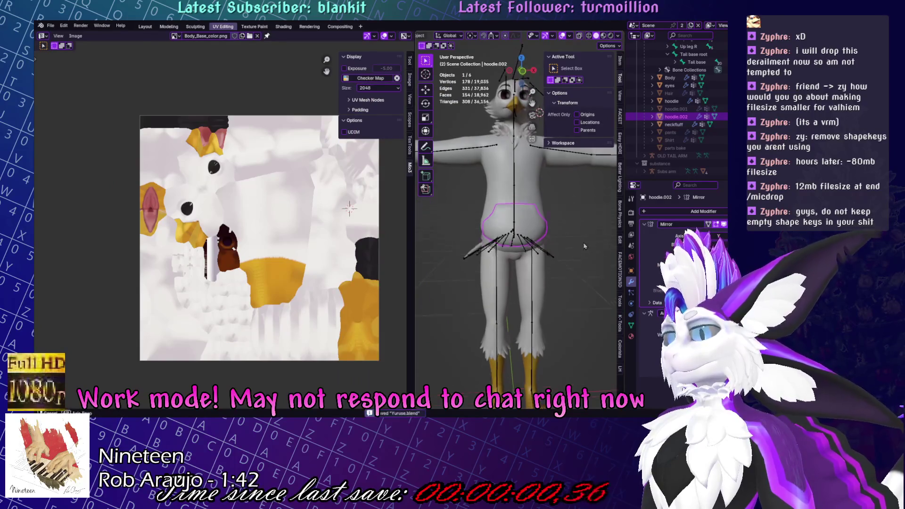
# Unhide the Hair and pants objects and select the pants.
pyautogui.moveTo(584, 237); pyautogui.dragTo(556, 226, button='middle')
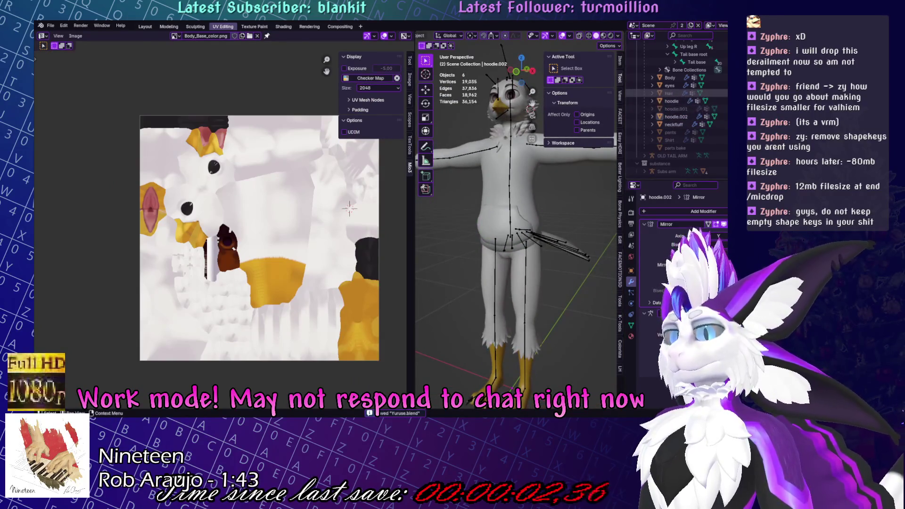
pyautogui.click(701, 93)
pyautogui.click(701, 132)
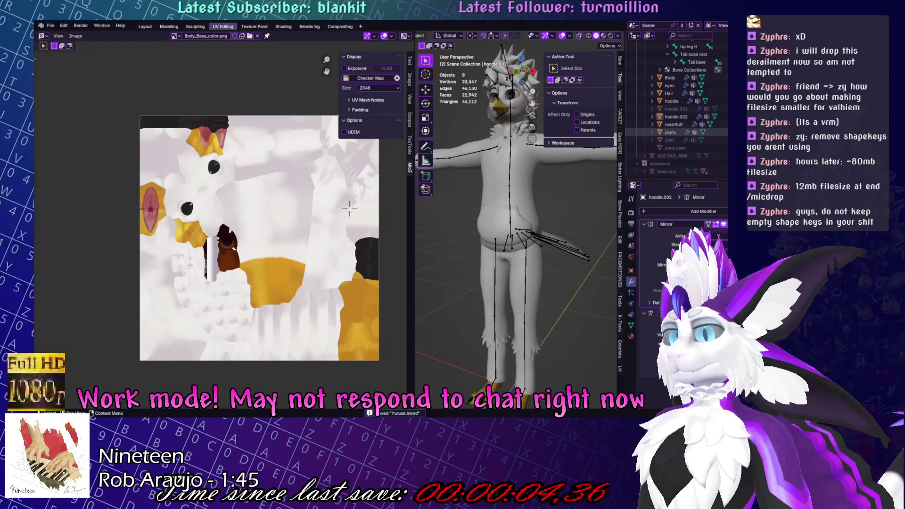
pyautogui.click(670, 132)
pyautogui.moveTo(551, 245)
pyautogui.mouseDown(button='middle')
pyautogui.moveTo(556, 279)
pyautogui.moveTo(502, 275)
pyautogui.moveTo(480, 219)
pyautogui.mouseUp(button='middle')
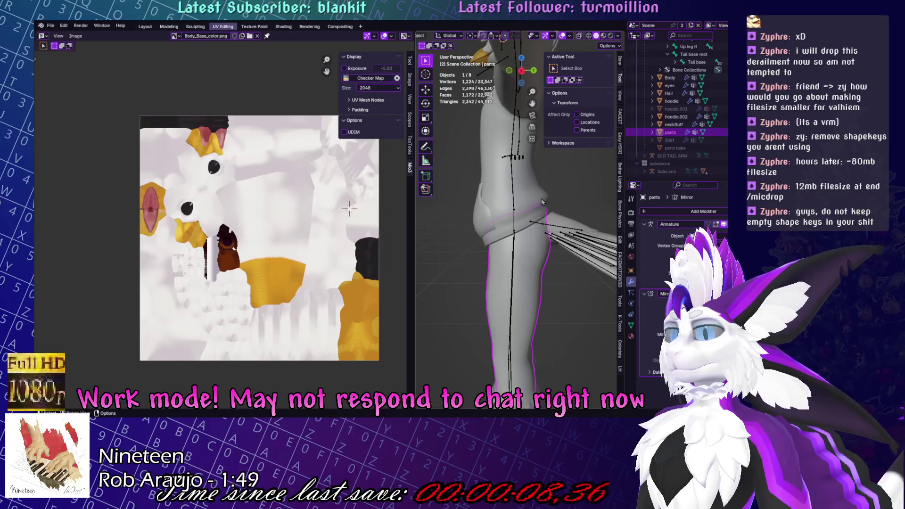
# Hide hoodie.002 from the viewport.
pyautogui.click(479, 216)
pyautogui.click(536, 264)
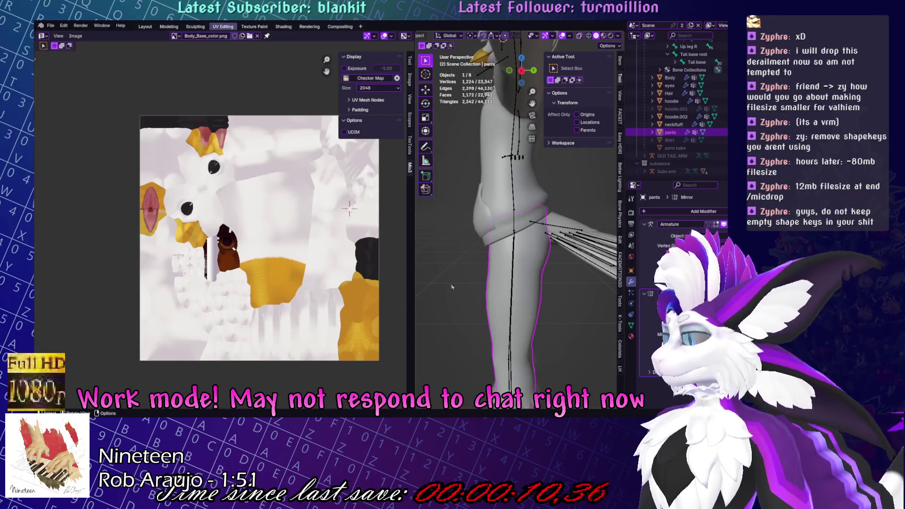
pyautogui.moveTo(536, 311)
pyautogui.mouseDown(button='middle')
pyautogui.moveTo(571, 227)
pyautogui.moveTo(539, 203)
pyautogui.mouseUp(button='middle')
pyautogui.click(539, 204)
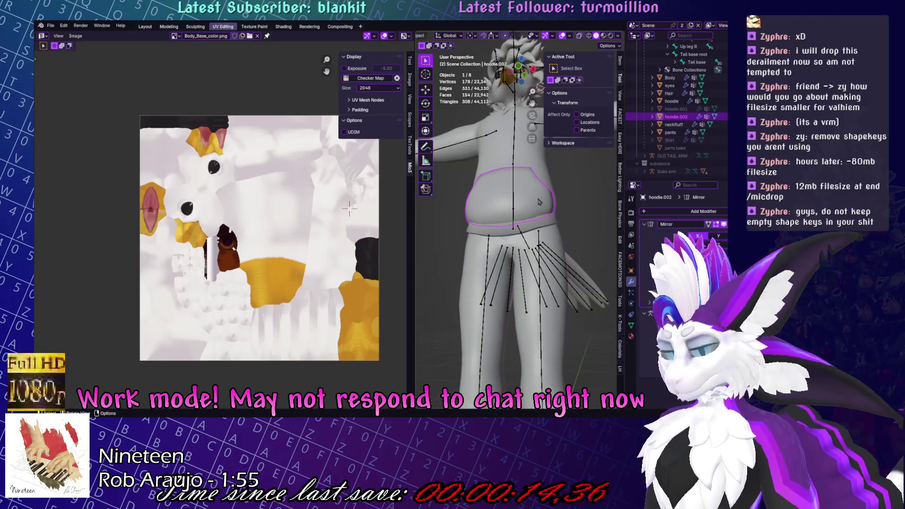
pyautogui.press('h')
pyautogui.click(540, 215)
# Select the pants and enter Edit Mode to inspect the mesh.
pyautogui.click(549, 236)
pyautogui.moveTo(549, 235); pyautogui.dragTo(594, 254, button='middle')
pyautogui.scroll(3, 576, 236)
pyautogui.press('Tab')
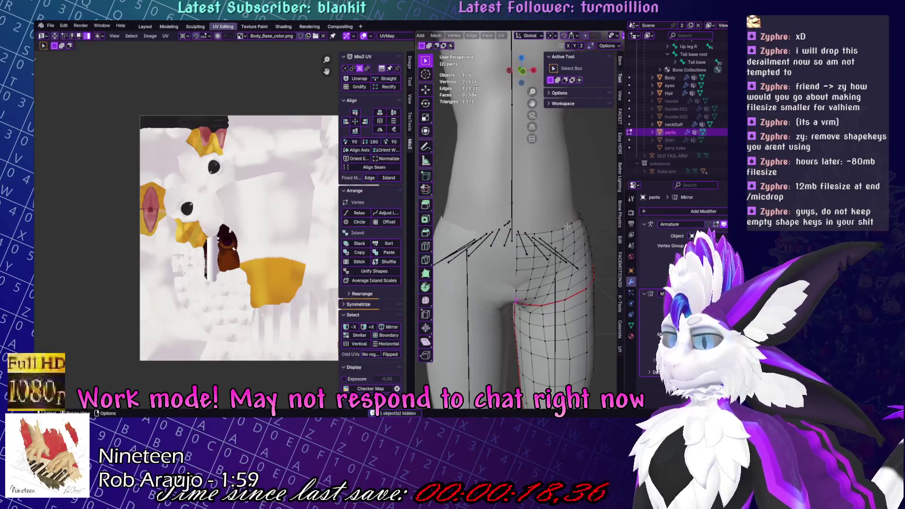
pyautogui.keyDown('alt'); pyautogui.click(567, 226); pyautogui.keyUp('alt')
pyautogui.moveTo(567, 226)
pyautogui.mouseDown(button='middle')
pyautogui.moveTo(581, 191)
pyautogui.moveTo(565, 201)
pyautogui.mouseUp(button='middle')
pyautogui.click(581, 191)
pyautogui.moveTo(521, 244); pyautogui.dragTo(533, 243, button='middle')
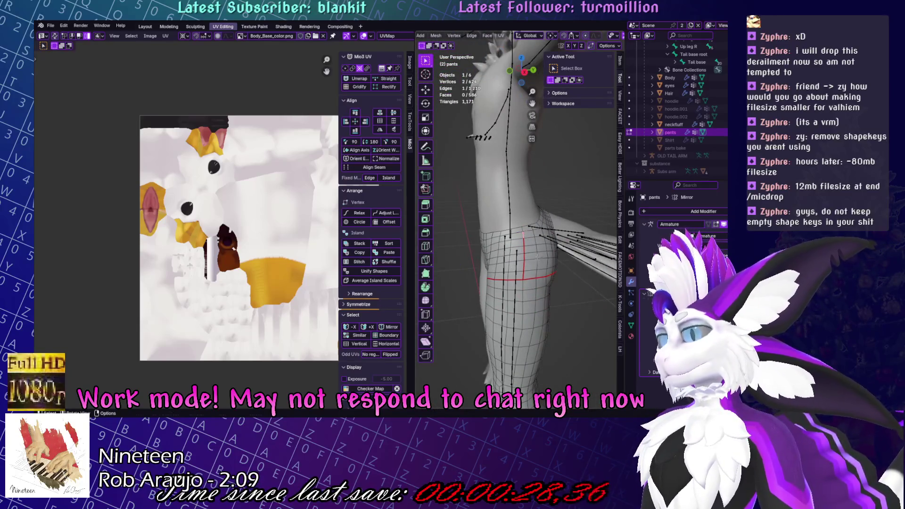
# Clear the pants' existing seams and project all faces' UVs from view.
pyautogui.press('c')
pyautogui.moveTo(538, 257); pyautogui.dragTo(525, 238)
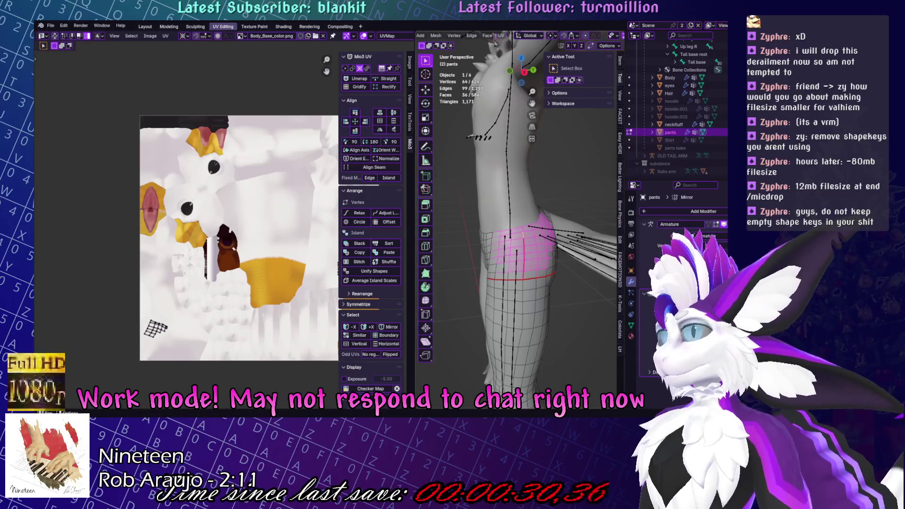
pyautogui.click(501, 35)
pyautogui.click(529, 150)
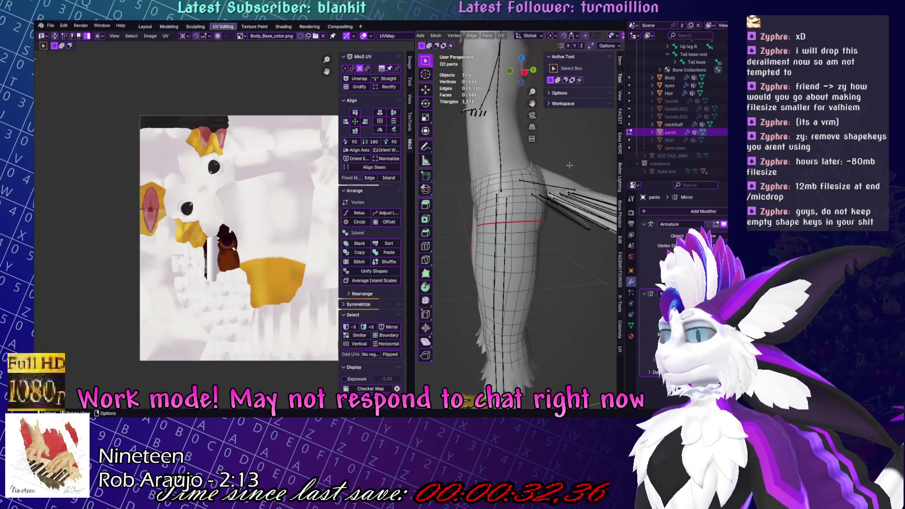
pyautogui.press('a')
pyautogui.click(501, 36)
pyautogui.click(538, 123)
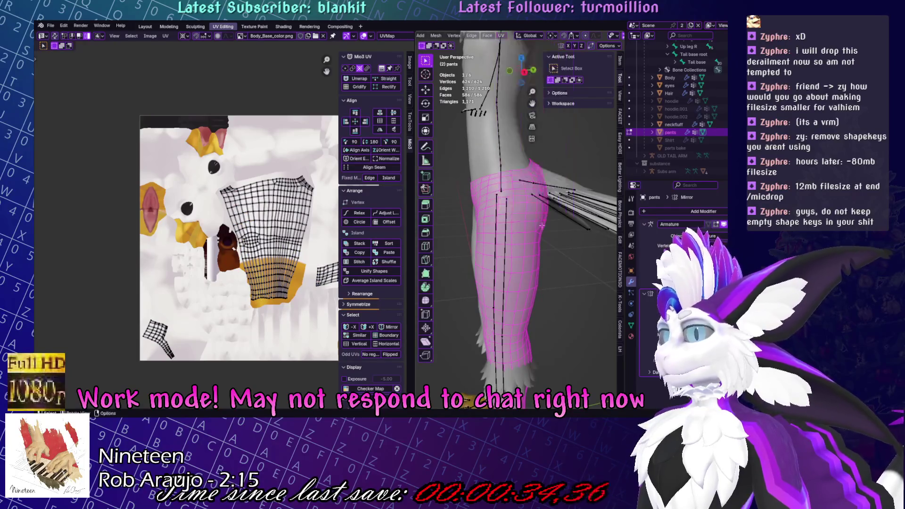
# Mark the selected leg edges of the pants as a new seam.
pyautogui.moveTo(538, 126)
pyautogui.mouseDown(button='middle')
pyautogui.moveTo(578, 229)
pyautogui.moveTo(445, 265)
pyautogui.moveTo(462, 260)
pyautogui.moveTo(479, 274)
pyautogui.moveTo(548, 217)
pyautogui.mouseUp(button='middle')
pyautogui.hotkey('alt', 'a')
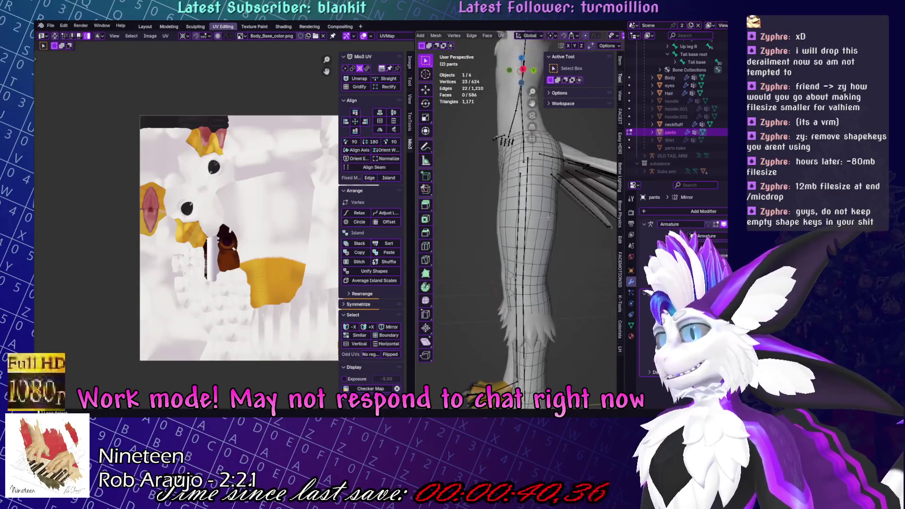
pyautogui.click(502, 35)
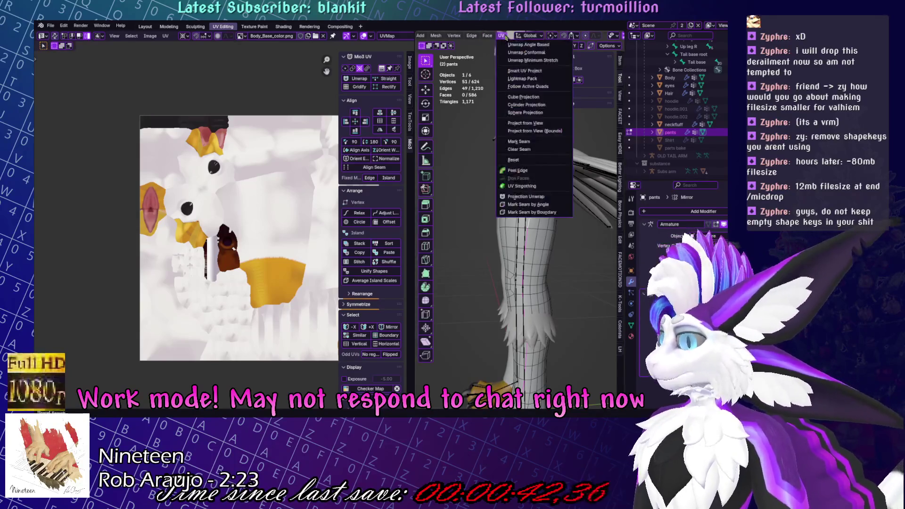
pyautogui.click(546, 141)
pyautogui.moveTo(599, 269)
pyautogui.mouseDown(button='middle')
pyautogui.moveTo(580, 254)
pyautogui.moveTo(565, 212)
pyautogui.moveTo(520, 28)
pyautogui.mouseUp(button='middle')
# Unwrap the pants UVs with the Angle Based method and inspect the islands.
pyautogui.press('a')
pyautogui.press('u')
pyautogui.click(587, 259)
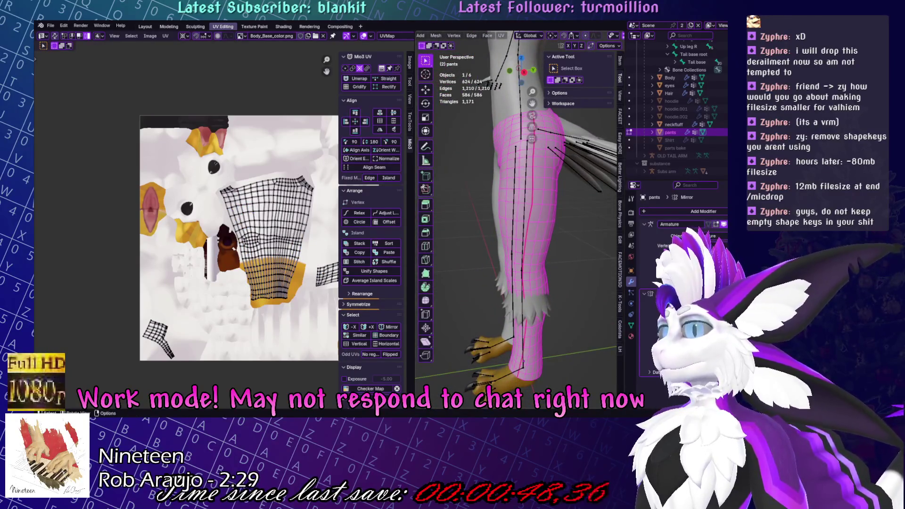
pyautogui.click(501, 35)
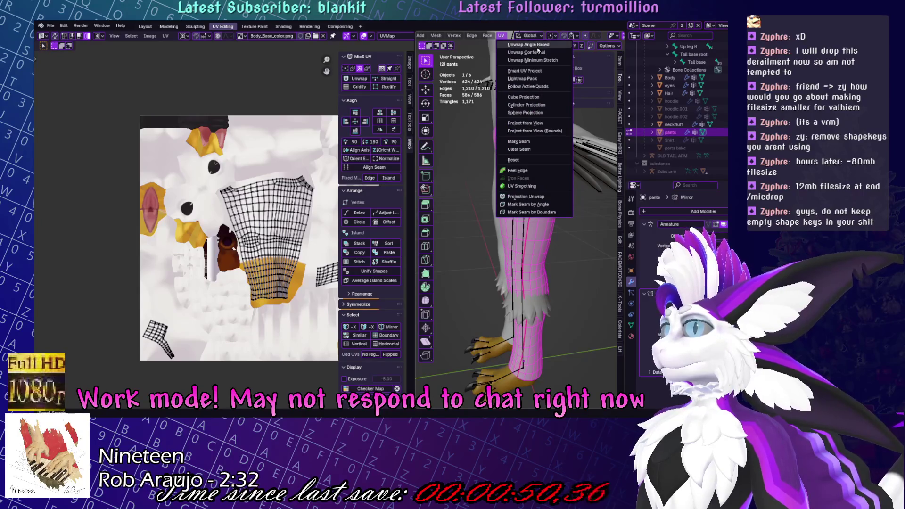
pyautogui.click(537, 47)
pyautogui.click(178, 211)
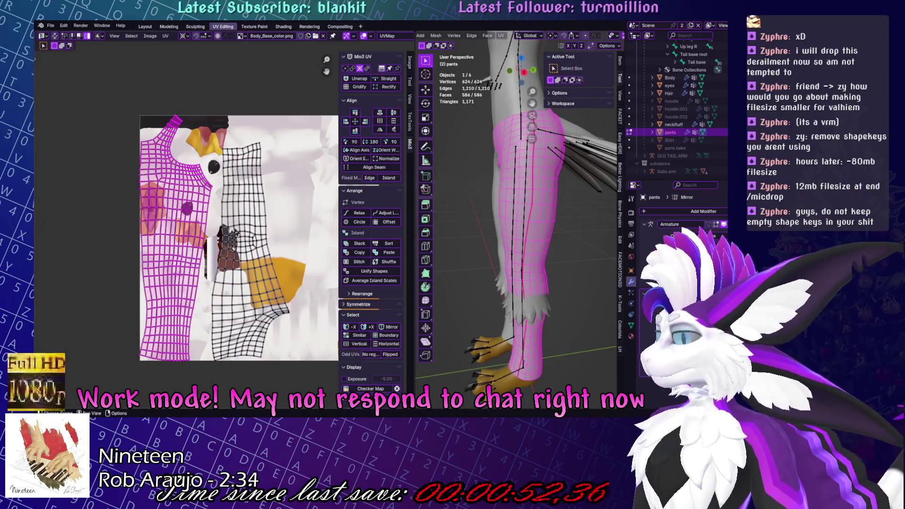
pyautogui.click(472, 260)
# Save Yuruse.blend and return the pants to object mode.
pyautogui.hotkey('ctrl', 's')
pyautogui.moveTo(472, 260)
pyautogui.mouseDown(button='middle')
pyautogui.moveTo(598, 257)
pyautogui.moveTo(456, 264)
pyautogui.mouseUp(button='middle')
pyautogui.press('Tab')
pyautogui.scroll(-3, 596, 257)
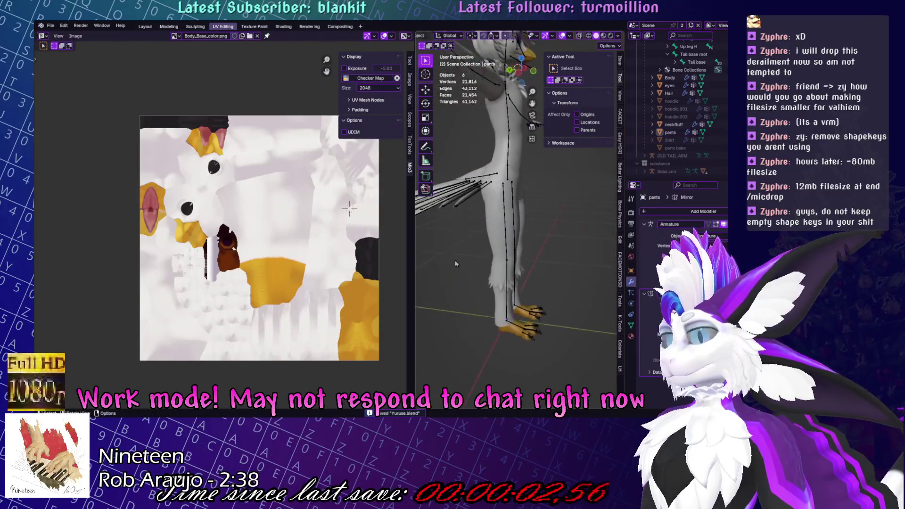
# Select the pants in Edit Mode and edge-slide a loop on the hip.
pyautogui.click(525, 162)
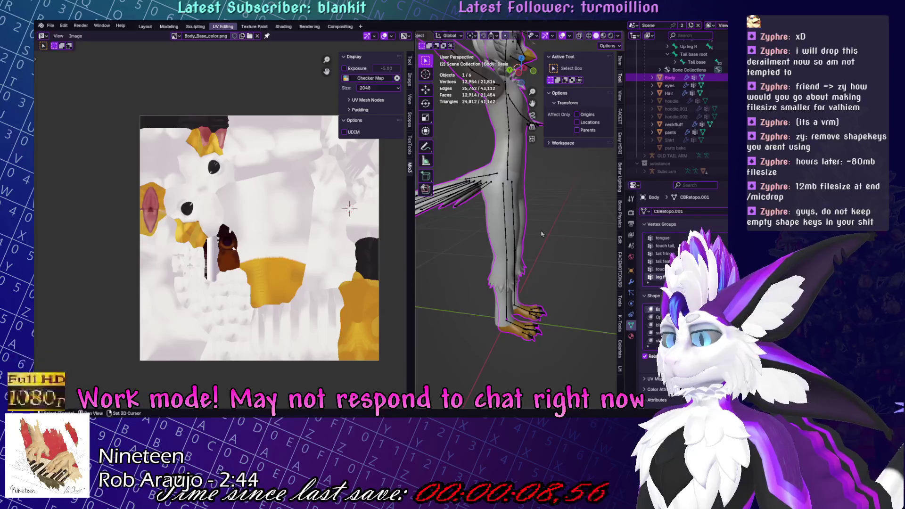
pyautogui.scroll(5, 537, 300)
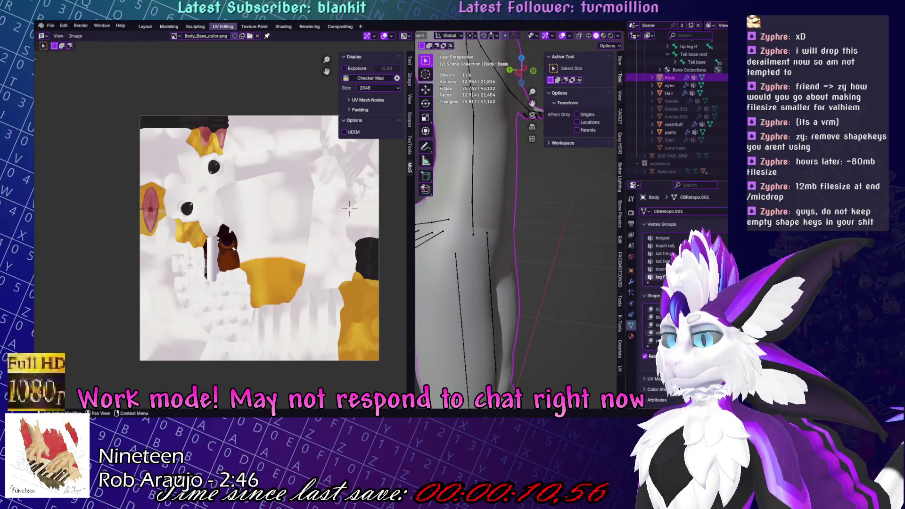
pyautogui.click(535, 263)
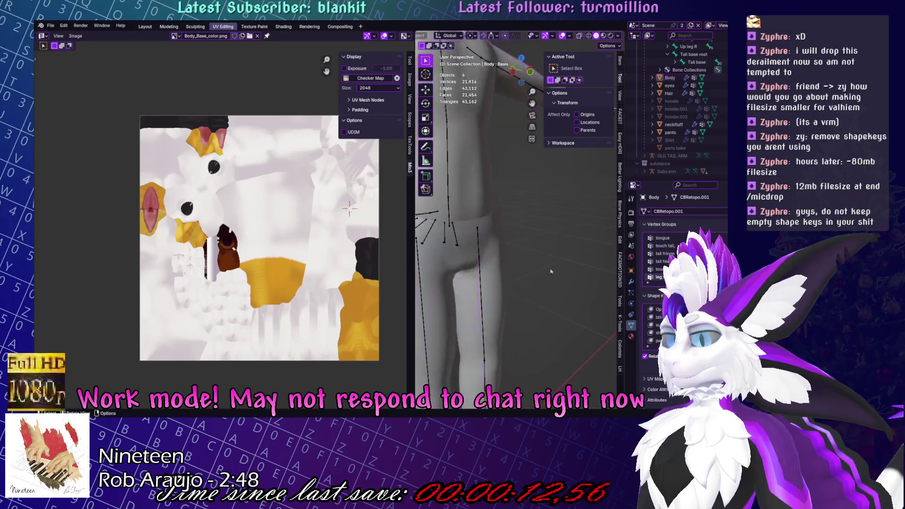
pyautogui.press('Tab')
pyautogui.moveTo(535, 263); pyautogui.dragTo(545, 217, button='middle')
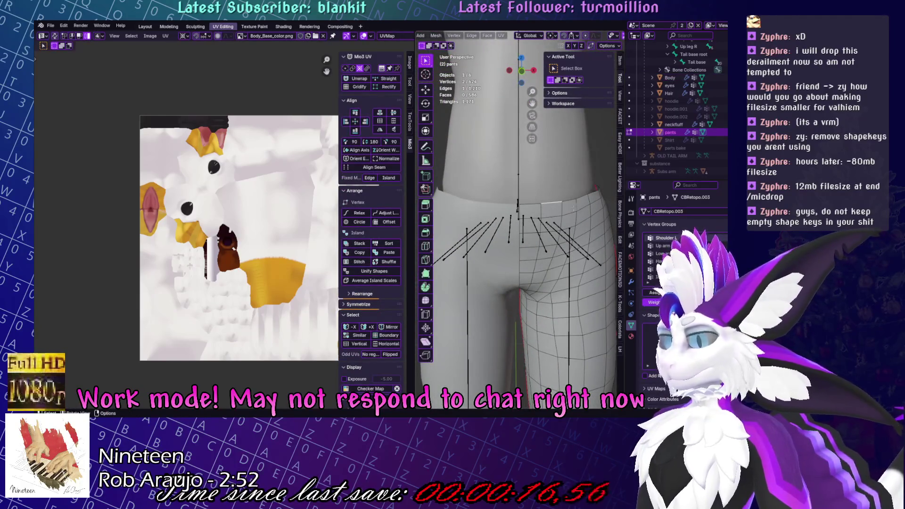
pyautogui.moveTo(586, 206)
pyautogui.mouseDown(button='middle')
pyautogui.moveTo(519, 211)
pyautogui.moveTo(522, 196)
pyautogui.mouseUp(button='middle')
pyautogui.keyDown('alt'); pyautogui.click(519, 210); pyautogui.keyUp('alt')
pyautogui.press('g')
pyautogui.press('g')
pyautogui.click(521, 213)
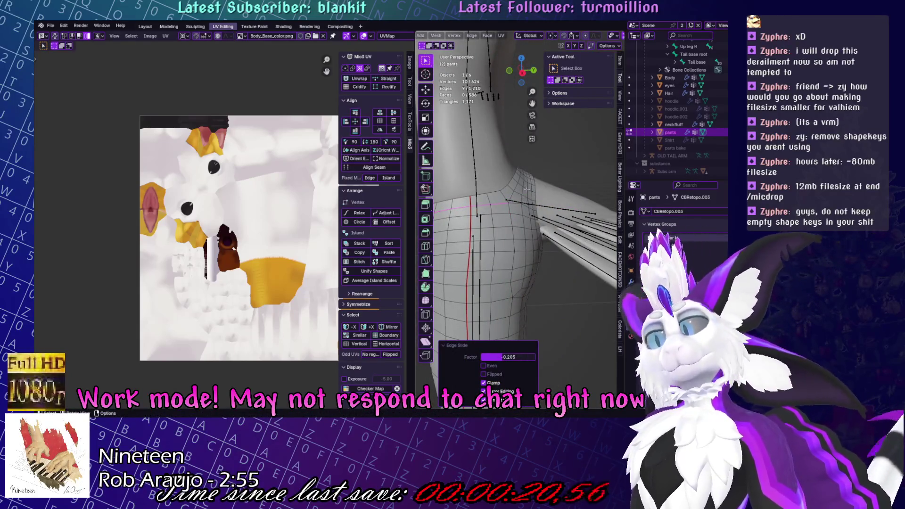
# Select a pants edge and frame the crotch area from the front.
pyautogui.click(541, 166)
pyautogui.moveTo(549, 162)
pyautogui.mouseDown(button='middle')
pyautogui.moveTo(520, 189)
pyautogui.moveTo(616, 189)
pyautogui.mouseUp(button='middle')
pyautogui.moveTo(552, 220); pyautogui.dragTo(580, 222, button='middle')
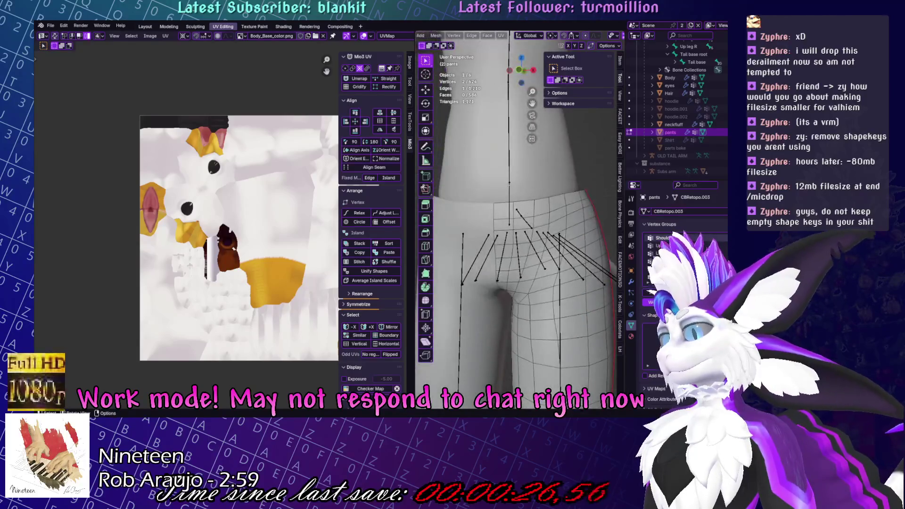
pyautogui.press('KP_1')
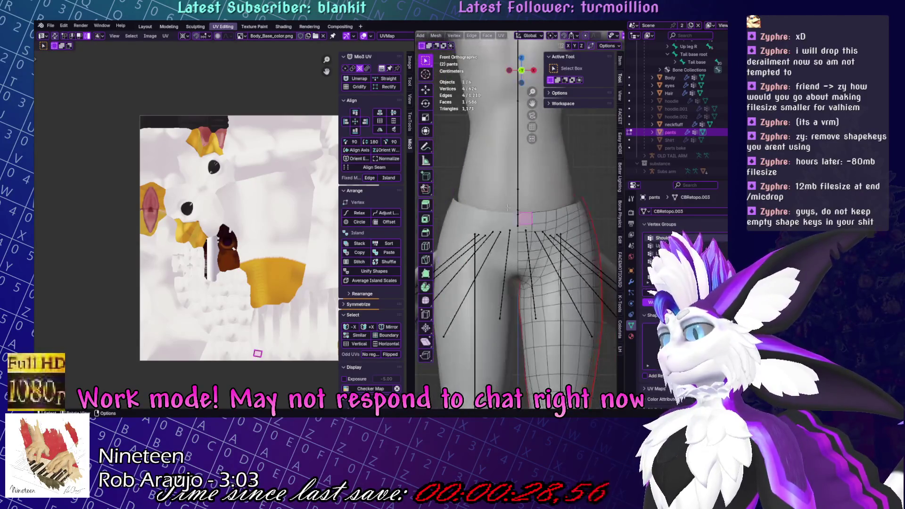
pyautogui.scroll(4, 501, 264)
pyautogui.moveTo(541, 244); pyautogui.dragTo(517, 239, button='middle')
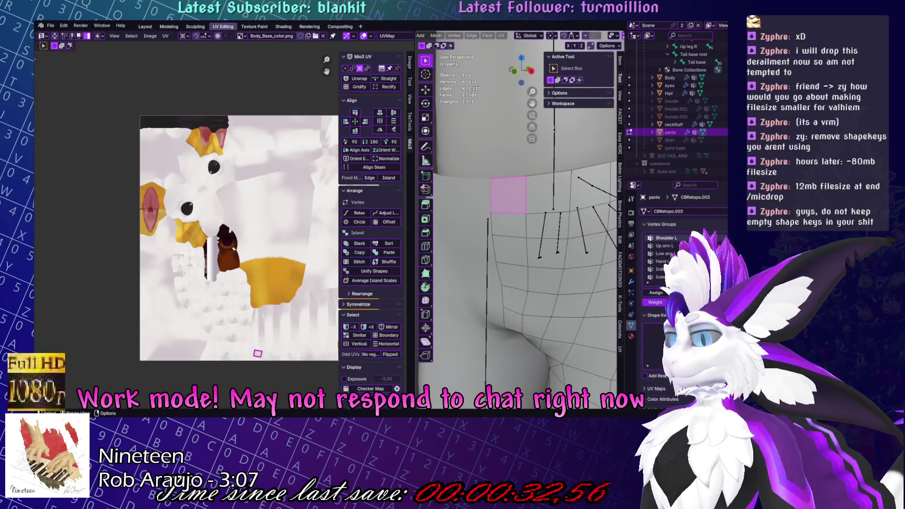
pyautogui.moveTo(510, 293)
pyautogui.mouseDown(button='middle')
pyautogui.moveTo(520, 284)
pyautogui.moveTo(493, 280)
pyautogui.moveTo(491, 268)
pyautogui.mouseUp(button='middle')
# Nudge an edge at the top of the crotch slightly along Y.
pyautogui.press('2')
pyautogui.click(495, 292)
pyautogui.press('g')
pyautogui.press('y')
pyautogui.press('g')
pyautogui.press('y')
pyautogui.click(493, 270)
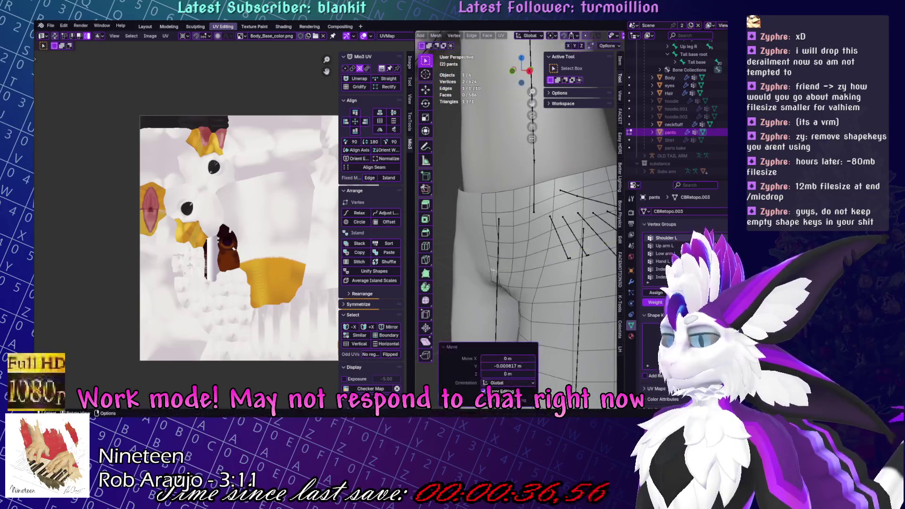
# Briefly enter Sculpt mode, return to object mode, and save the file.
pyautogui.hotkey('ctrl', 'Tab')
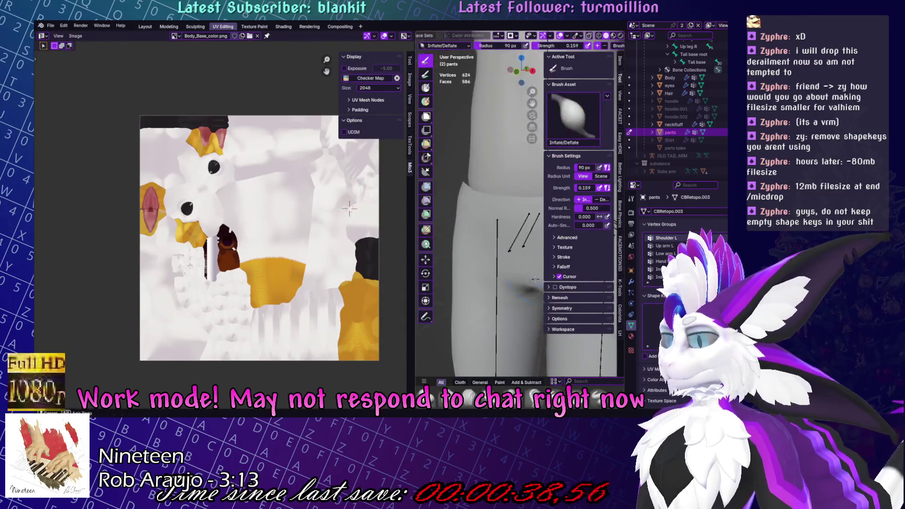
pyautogui.hotkey('ctrl', 'Tab')
pyautogui.scroll(-4, 527, 235)
pyautogui.hotkey('ctrl', 's')
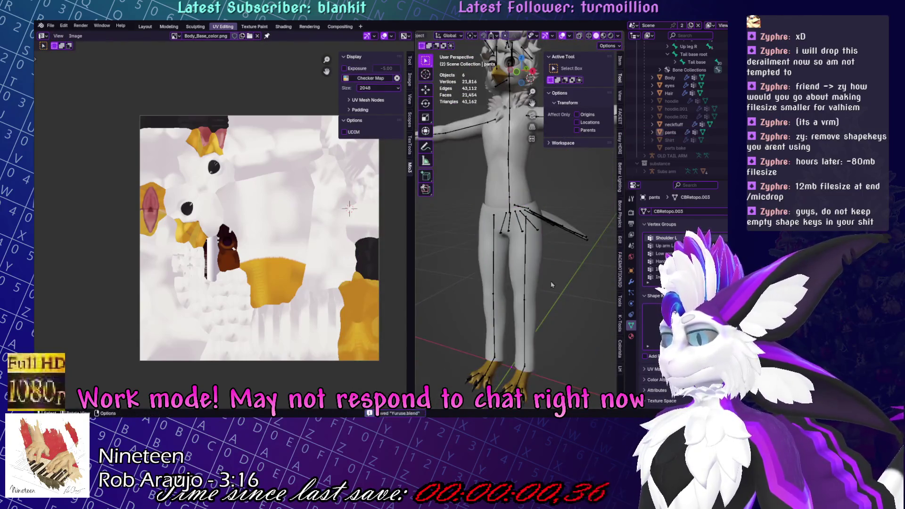
# Enter Edit Mode on the pants in front view and select the leg hem loop.
pyautogui.press('Tab')
pyautogui.press('KP_1')
pyautogui.press('KP_Decimal')
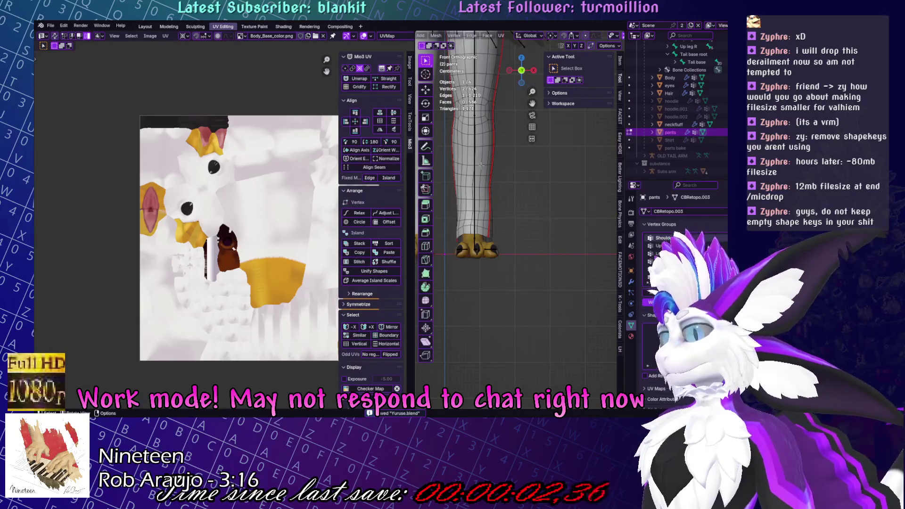
pyautogui.scroll(2, 500, 228)
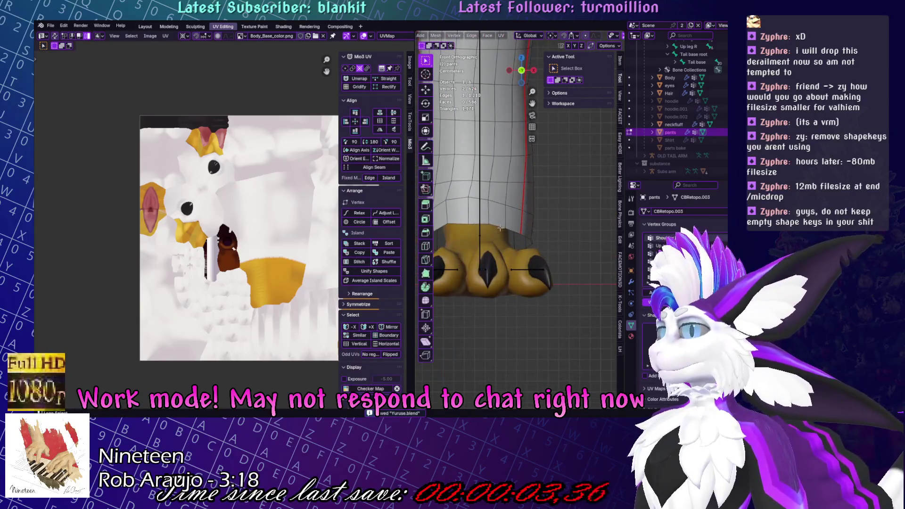
pyautogui.keyDown('shift'); pyautogui.moveTo(535, 171); pyautogui.dragTo(551, 202, button='middle'); pyautogui.keyUp('shift')
pyautogui.click(551, 202)
pyautogui.scroll(-3, 551, 202)
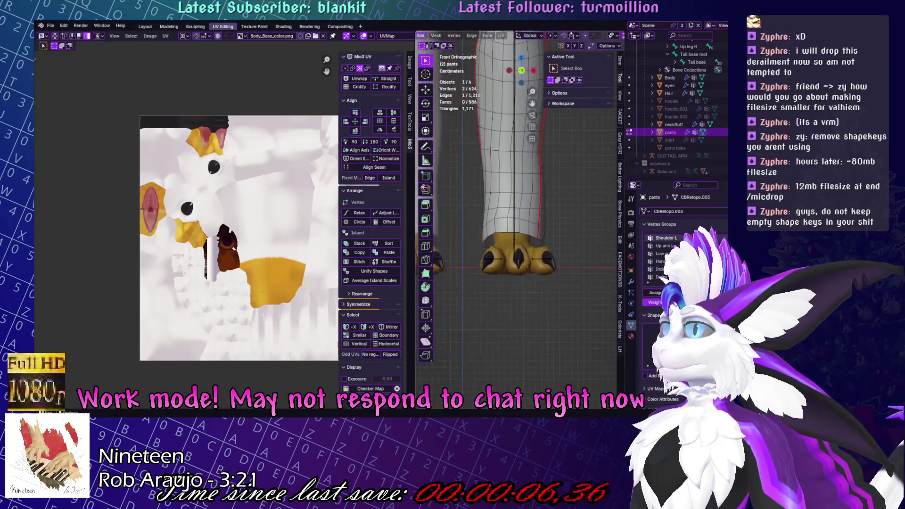
pyautogui.scroll(-5, 559, 36)
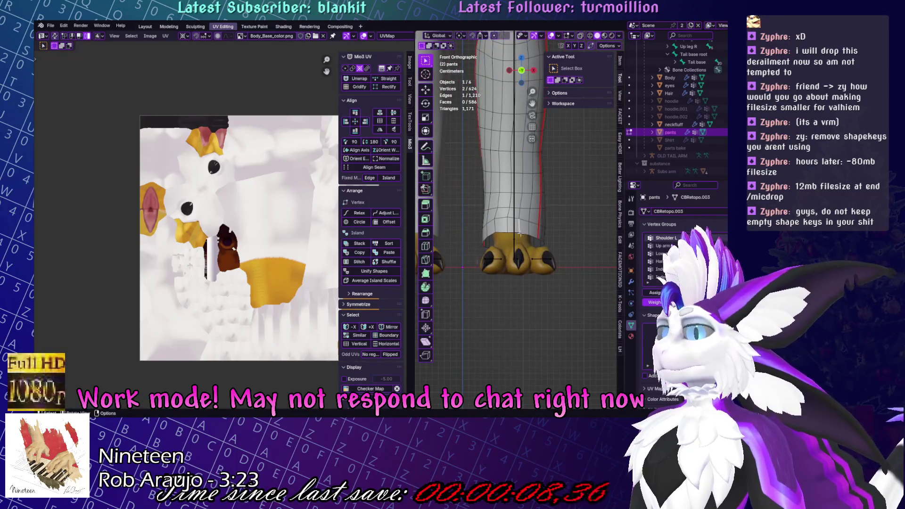
# Extrude two rings from the hem, scaling the second to 0.495 and raising it on Z.
pyautogui.press('e')
pyautogui.press('s')
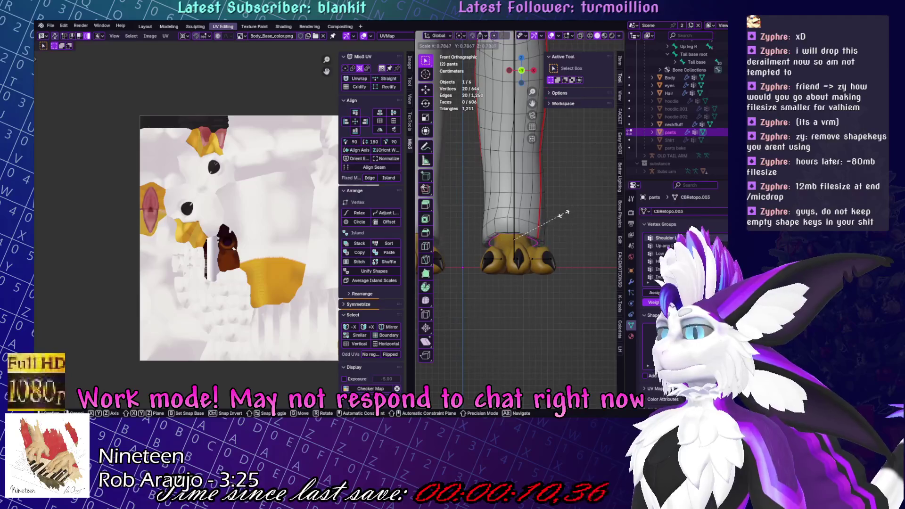
pyautogui.click(569, 208)
pyautogui.press('e')
pyautogui.press('s')
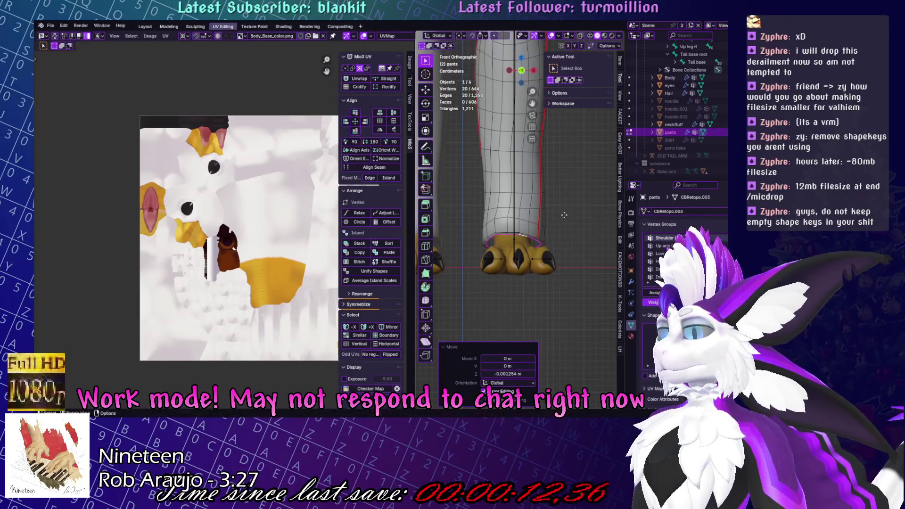
pyautogui.click(537, 227)
pyautogui.press('g')
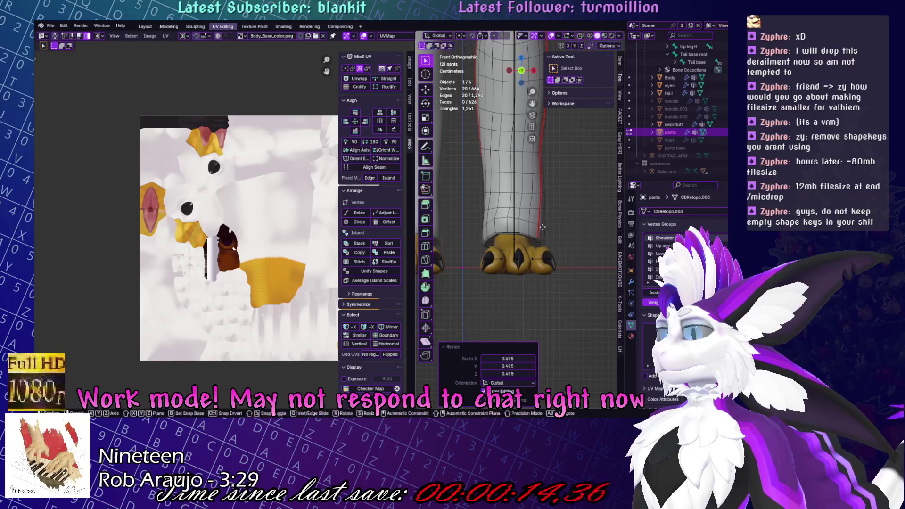
pyautogui.press('z')
pyautogui.click(541, 158)
# With X-ray on, merge the ring At Center to close the leg, then return to Object Mode.
pyautogui.click(580, 36)
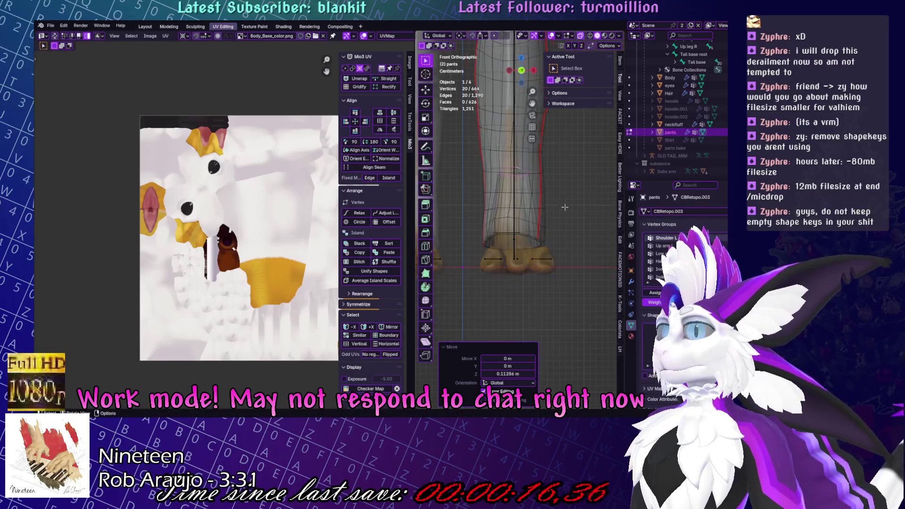
pyautogui.press('m')
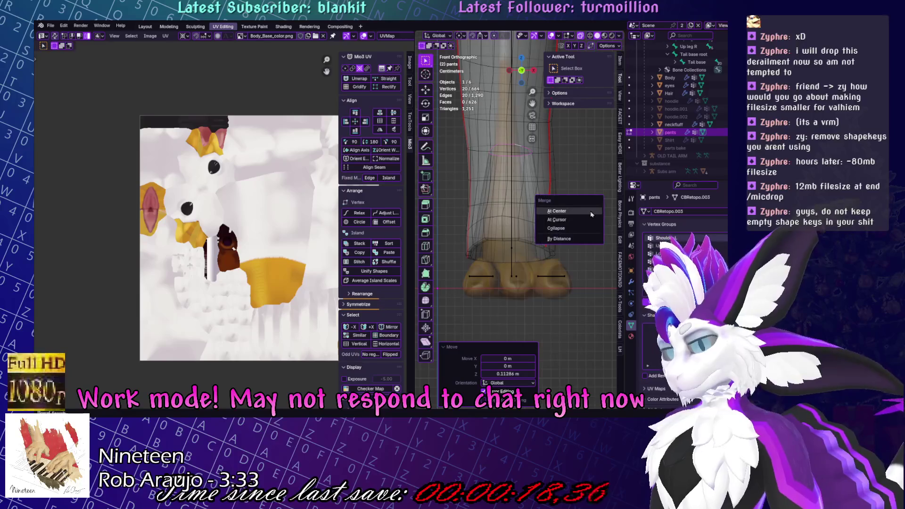
pyautogui.click(588, 214)
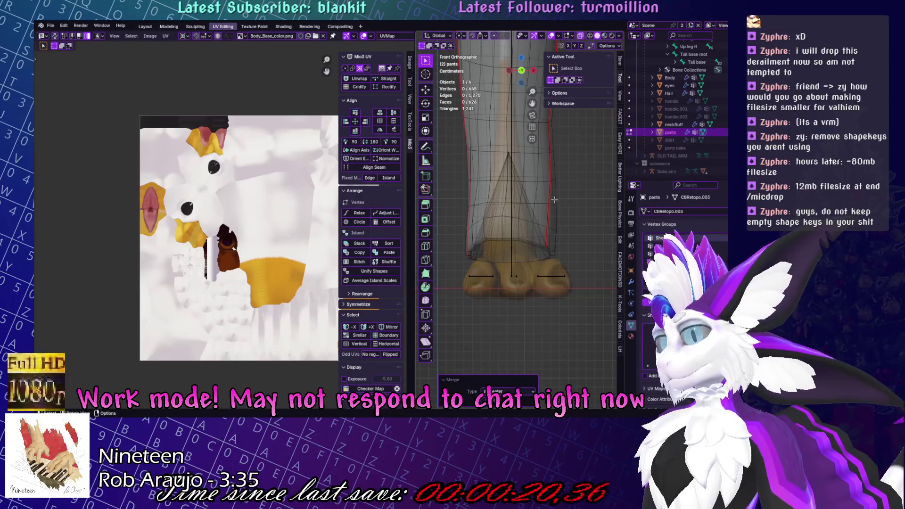
pyautogui.press('Tab')
pyautogui.moveTo(556, 208)
pyautogui.mouseDown(button='middle')
pyautogui.moveTo(575, 262)
pyautogui.moveTo(552, 268)
pyautogui.moveTo(568, 226)
pyautogui.mouseUp(button='middle')
pyautogui.scroll(-5, 576, 262)
# Extrude the pants waistband loop into one new scaled ring.
pyautogui.scroll(5, 568, 223)
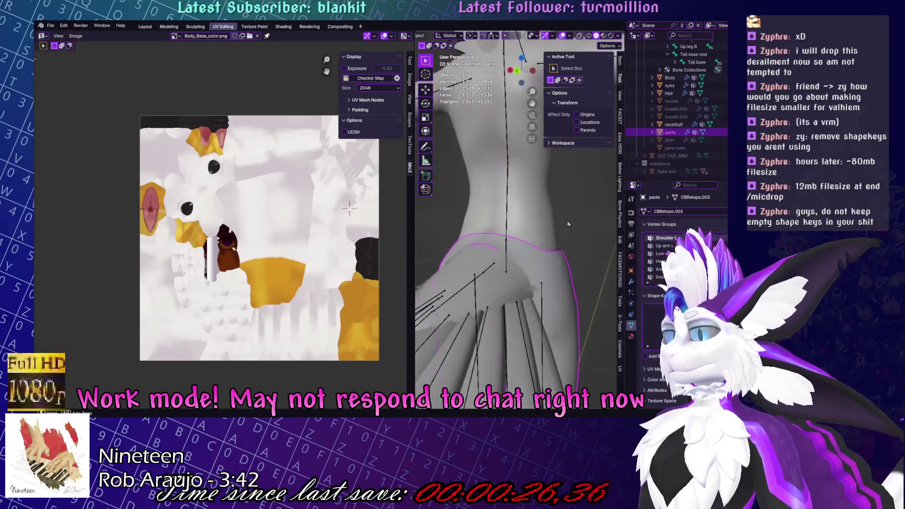
pyautogui.press('Tab')
pyautogui.scroll(5, 568, 222)
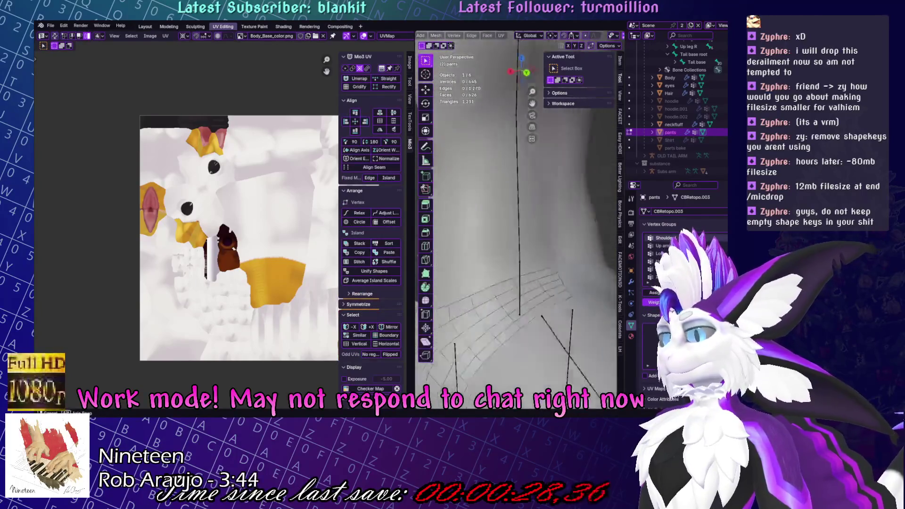
pyautogui.scroll(-3, 543, 305)
pyautogui.moveTo(528, 299); pyautogui.dragTo(539, 251, button='middle')
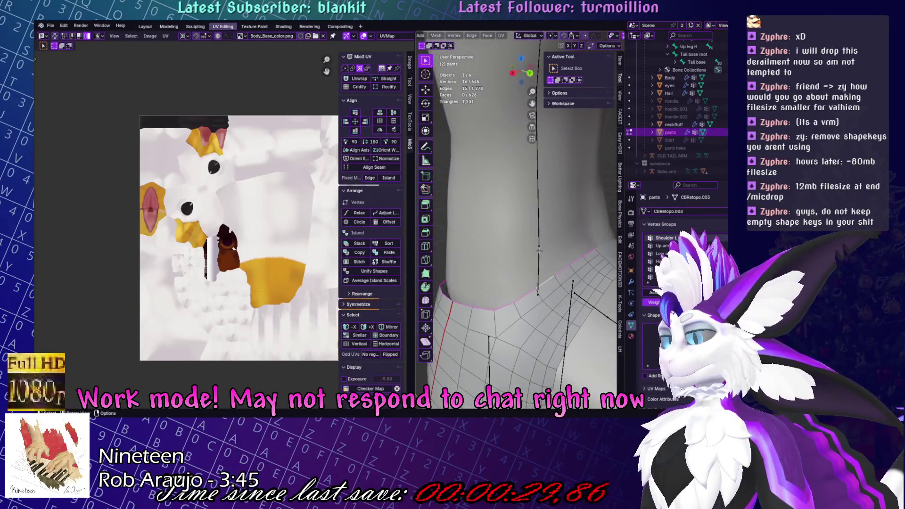
pyautogui.press('e')
pyautogui.press('s')
pyautogui.click(562, 229)
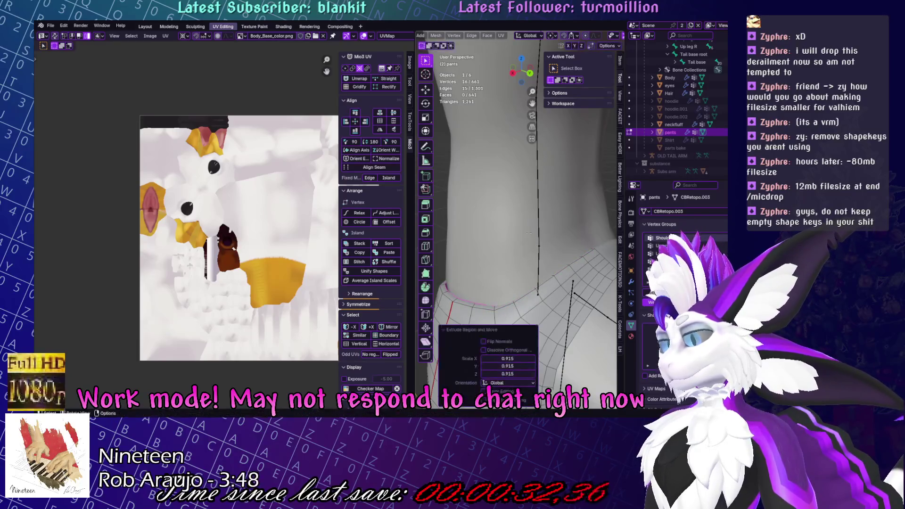
# Try a second waistband ring lowered on Z, then undo it.
pyautogui.moveTo(563, 228); pyautogui.dragTo(557, 243, button='middle')
pyautogui.press('e')
pyautogui.press('s')
pyautogui.rightClick(554, 243)
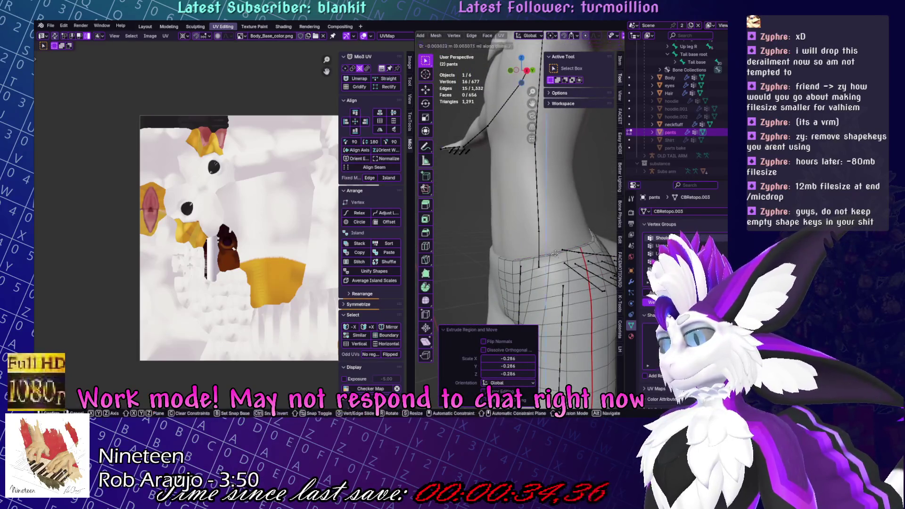
pyautogui.press('g')
pyautogui.press('z')
pyautogui.press('Return')
pyautogui.moveTo(588, 48)
pyautogui.mouseDown(button='middle')
pyautogui.moveTo(585, 219)
pyautogui.moveTo(546, 250)
pyautogui.mouseUp(button='middle')
pyautogui.hotkey('ctrl', 'z')
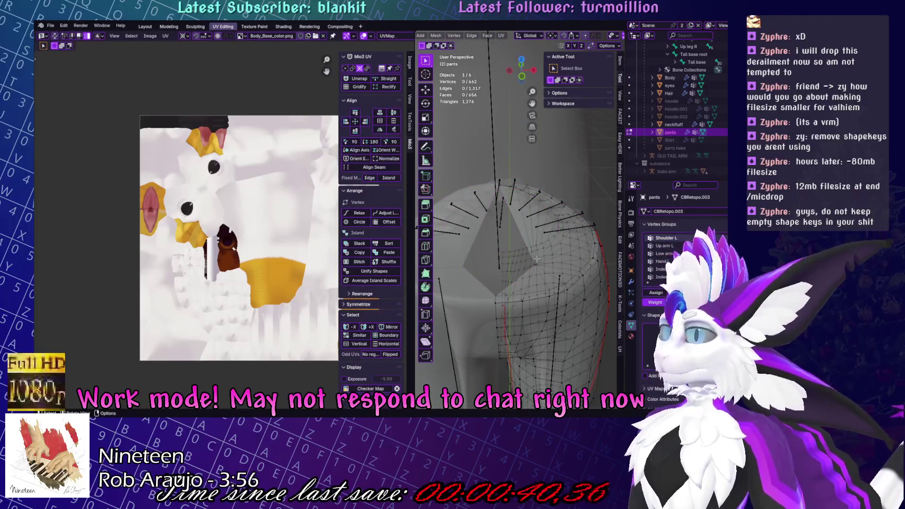
# Nudge selected waistband vertices into place and return to Object Mode.
pyautogui.press('g')
pyautogui.press('Return')
pyautogui.moveTo(559, 262)
pyautogui.mouseDown(button='middle')
pyautogui.moveTo(519, 234)
pyautogui.moveTo(566, 227)
pyautogui.mouseUp(button='middle')
pyautogui.press('g')
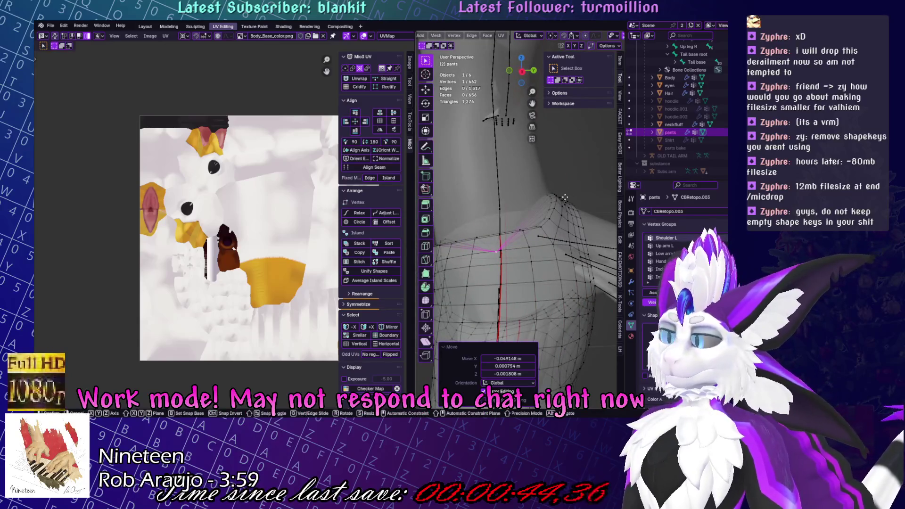
pyautogui.press('Return')
pyautogui.press('Tab')
# Isolate the pants in local view, then switch to the Layout workspace.
pyautogui.moveTo(581, 50); pyautogui.dragTo(583, 248, button='middle')
pyautogui.press('Tab')
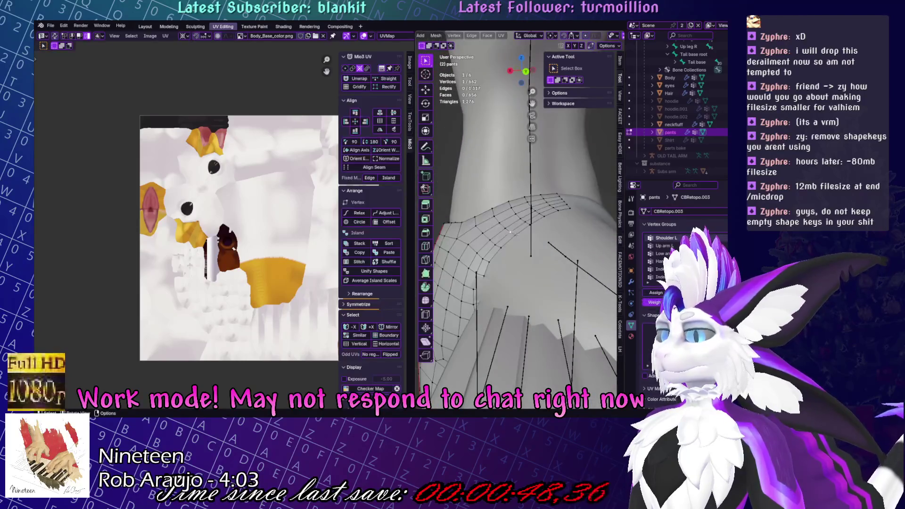
pyautogui.scroll(-2, 589, 49)
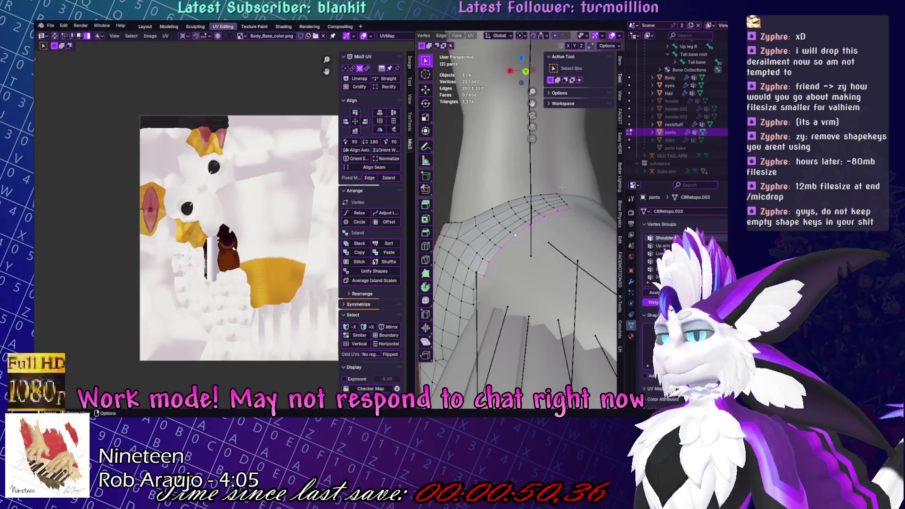
pyautogui.press('KP_Divide')
pyautogui.click(143, 27)
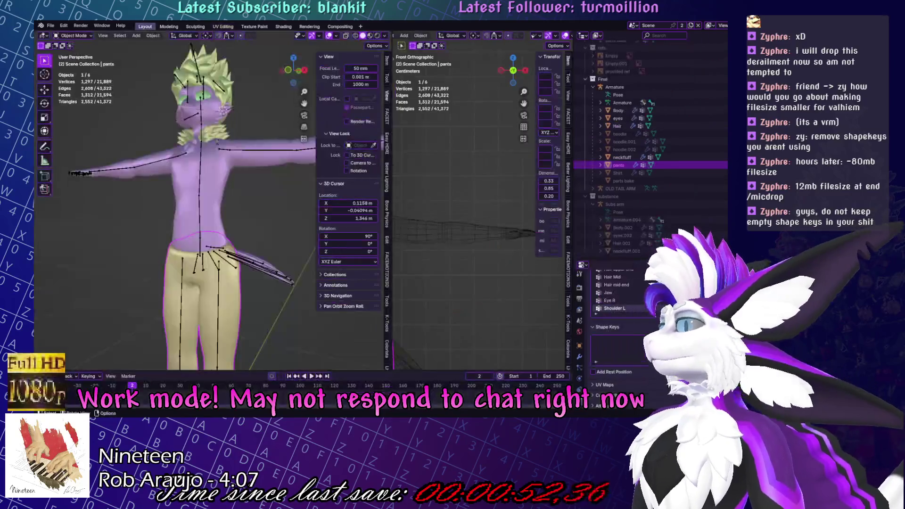
# Select a vertex on the pants hip and centre the view on it.
pyautogui.press('Tab')
pyautogui.press('KP_Decimal')
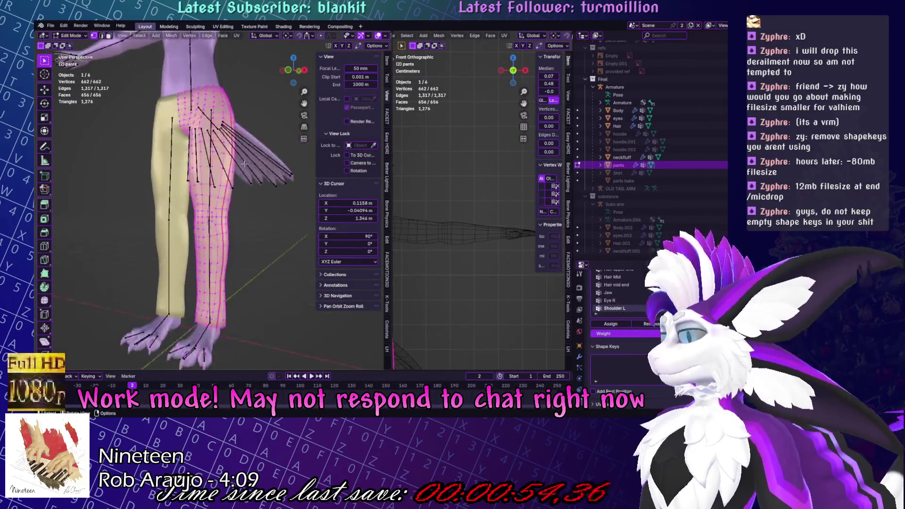
pyautogui.moveTo(286, 265); pyautogui.dragTo(145, 154, button='middle')
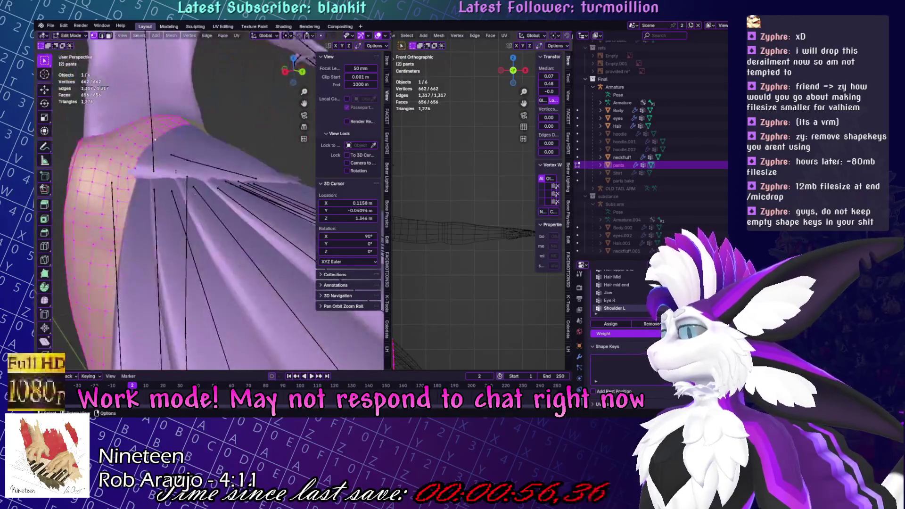
pyautogui.hotkey('alt', 'a')
pyautogui.click(146, 154)
pyautogui.press('KP_Decimal')
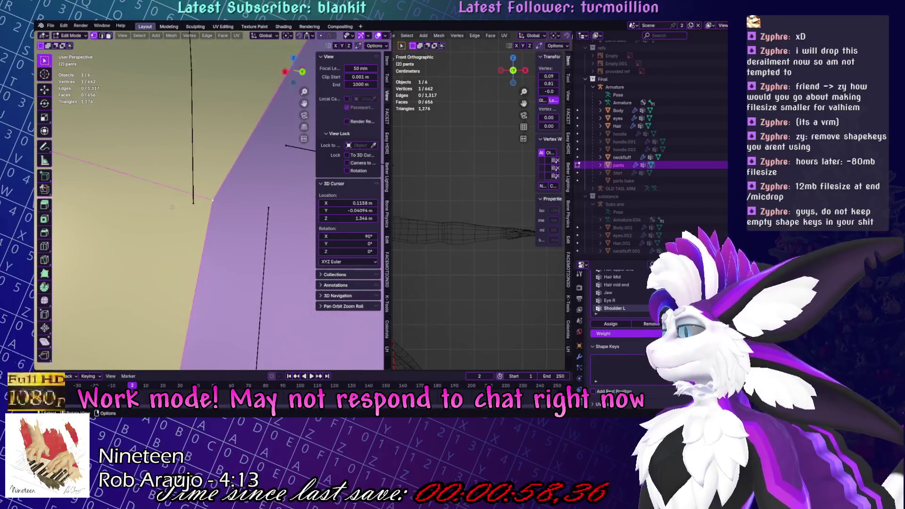
pyautogui.scroll(-3, 212, 201)
# Choose the Elastic Grab brush, then switch to the body with its 'pants' shape key active.
pyautogui.hotkey('ctrl', 'Tab')
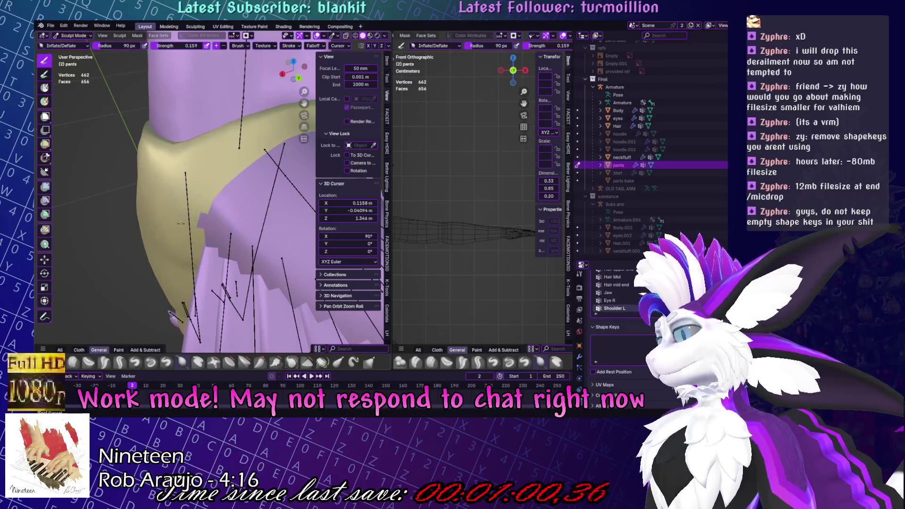
pyautogui.click(323, 362)
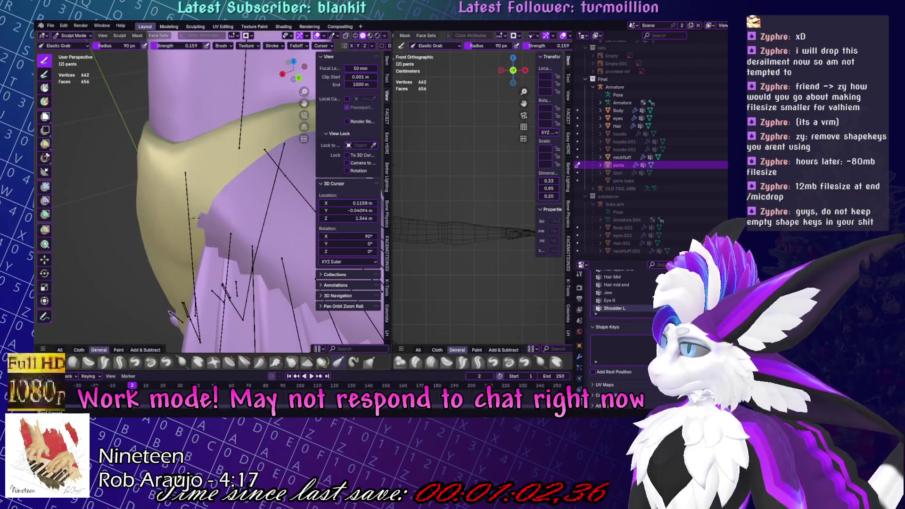
pyautogui.press('Tab')
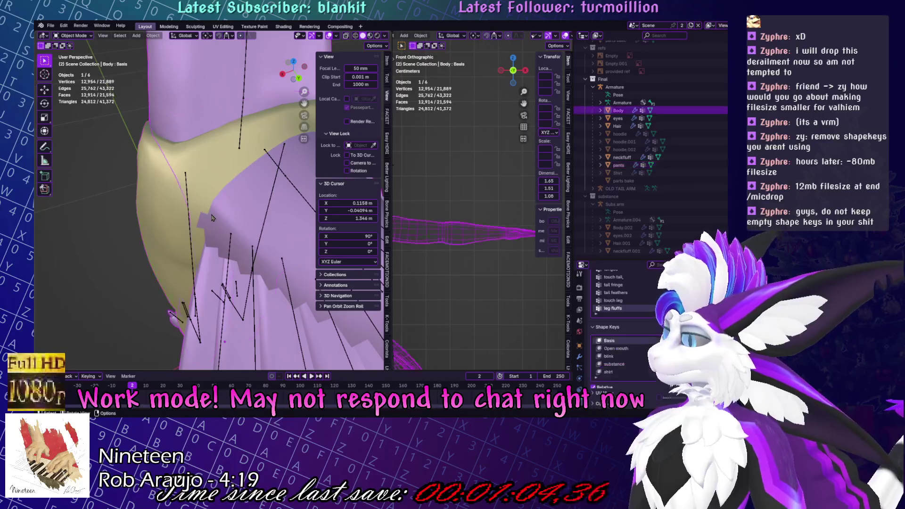
pyautogui.hotkey('alt', 'q')
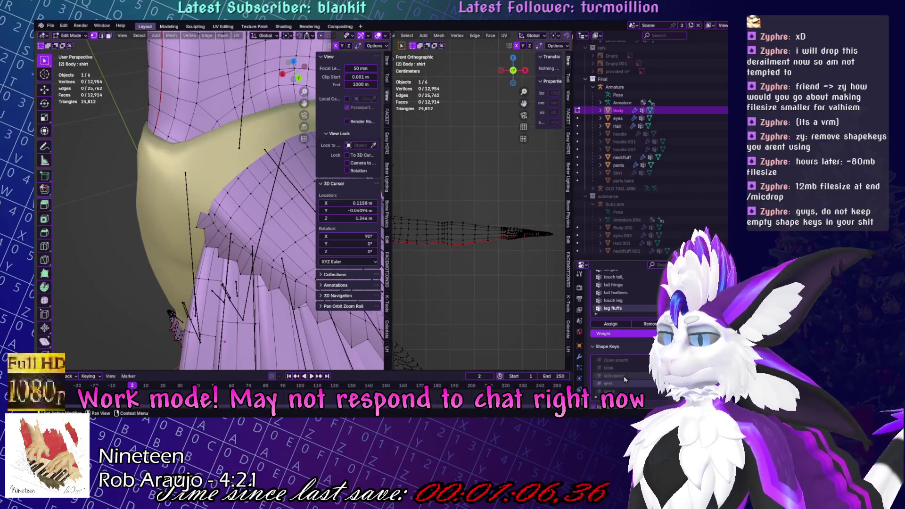
pyautogui.click(613, 391)
pyautogui.click(115, 205)
pyautogui.moveTo(115, 205); pyautogui.dragTo(248, 244, button='middle')
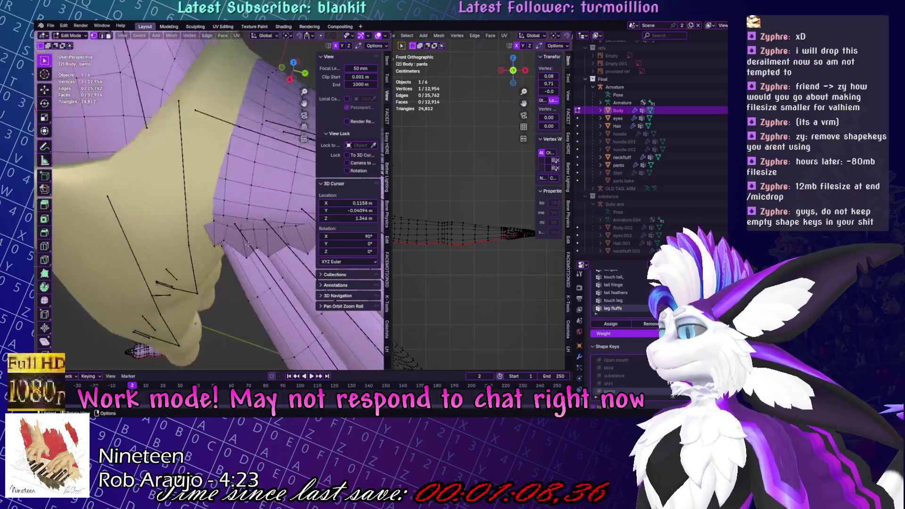
# Clear the body's mask, pull the hip notch closed, and switch to the Grab brush.
pyautogui.press('Tab')
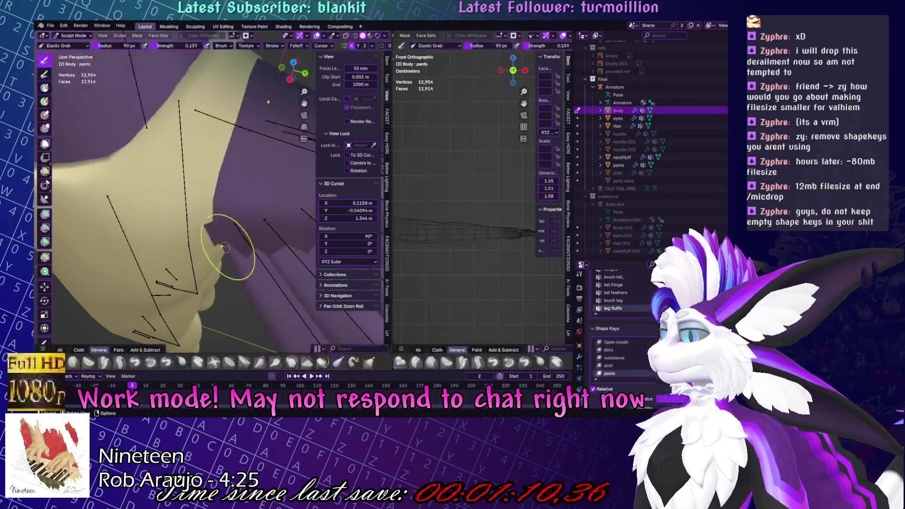
pyautogui.click(137, 36)
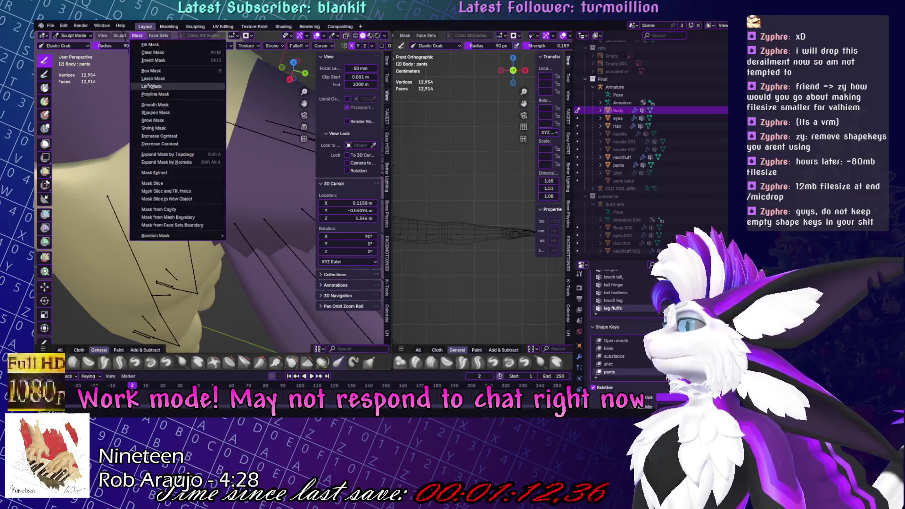
pyautogui.click(153, 53)
pyautogui.moveTo(225, 230); pyautogui.dragTo(219, 225)
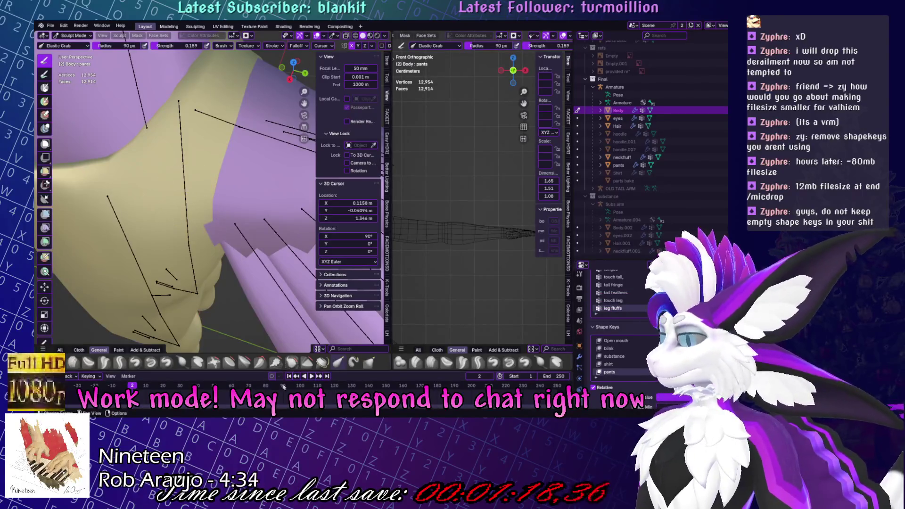
pyautogui.click(368, 363)
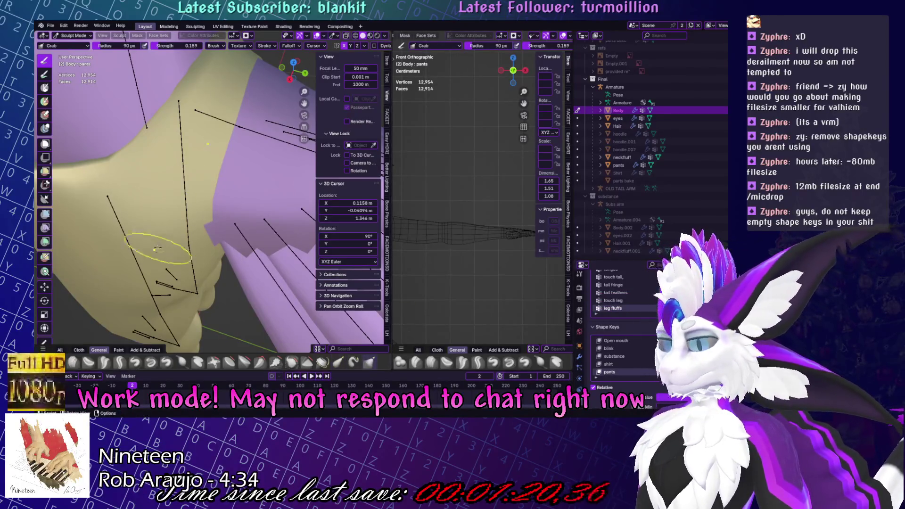
pyautogui.moveTo(157, 249); pyautogui.dragTo(213, 226, button='middle')
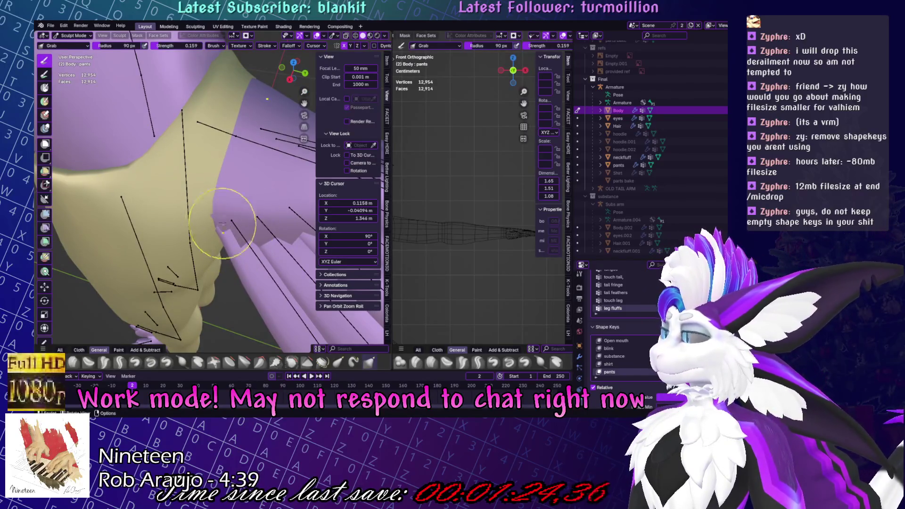
# Switch back to the pants and enter Edit Mode at the waistband.
pyautogui.hotkey('alt', 'q')
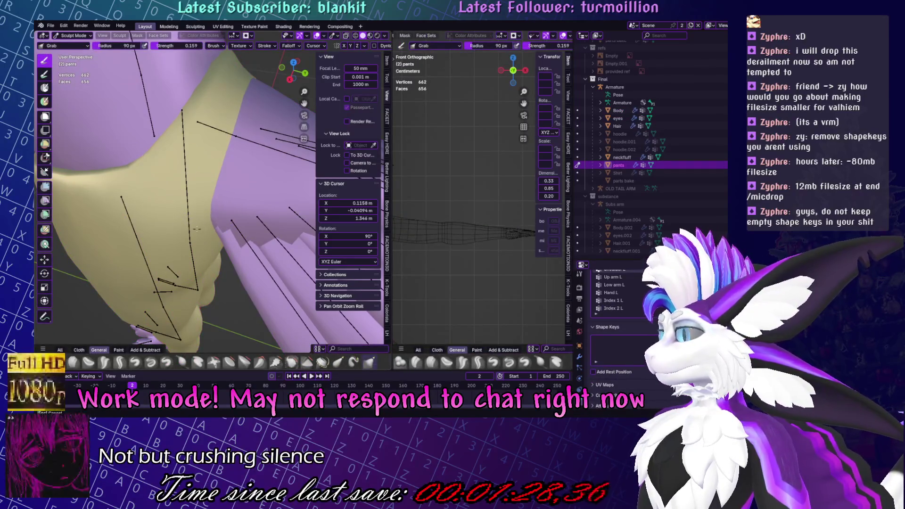
pyautogui.moveTo(201, 240)
pyautogui.mouseDown(button='middle')
pyautogui.moveTo(202, 206)
pyautogui.moveTo(285, 180)
pyautogui.moveTo(208, 293)
pyautogui.moveTo(163, 244)
pyautogui.moveTo(141, 262)
pyautogui.moveTo(295, 170)
pyautogui.moveTo(238, 330)
pyautogui.moveTo(222, 263)
pyautogui.moveTo(215, 266)
pyautogui.mouseUp(button='middle')
pyautogui.press('Tab')
pyautogui.scroll(5, 177, 249)
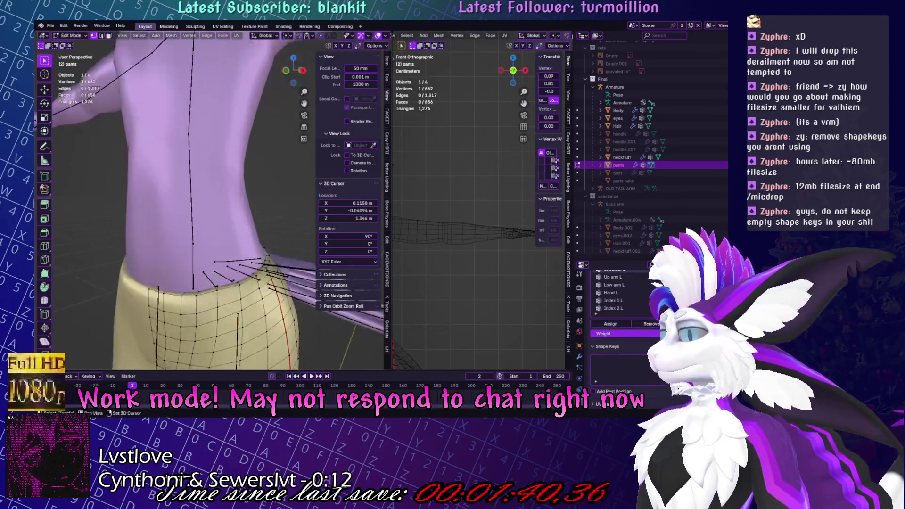
pyautogui.scroll(5, 214, 278)
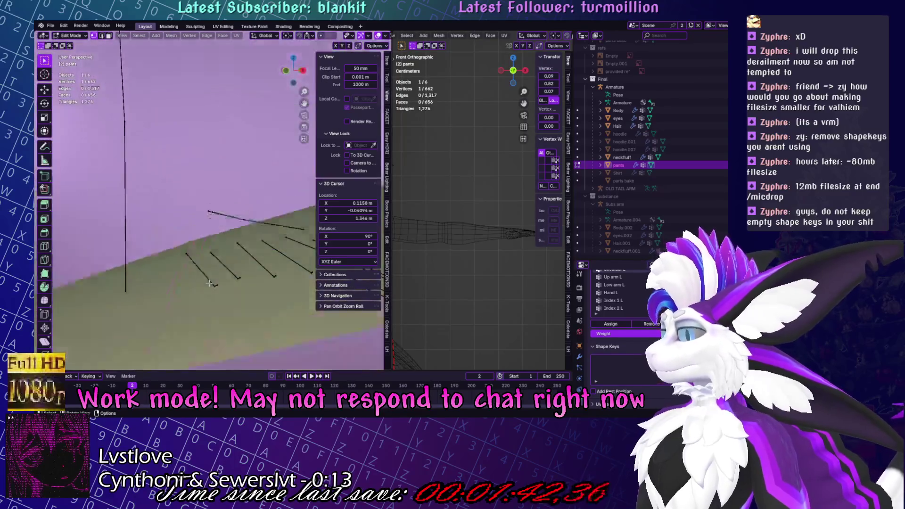
pyautogui.keyDown('shift'); pyautogui.click(214, 231); pyautogui.keyUp('shift')
pyautogui.press('g')
pyautogui.rightClick(213, 231)
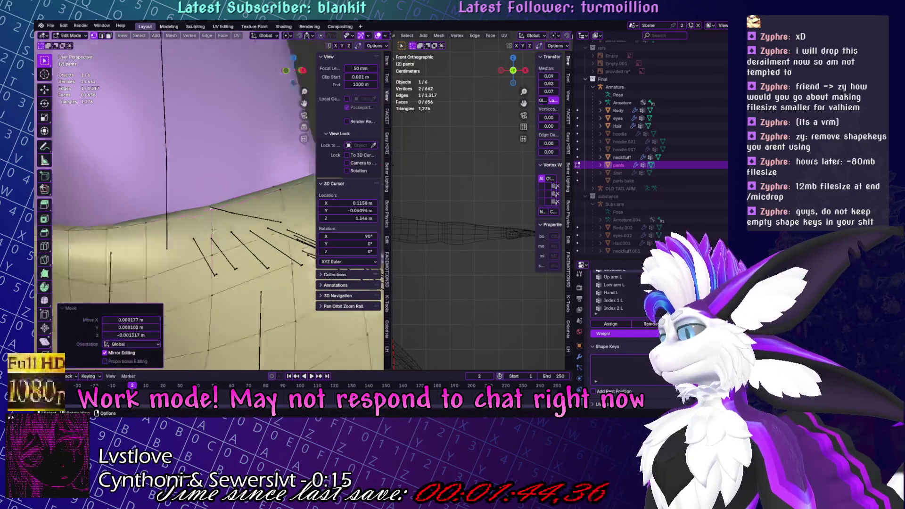
pyautogui.moveTo(213, 231)
pyautogui.mouseDown(button='middle')
pyautogui.moveTo(248, 227)
pyautogui.moveTo(215, 210)
pyautogui.mouseUp(button='middle')
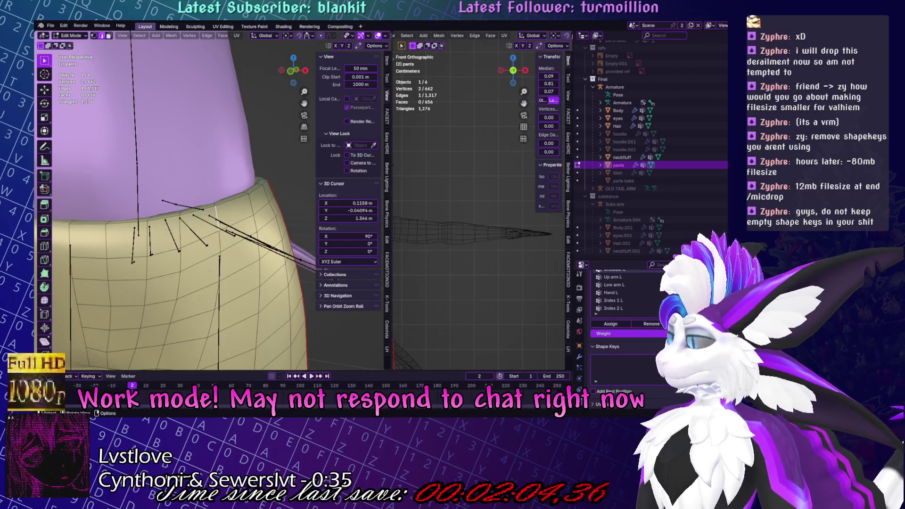
pyautogui.scroll(-3, 196, 184)
pyautogui.moveTo(236, 168); pyautogui.dragTo(255, 171, button='middle')
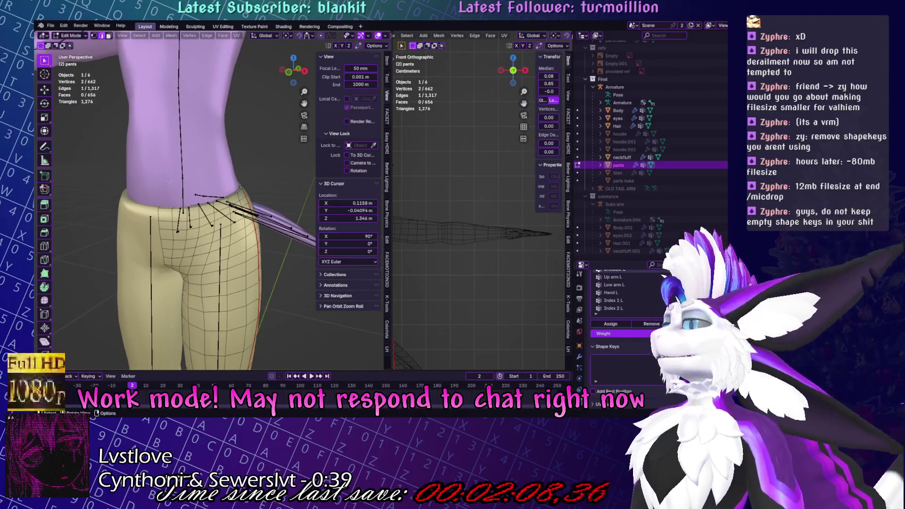
pyautogui.scroll(-4, 229, 172)
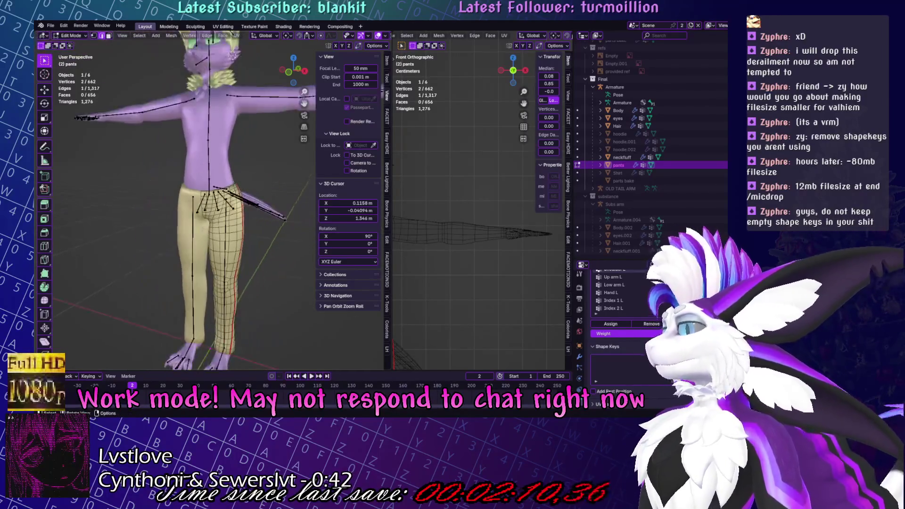
pyautogui.moveTo(188, 193)
pyautogui.mouseDown(button='middle')
pyautogui.moveTo(121, 231)
pyautogui.moveTo(253, 227)
pyautogui.mouseUp(button='middle')
pyautogui.scroll(5, 200, 225)
pyautogui.scroll(2, 200, 224)
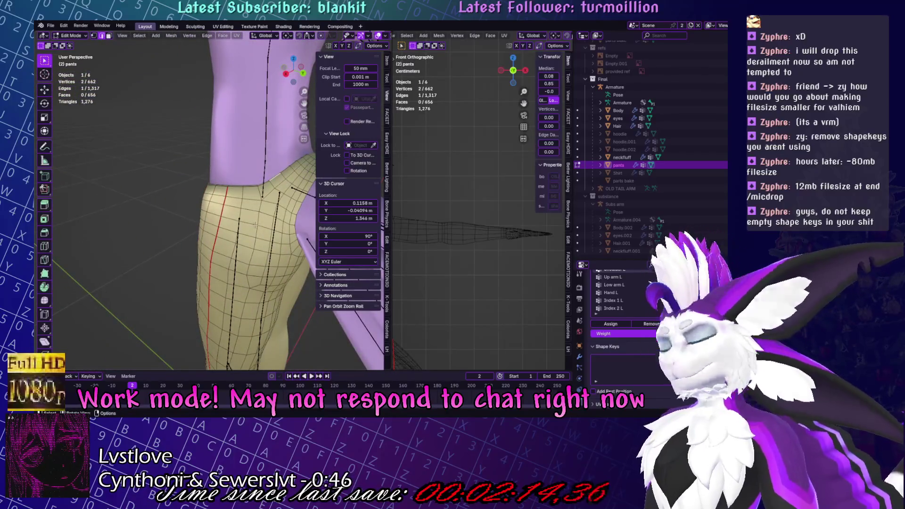
# Isolate the pants in local view and select the waistband edge loop.
pyautogui.press('KP_Divide')
pyautogui.scroll(4, 255, 225)
pyautogui.scroll(-4, 255, 225)
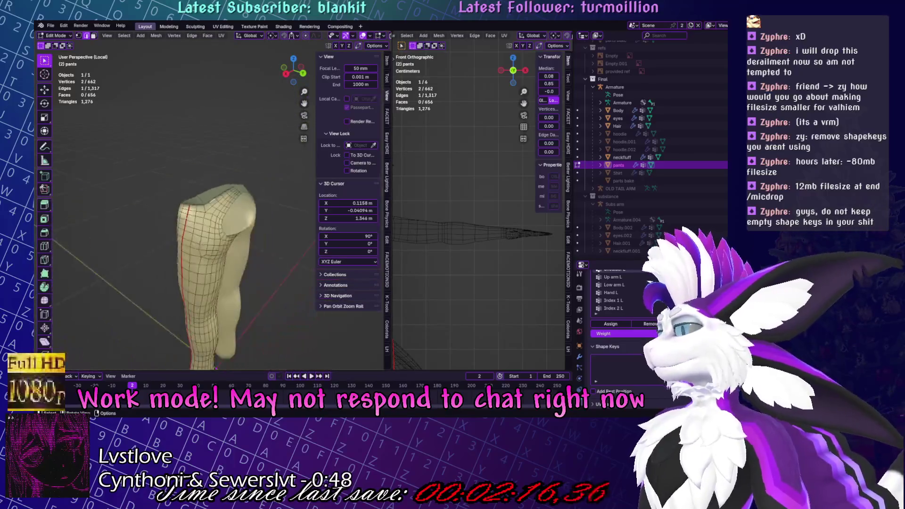
pyautogui.moveTo(255, 225)
pyautogui.mouseDown(button='middle')
pyautogui.moveTo(260, 192)
pyautogui.moveTo(248, 208)
pyautogui.moveTo(224, 147)
pyautogui.mouseUp(button='middle')
pyautogui.scroll(5, 257, 222)
pyautogui.scroll(-4, 268, 190)
pyautogui.scroll(5, 248, 208)
pyautogui.keyDown('alt'); pyautogui.click(224, 147); pyautogui.keyUp('alt')
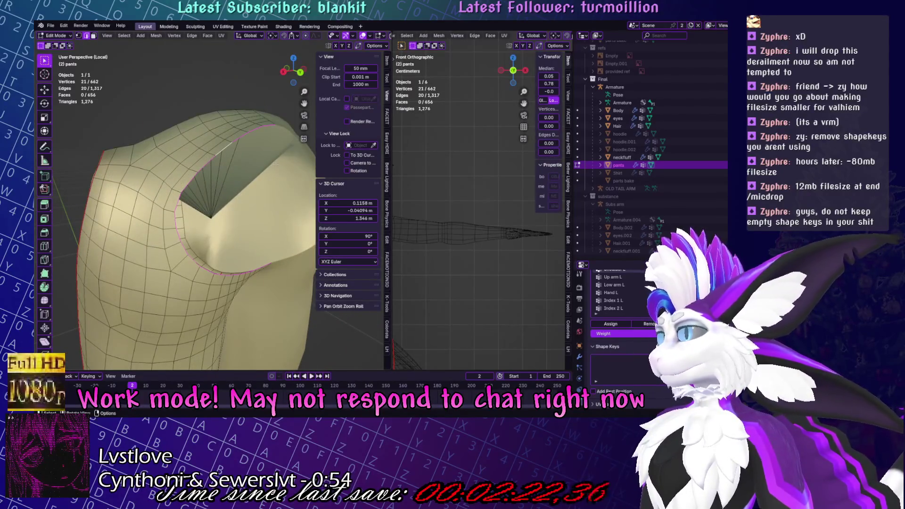
# Extrude the waistband loop, shrink it inward, and nudge the new ring slightly.
pyautogui.press('e')
pyautogui.press('s')
pyautogui.click(271, 189)
pyautogui.moveTo(271, 188); pyautogui.dragTo(265, 214, button='middle')
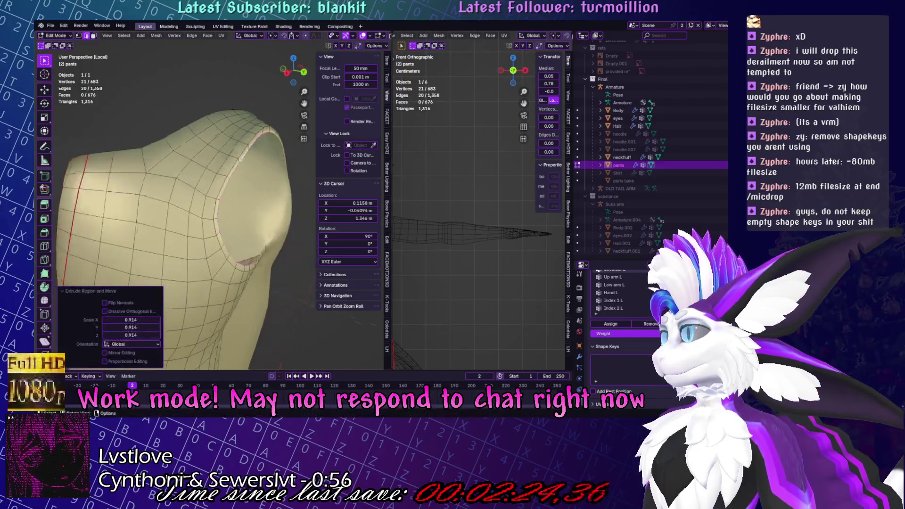
pyautogui.press('g')
pyautogui.click(282, 303)
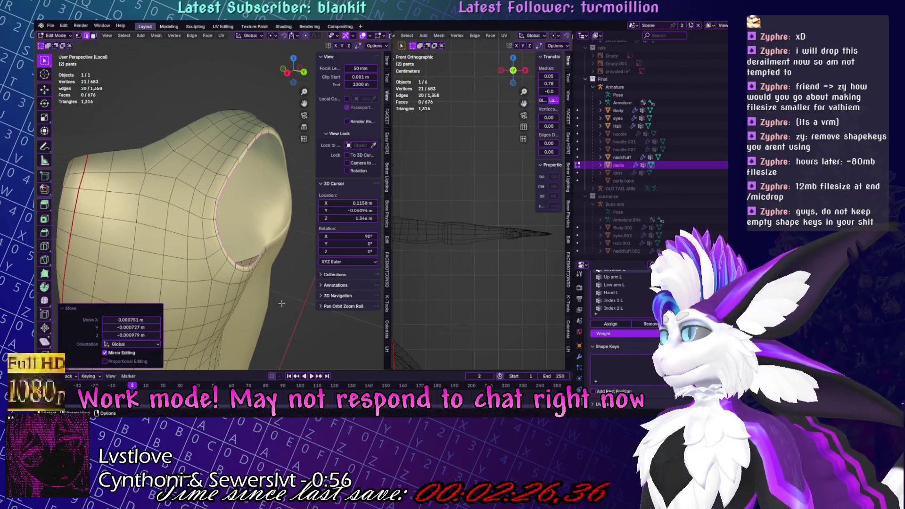
# Extrude a much smaller inner ring, merge it At Center, and position the centre vertex.
pyautogui.press('e')
pyautogui.press('s')
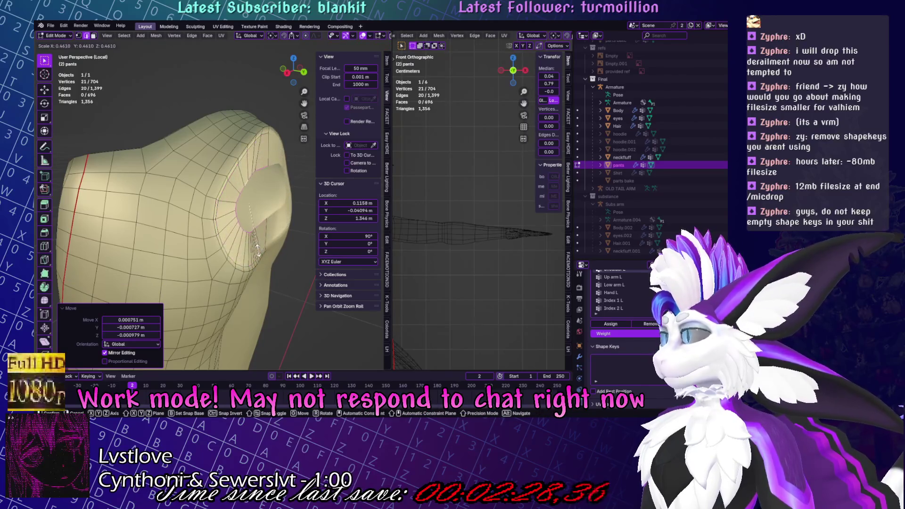
pyautogui.click(259, 253)
pyautogui.press('m')
pyautogui.click(225, 251)
pyautogui.moveTo(260, 254)
pyautogui.mouseDown(button='middle')
pyautogui.moveTo(283, 207)
pyautogui.moveTo(264, 212)
pyautogui.moveTo(264, 222)
pyautogui.mouseUp(button='middle')
pyautogui.press('g')
pyautogui.click(291, 204)
pyautogui.press('g')
pyautogui.click(254, 214)
# Return the pants to Object Mode, exit local view, and frame the pants.
pyautogui.press('Tab')
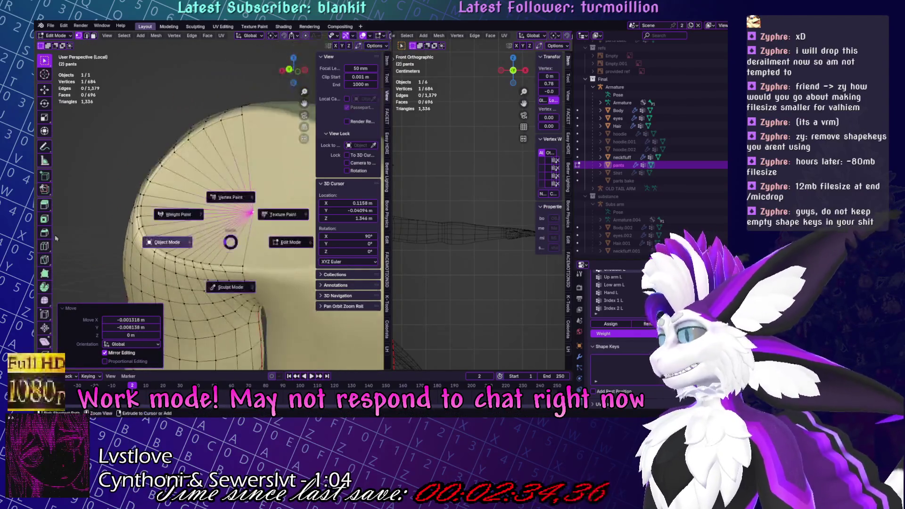
pyautogui.moveTo(206, 203)
pyautogui.mouseDown(button='middle')
pyautogui.moveTo(235, 170)
pyautogui.moveTo(274, 212)
pyautogui.moveTo(332, 314)
pyautogui.moveTo(291, 290)
pyautogui.mouseUp(button='middle')
pyautogui.press('KP_Divide')
pyautogui.scroll(-3, 245, 161)
pyautogui.press('KP_Decimal')
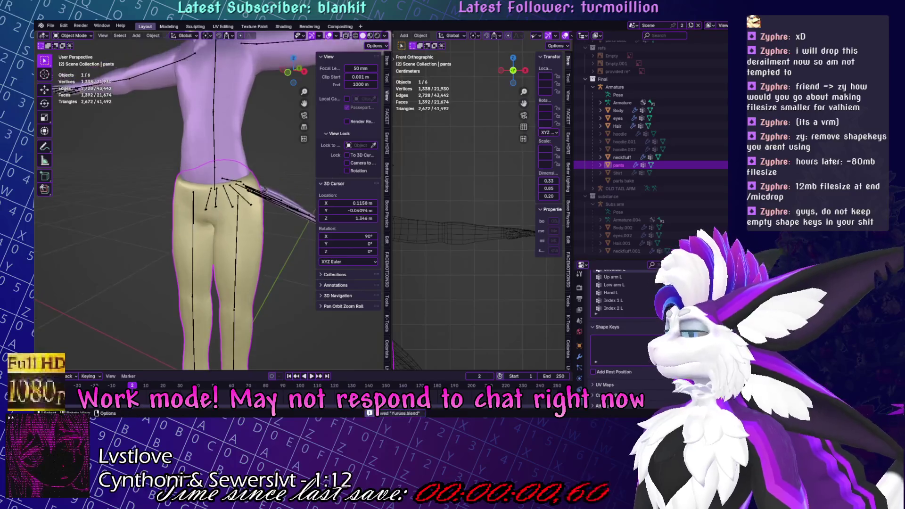
# Loop-cut a new edge loop just below the pants waistband and save Yuruse.blend.
pyautogui.press('Tab')
pyautogui.keyDown('alt'); pyautogui.click(168, 128); pyautogui.keyUp('alt')
pyautogui.moveTo(168, 128); pyautogui.dragTo(182, 208, button='middle')
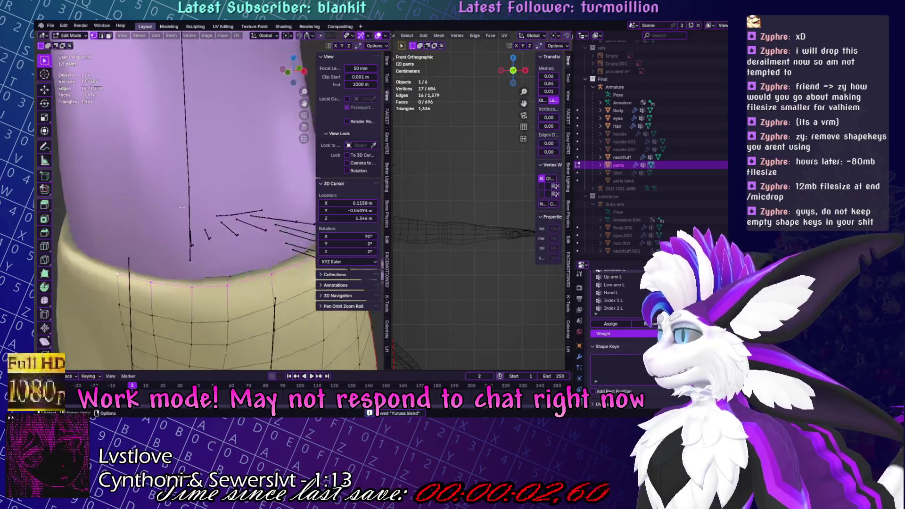
pyautogui.click(44, 246)
pyautogui.moveTo(150, 286); pyautogui.dragTo(79, 215)
pyautogui.scroll(-5, 279, 269)
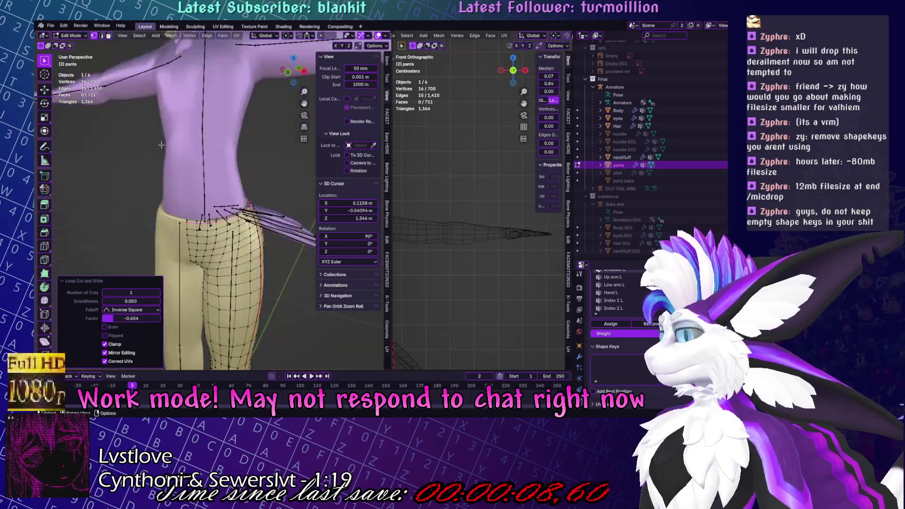
pyautogui.moveTo(263, 264)
pyautogui.mouseDown(button='middle')
pyautogui.moveTo(279, 269)
pyautogui.moveTo(300, 310)
pyautogui.mouseUp(button='middle')
pyautogui.press('Tab')
pyautogui.hotkey('ctrl', 's')
pyautogui.scroll(-5, 300, 310)
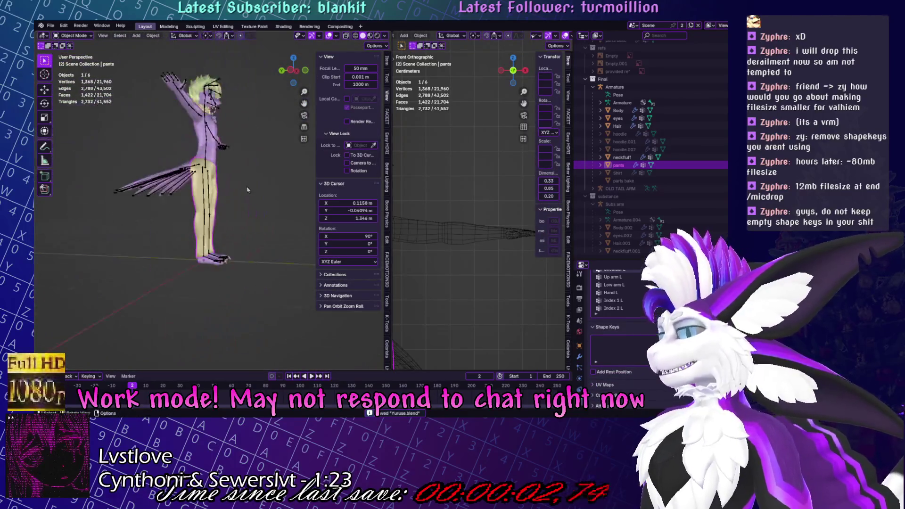
# Unhide the Shirt in the outliner so it shows on the torso.
pyautogui.moveTo(245, 227); pyautogui.dragTo(216, 201, button='middle')
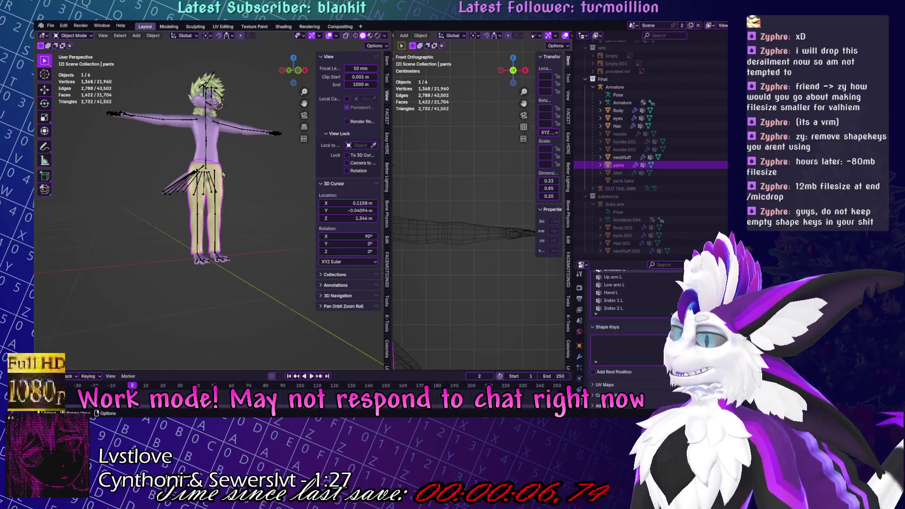
pyautogui.scroll(4, 225, 184)
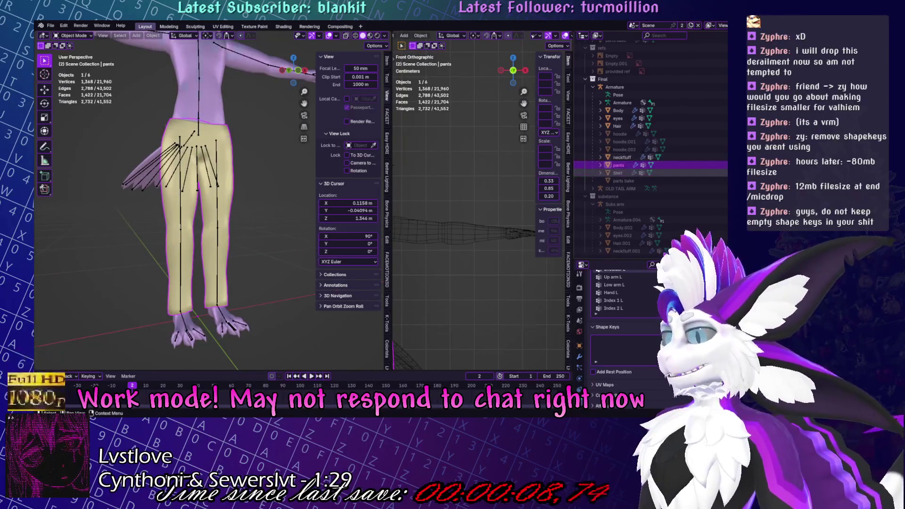
pyautogui.click(723, 173)
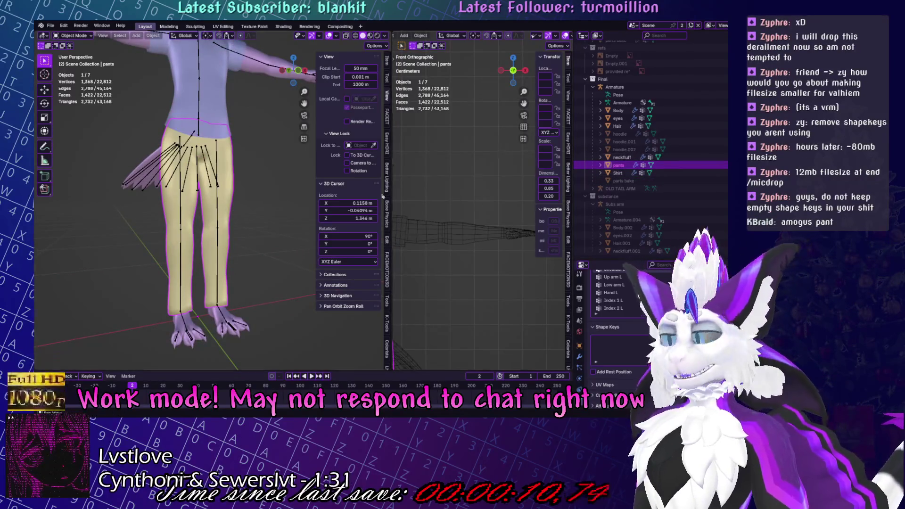
pyautogui.moveTo(208, 246); pyautogui.dragTo(251, 246, button='middle')
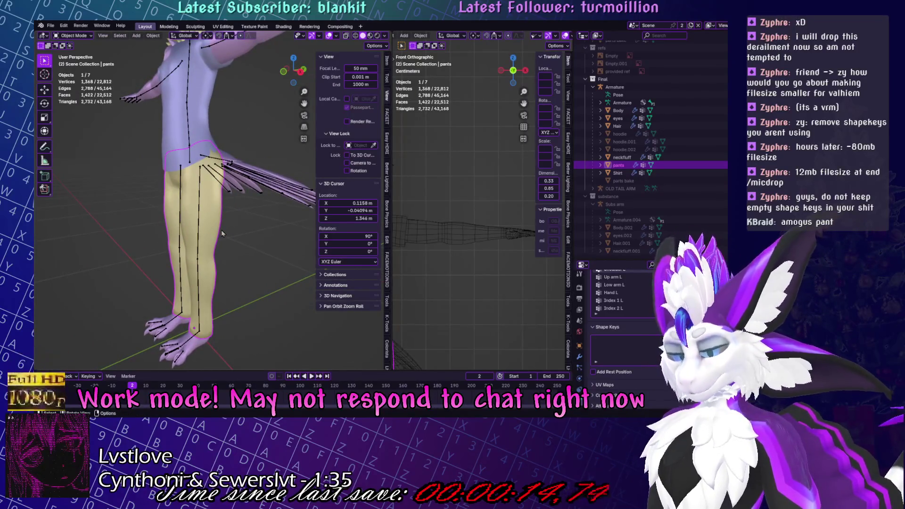
# Inspect the isolated pants in local view, then return to the full character.
pyautogui.press('KP_Divide')
pyautogui.moveTo(222, 233)
pyautogui.mouseDown(button='middle')
pyautogui.moveTo(190, 177)
pyautogui.moveTo(181, 212)
pyautogui.moveTo(129, 198)
pyautogui.moveTo(231, 209)
pyautogui.moveTo(213, 212)
pyautogui.moveTo(256, 236)
pyautogui.moveTo(228, 204)
pyautogui.moveTo(233, 213)
pyautogui.mouseUp(button='middle')
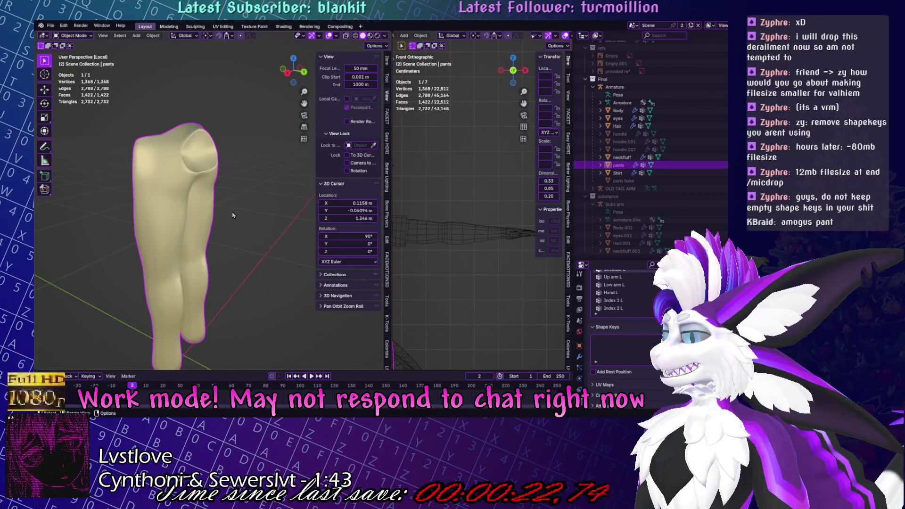
pyautogui.moveTo(239, 214)
pyautogui.mouseDown(button='middle')
pyautogui.moveTo(270, 210)
pyautogui.moveTo(220, 219)
pyautogui.moveTo(320, 231)
pyautogui.moveTo(254, 230)
pyautogui.mouseUp(button='middle')
pyautogui.click(270, 210)
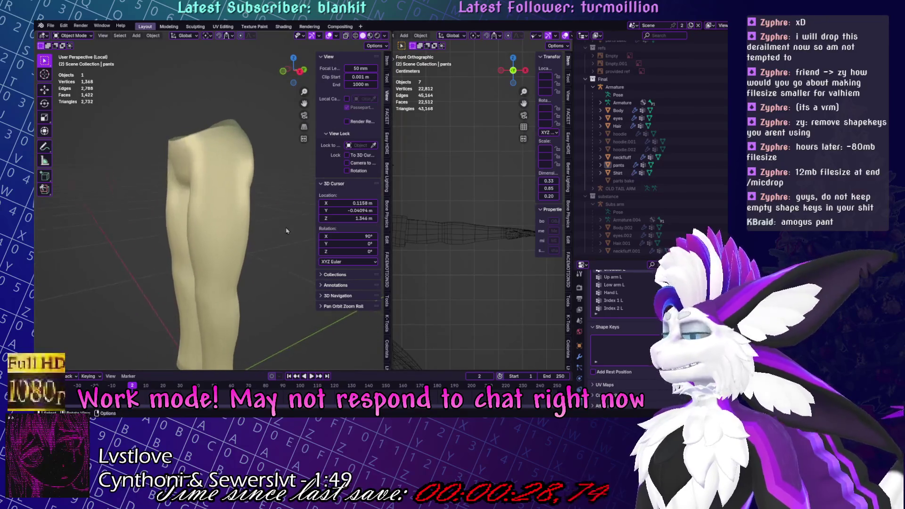
pyautogui.press('KP_Divide')
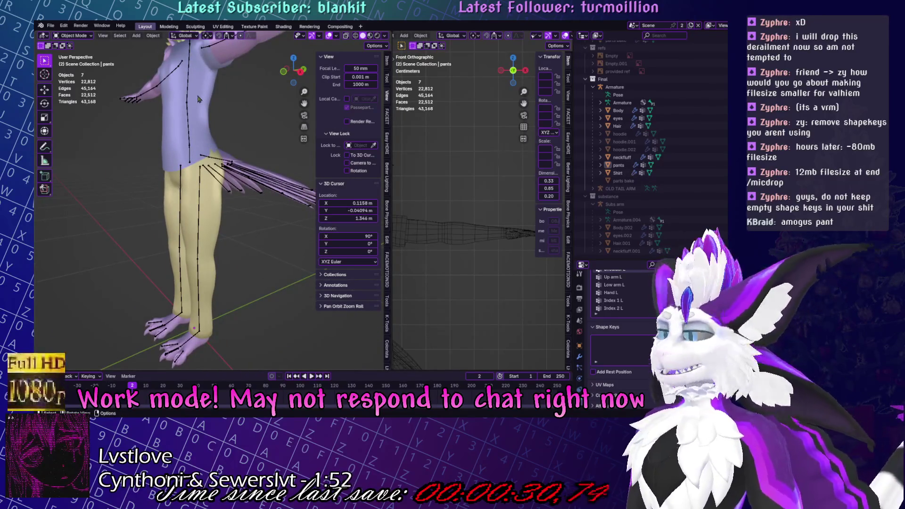
# Select the Shirt and, in Edit Mode, select its hem loop.
pyautogui.click(198, 99)
pyautogui.press('KP_Decimal')
pyautogui.press('Tab')
pyautogui.click(203, 300)
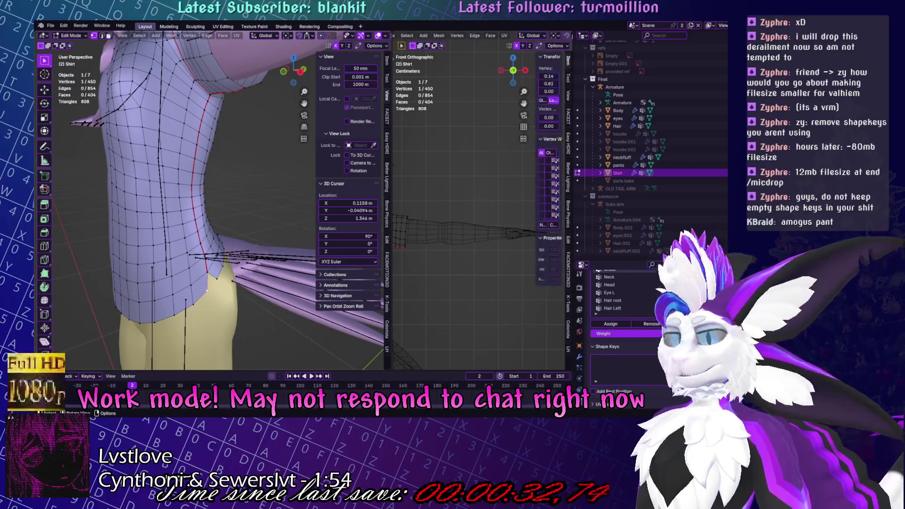
pyautogui.press('KP_Decimal')
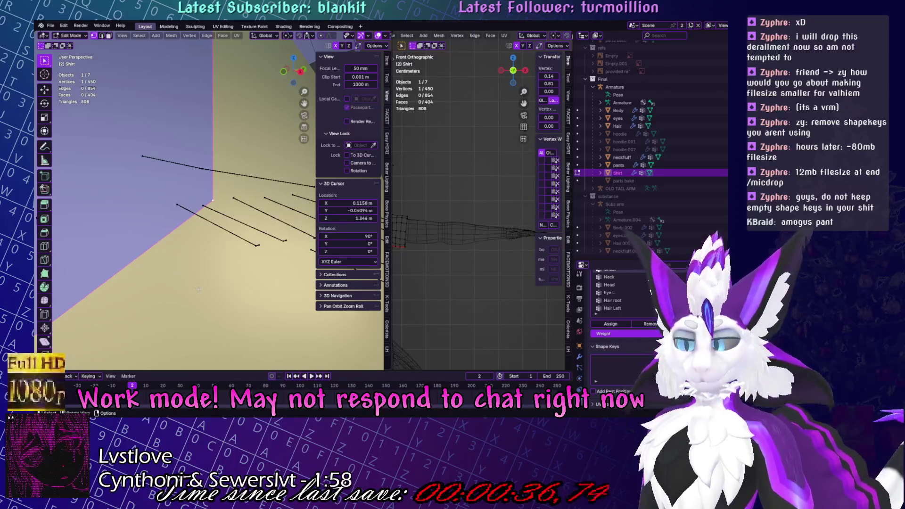
pyautogui.moveTo(235, 174)
pyautogui.mouseDown(button='middle')
pyautogui.moveTo(226, 198)
pyautogui.moveTo(246, 212)
pyautogui.moveTo(252, 200)
pyautogui.mouseUp(button='middle')
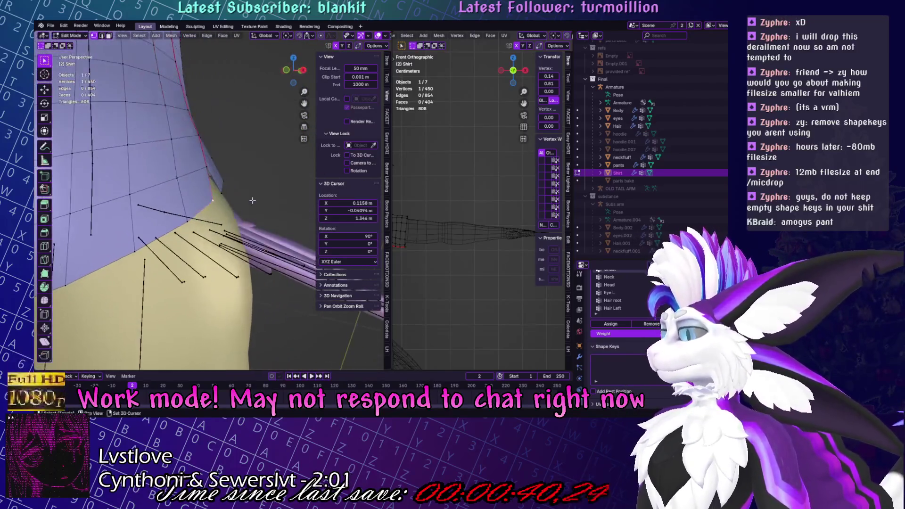
pyautogui.keyDown('alt'); pyautogui.click(179, 225); pyautogui.keyUp('alt')
pyautogui.moveTo(178, 225)
pyautogui.mouseDown(button='middle')
pyautogui.moveTo(277, 198)
pyautogui.moveTo(263, 247)
pyautogui.moveTo(260, 210)
pyautogui.mouseUp(button='middle')
# Try extruding and scaling the hem, then cancel and undo it.
pyautogui.press('e')
pyautogui.press('s')
pyautogui.scroll(3, 258, 244)
pyautogui.press('Escape')
pyautogui.hotkey('ctrl', 'z')
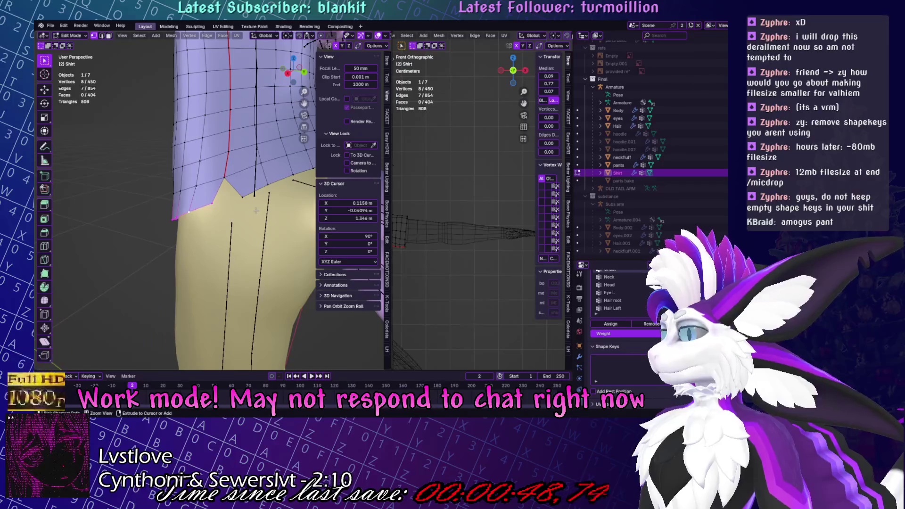
# Add more hem vertices to the selection, then extrude and scale a new hem ring.
pyautogui.keyDown('ctrl'); pyautogui.click(235, 195); pyautogui.keyUp('ctrl')
pyautogui.press('e')
pyautogui.moveTo(290, 193); pyautogui.dragTo(269, 243, button='middle')
pyautogui.press('s')
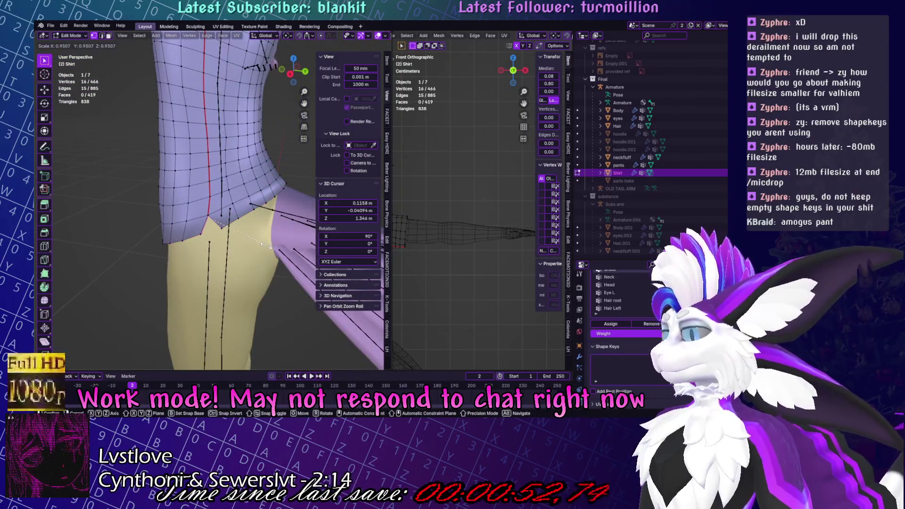
pyautogui.click(265, 246)
pyautogui.scroll(5, 259, 236)
# Extrude and scale a second hem ring, then undo it.
pyautogui.press('e')
pyautogui.press('s')
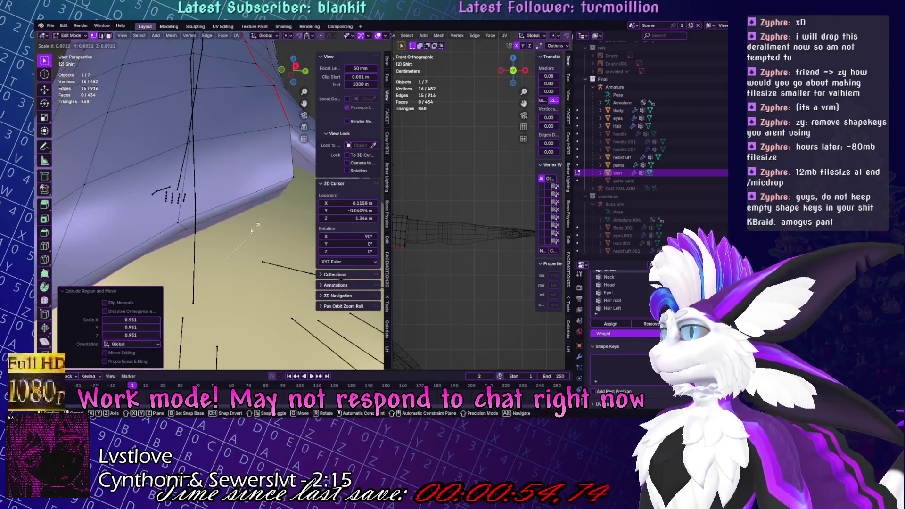
pyautogui.click(255, 228)
pyautogui.scroll(-3, 257, 236)
pyautogui.moveTo(257, 235)
pyautogui.mouseDown(button='middle')
pyautogui.moveTo(259, 270)
pyautogui.moveTo(250, 211)
pyautogui.mouseUp(button='middle')
pyautogui.scroll(5, 259, 270)
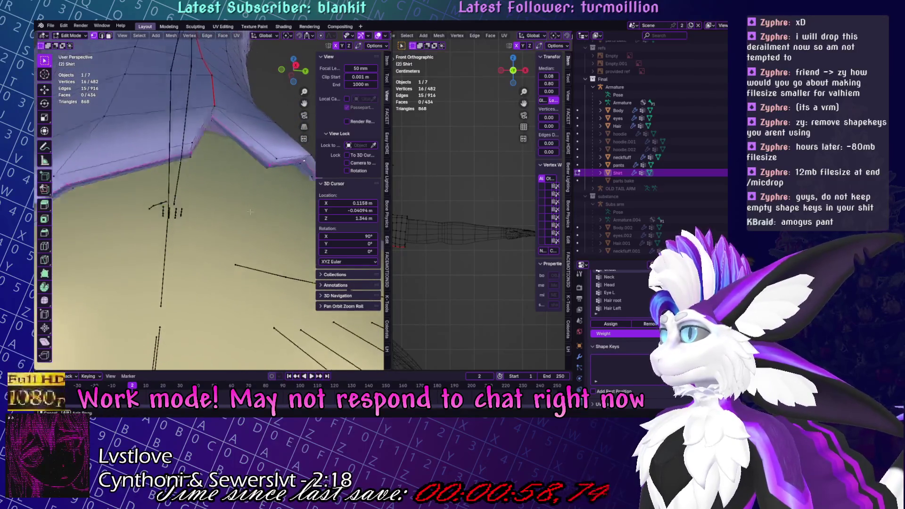
pyautogui.hotkey('ctrl', 'z')
pyautogui.scroll(-3, 255, 187)
# Extrude a new hem band, narrow it, and lower it along Z.
pyautogui.press('e')
pyautogui.press('s')
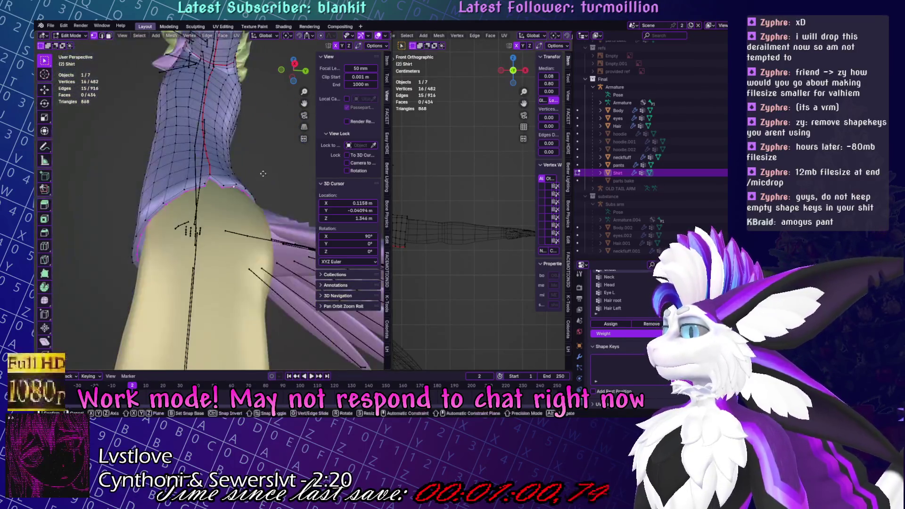
pyautogui.click(234, 194)
pyautogui.press('g')
pyautogui.press('z')
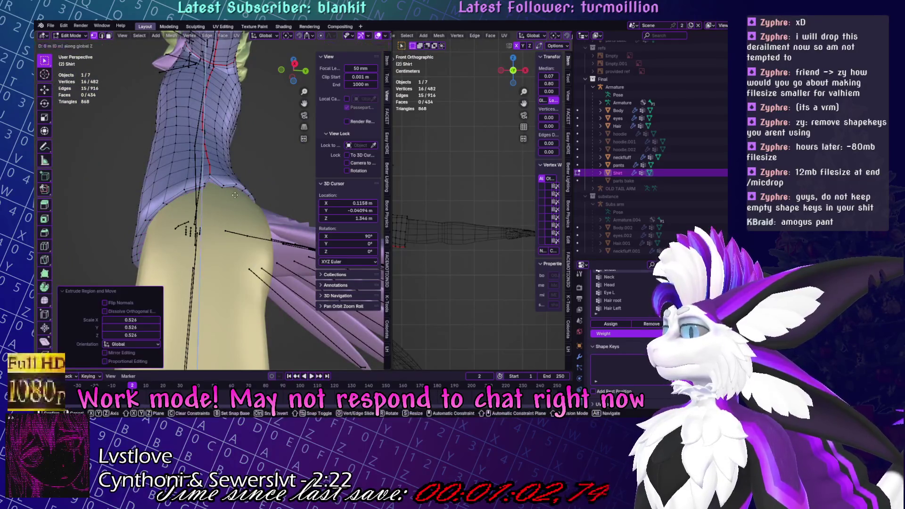
pyautogui.click(232, 155)
pyautogui.press('s')
pyautogui.click(232, 150)
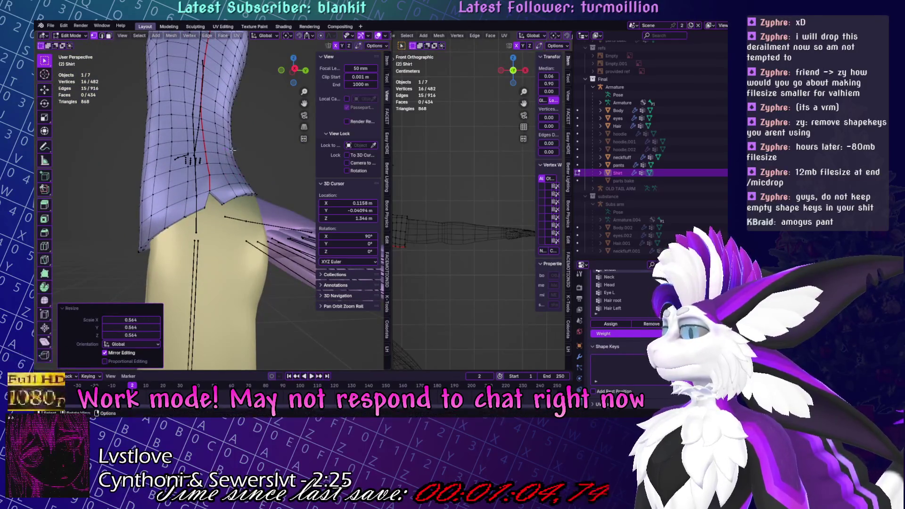
pyautogui.scroll(-3, 360, 37)
pyautogui.moveTo(263, 160); pyautogui.dragTo(361, 27, button='middle')
# Merge the selected vertices At Center and inspect the shirt with X-ray toggled on and off.
pyautogui.press('m')
pyautogui.click(269, 161)
pyautogui.press('Tab')
pyautogui.moveTo(329, 95); pyautogui.dragTo(309, 204, button='middle')
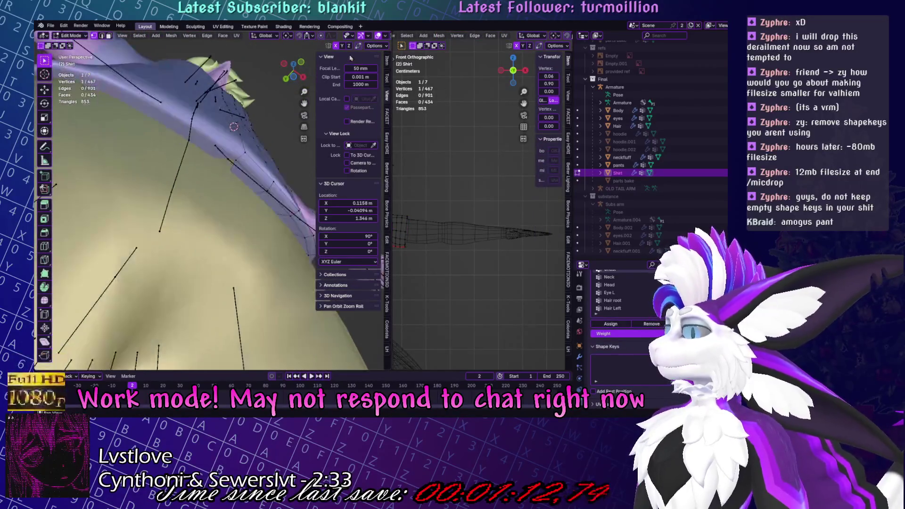
pyautogui.press('Tab')
pyautogui.hotkey('alt', 'z')
pyautogui.press('Tab')
pyautogui.moveTo(209, 245); pyautogui.dragTo(364, 24, button='middle')
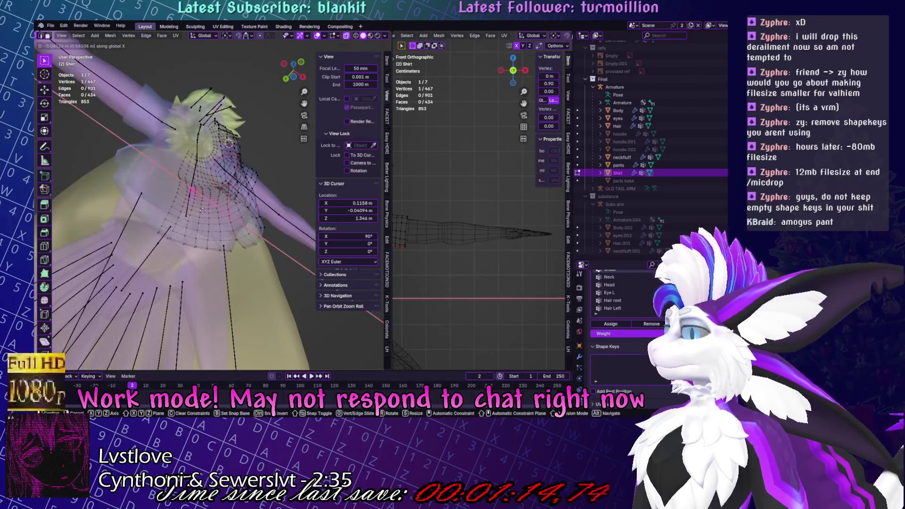
pyautogui.hotkey('alt', 'z')
pyautogui.moveTo(235, 189); pyautogui.dragTo(138, 241, button='middle')
pyautogui.moveTo(150, 253)
pyautogui.mouseDown(button='middle')
pyautogui.moveTo(292, 316)
pyautogui.moveTo(235, 236)
pyautogui.mouseUp(button='middle')
# Back in Edit Mode, clear the selection and pick a vertex near the shirt's lower edge.
pyautogui.press('Tab')
pyautogui.scroll(3, 235, 236)
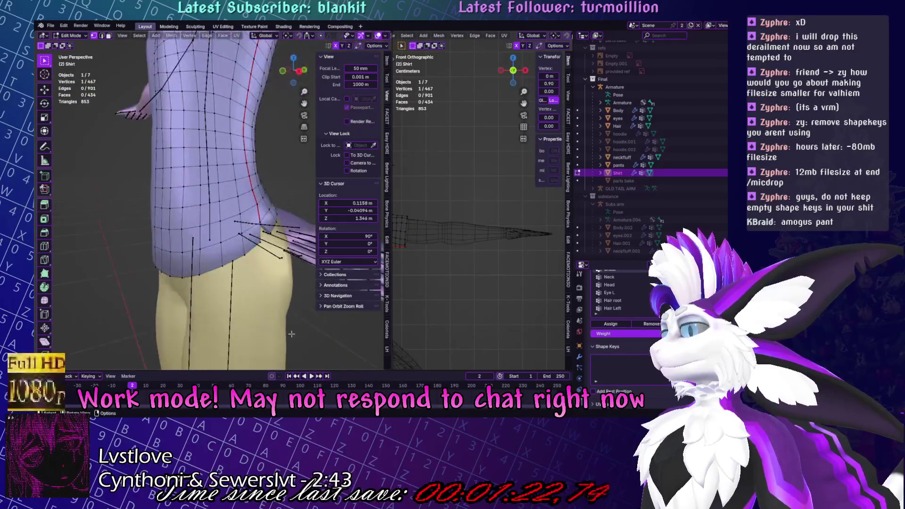
pyautogui.click(55, 253)
pyautogui.click(170, 274)
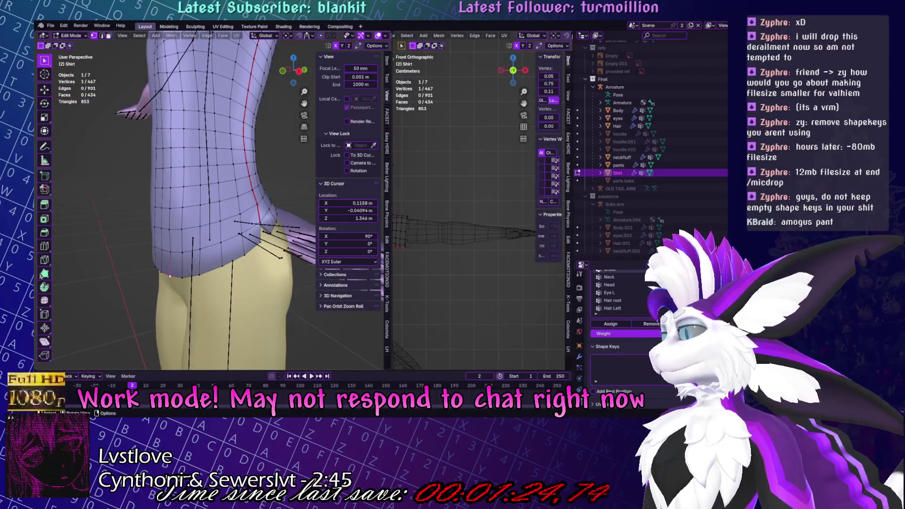
# Loop-cut two edge loops close to the shirt's bottom hem.
pyautogui.click(45, 245)
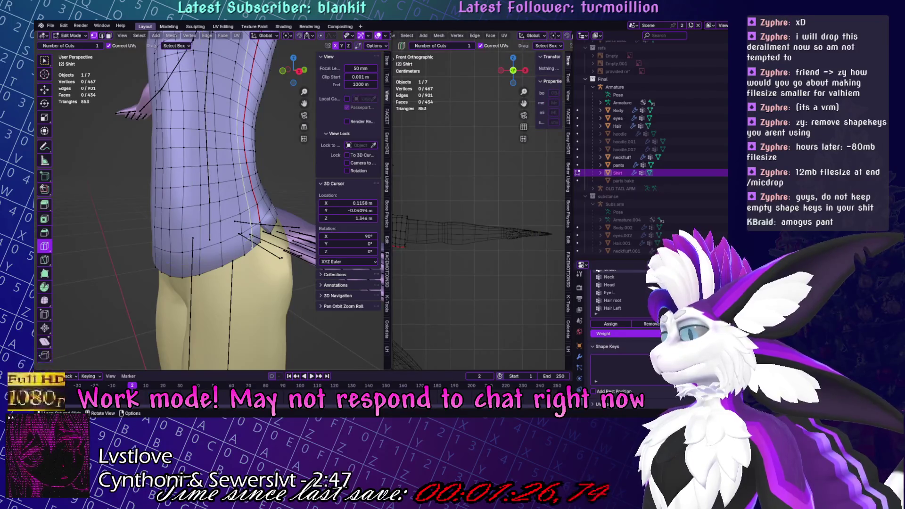
pyautogui.moveTo(212, 264); pyautogui.dragTo(213, 262)
pyautogui.moveTo(212, 236); pyautogui.dragTo(194, 236, button='middle')
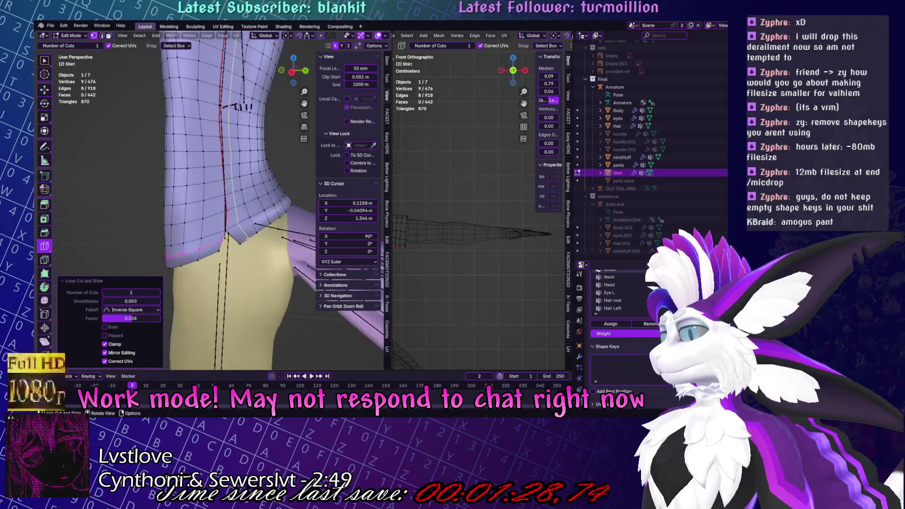
pyautogui.click(239, 234)
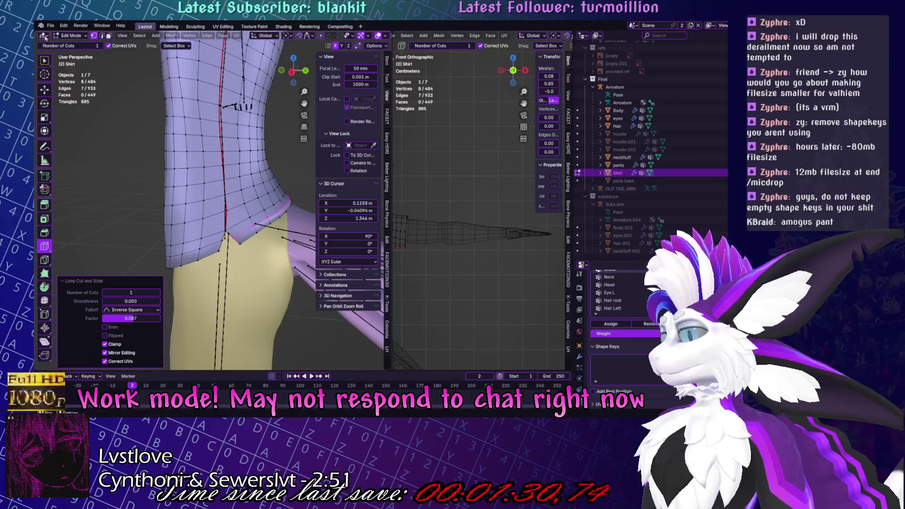
pyautogui.click(45, 60)
# Tweak the hem in Sculpt Mode with Smooth and Grab brushes, then return to Object Mode and save.
pyautogui.click(71, 36)
pyautogui.click(70, 61)
pyautogui.scroll(3, 212, 188)
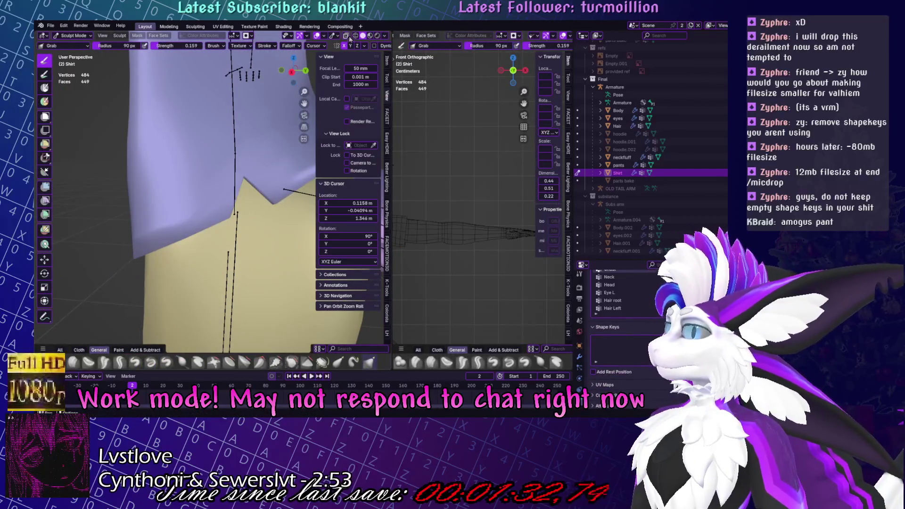
pyautogui.click(346, 36)
pyautogui.click(356, 36)
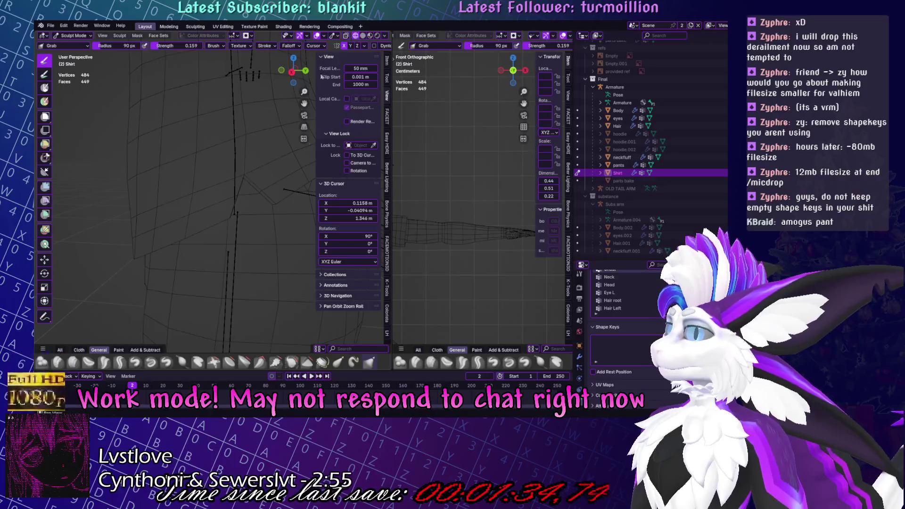
pyautogui.hotkey('shift', 's')
pyautogui.press('g')
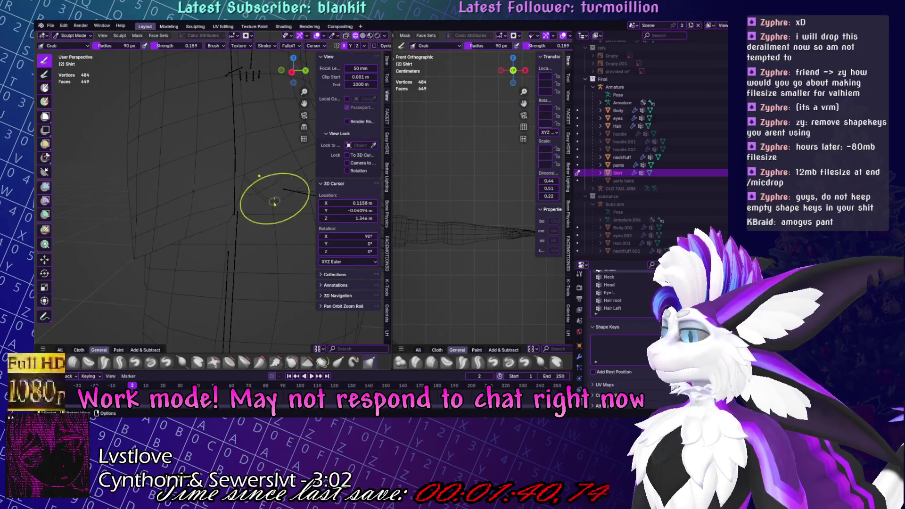
pyautogui.scroll(-5, 260, 194)
pyautogui.hotkey('ctrl', 'Tab')
pyautogui.hotkey('ctrl', 's')
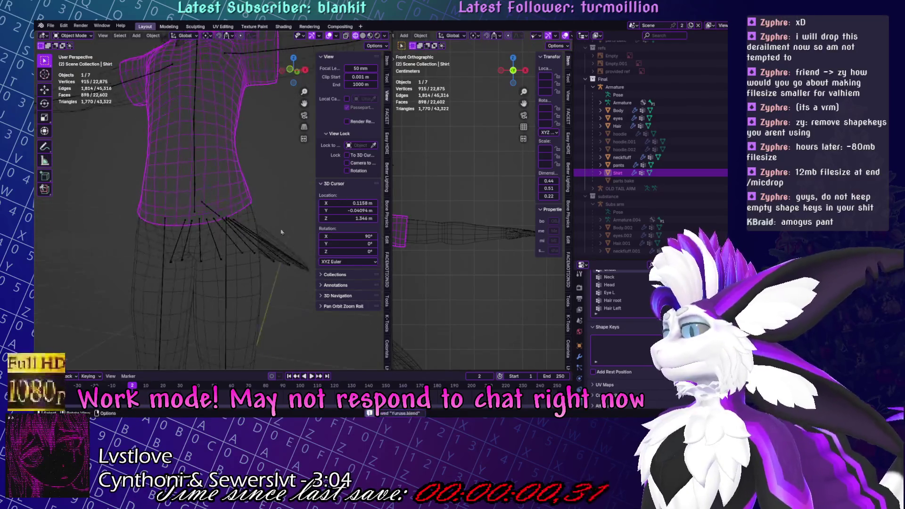
# In Edit Mode, select the shoulder sleeve loop, then extrude it and scale it inward.
pyautogui.press('Tab')
pyautogui.scroll(4, 231, 212)
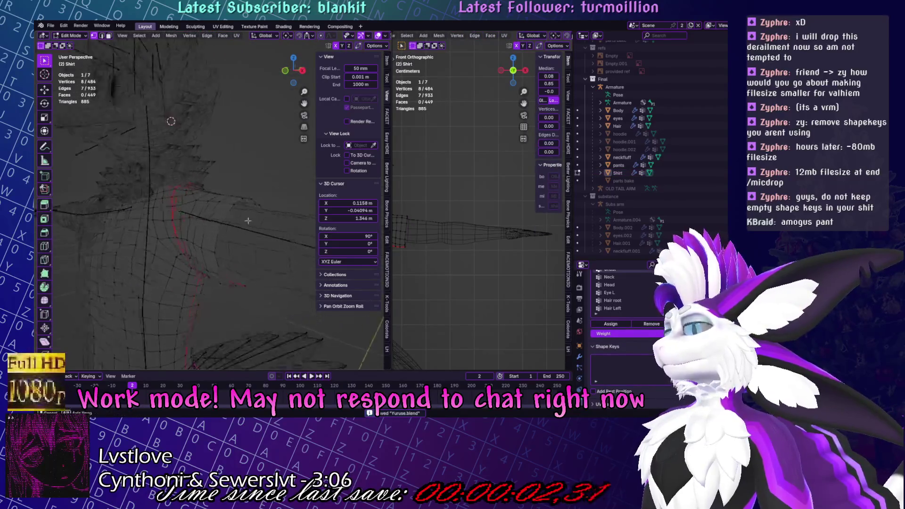
pyautogui.hotkey('alt', 'a')
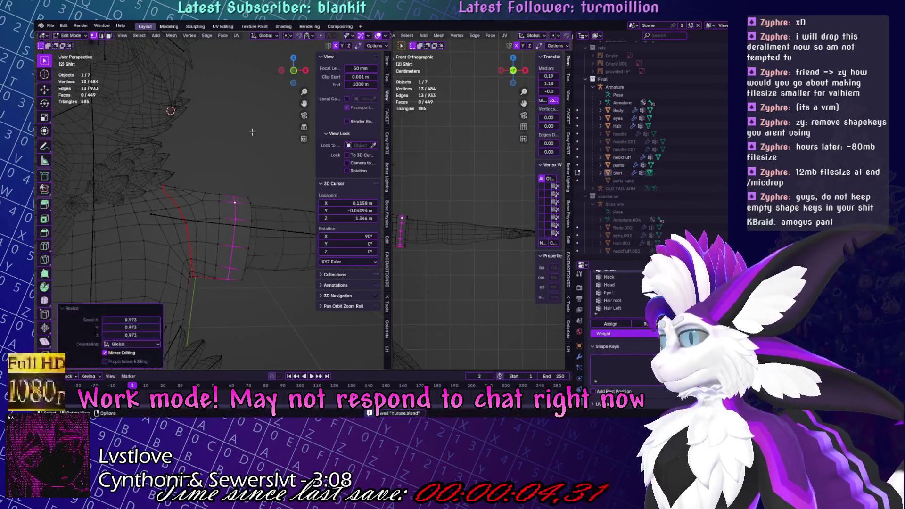
pyautogui.keyDown('alt'); pyautogui.click(251, 215); pyautogui.keyUp('alt')
pyautogui.press('e')
pyautogui.press('s')
pyautogui.click(243, 186)
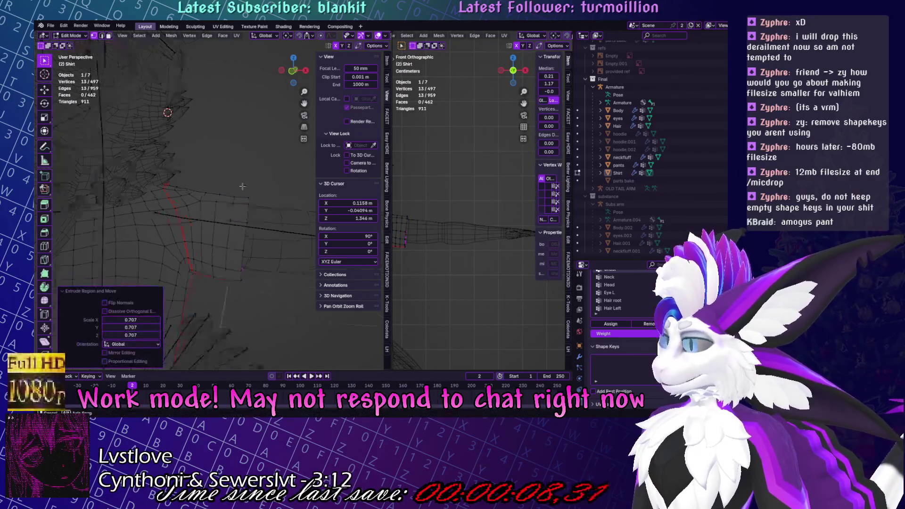
pyautogui.moveTo(242, 186)
pyautogui.mouseDown(button='middle')
pyautogui.moveTo(276, 170)
pyautogui.moveTo(305, 204)
pyautogui.mouseUp(button='middle')
# Edge-slide the new sleeve ring and shift it along X.
pyautogui.press('g')
pyautogui.press('g')
pyautogui.click(264, 184)
pyautogui.press('g')
pyautogui.press('x')
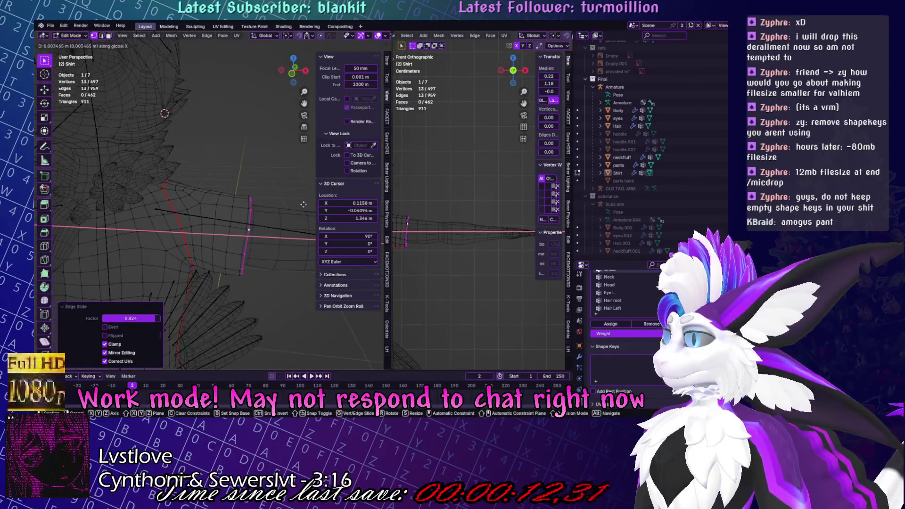
pyautogui.click(304, 204)
# Extrude and scale the loop to 0.495, merge it At Center, and move it along X.
pyautogui.press('KP_1')
pyautogui.press('e')
pyautogui.press('s')
pyautogui.click(255, 210)
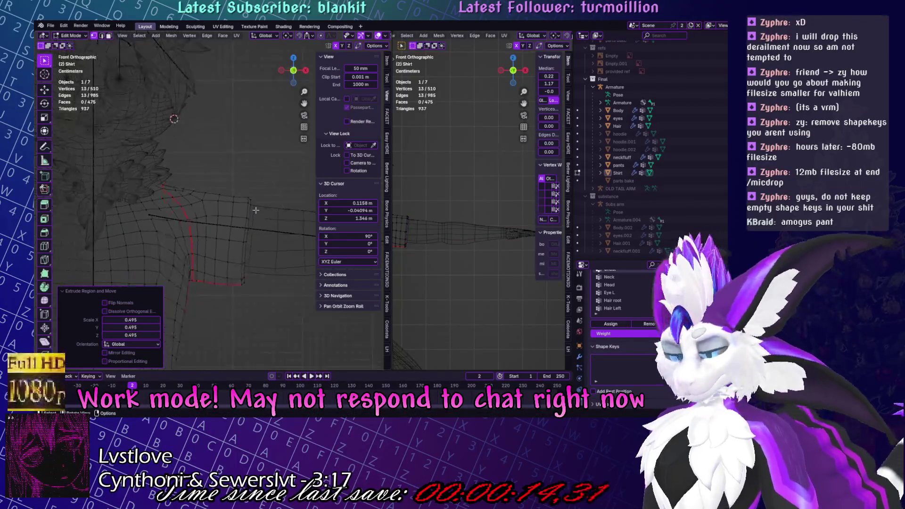
pyautogui.press('m')
pyautogui.click(256, 211)
pyautogui.scroll(-3, 188, 35)
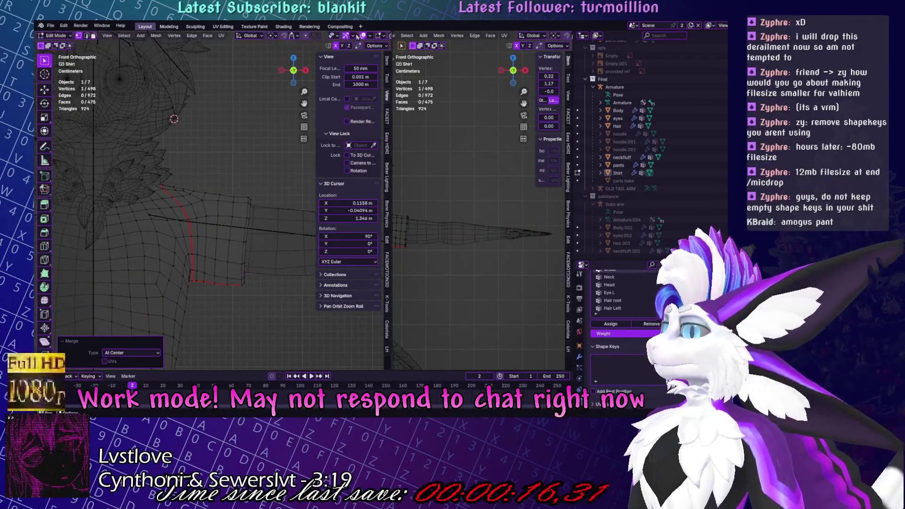
pyautogui.press('g')
pyautogui.press('x')
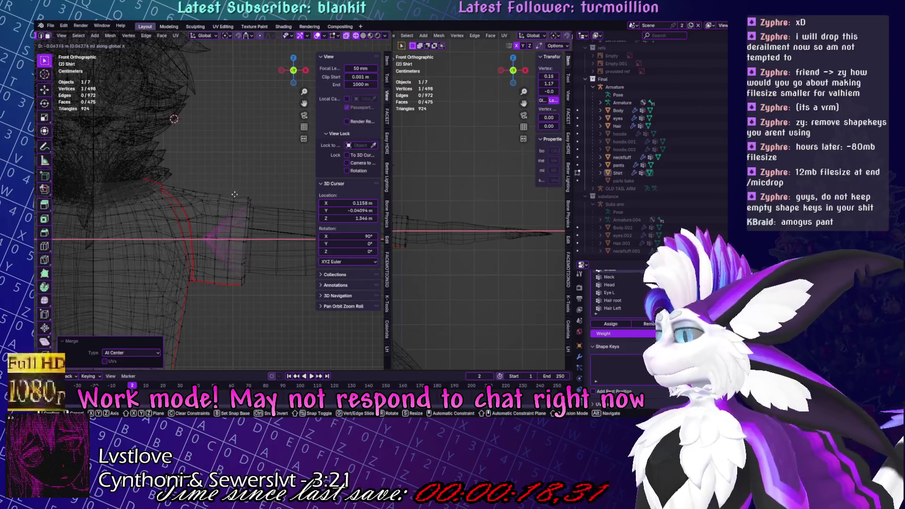
pyautogui.click(234, 195)
# Switch to solid shading, save Yuruse.blend, and return to Object Mode with the character framed.
pyautogui.hotkey('ctrl', 'Tab')
pyautogui.click(363, 36)
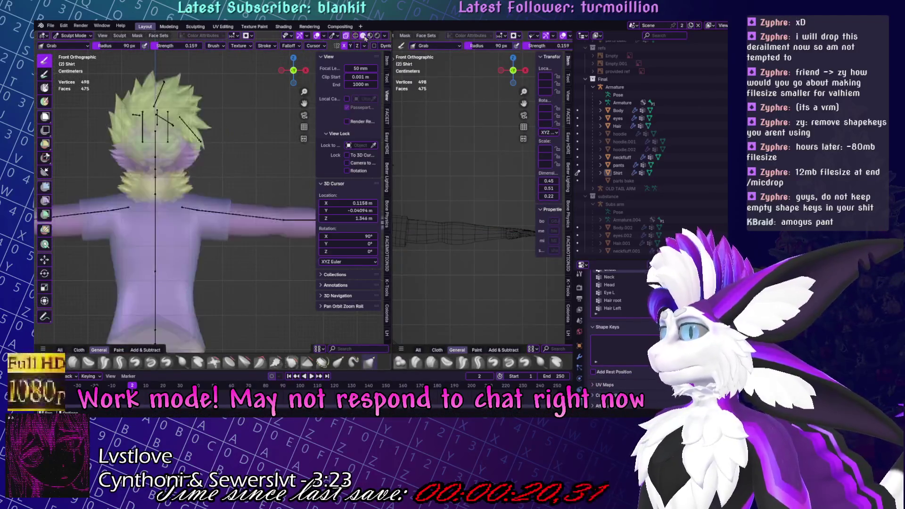
pyautogui.hotkey('ctrl', 's')
pyautogui.press('KP_Decimal')
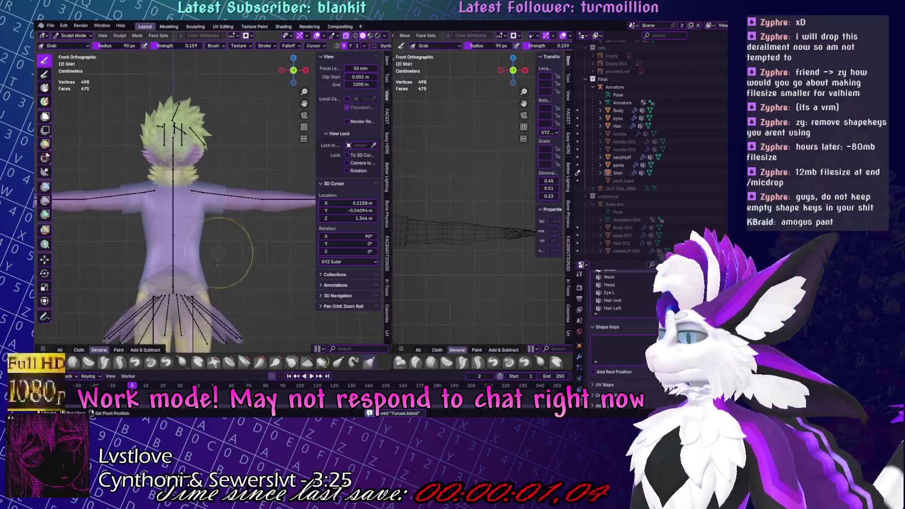
pyautogui.hotkey('ctrl', 'Tab')
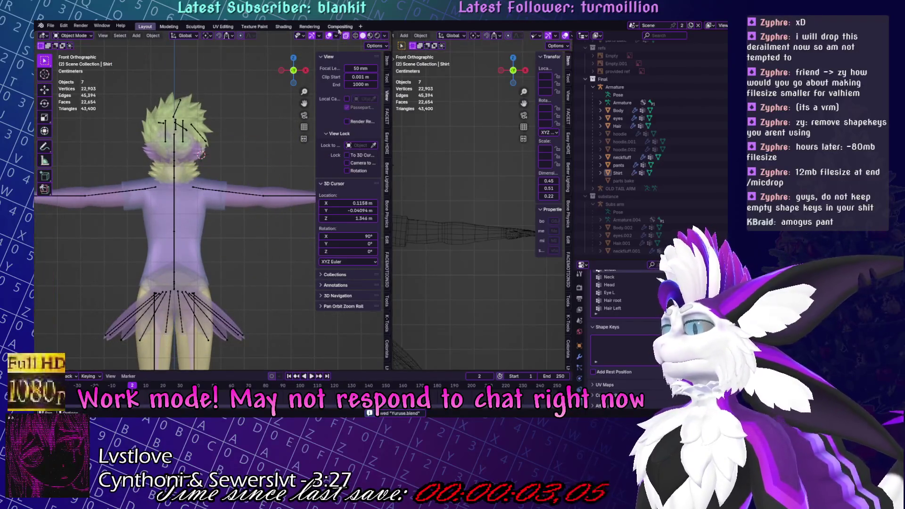
# Edge-slide the shirt's bottom hem loop into a better position in Edit Mode.
pyautogui.scroll(2, 282, 236)
pyautogui.moveTo(283, 235); pyautogui.dragTo(298, 245, button='middle')
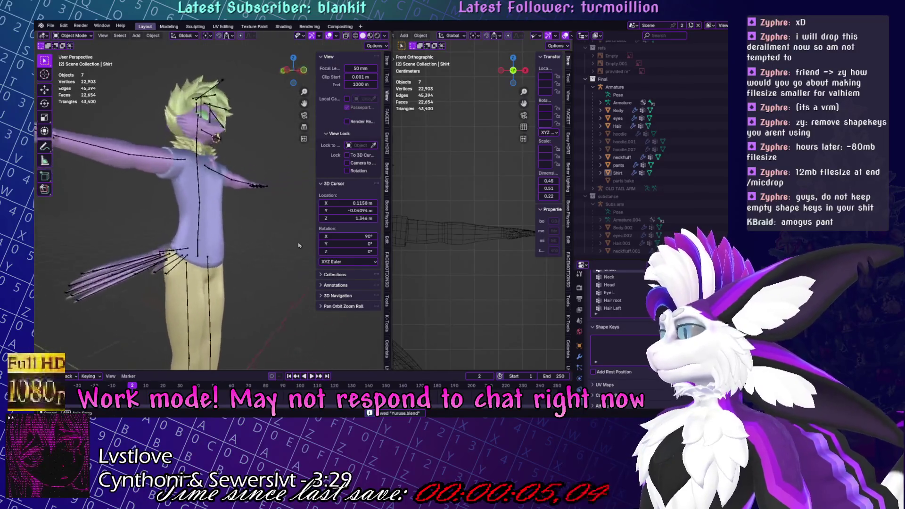
pyautogui.press('Tab')
pyautogui.scroll(3, 298, 245)
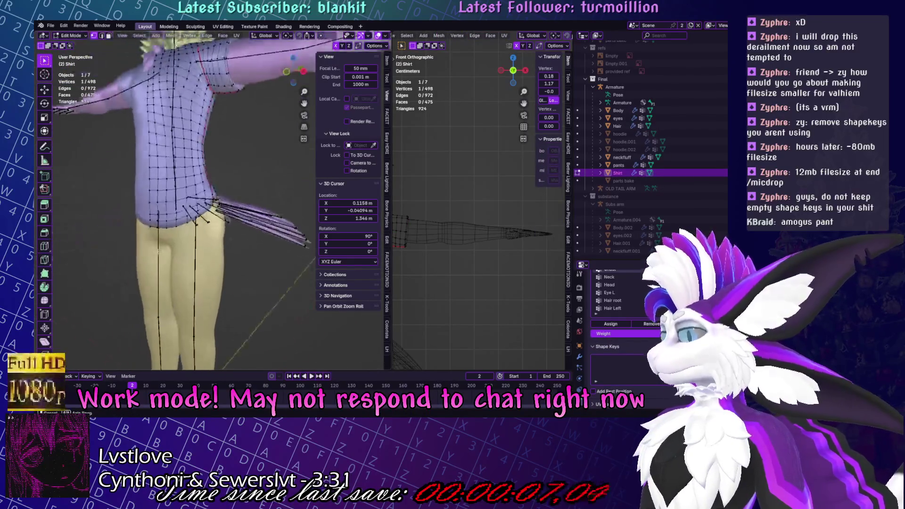
pyautogui.keyDown('alt'); pyautogui.click(183, 217); pyautogui.keyUp('alt')
pyautogui.press('g')
pyautogui.press('g')
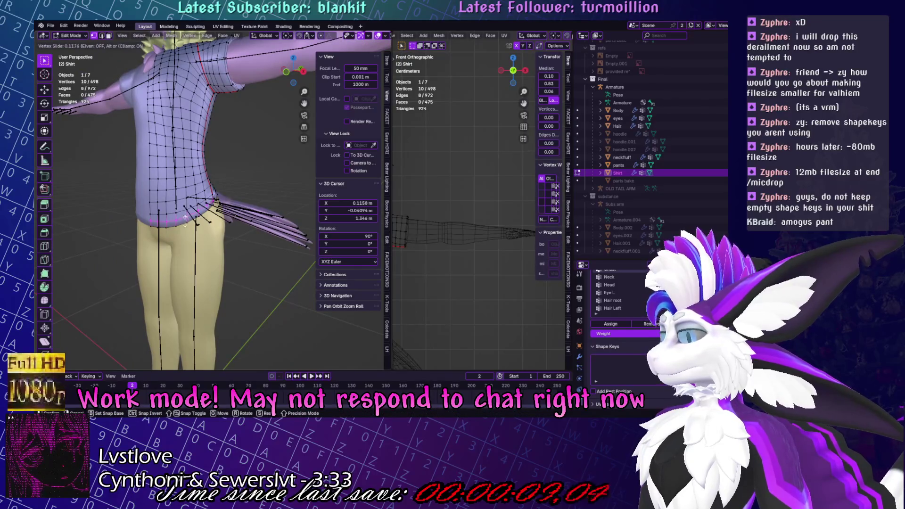
pyautogui.click(194, 252)
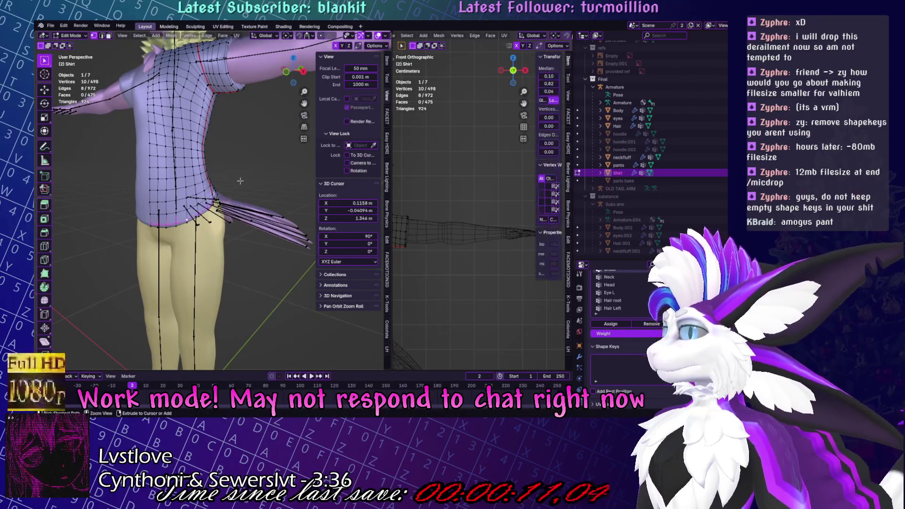
pyautogui.moveTo(249, 124)
pyautogui.mouseDown(button='middle')
pyautogui.moveTo(257, 187)
pyautogui.moveTo(257, 161)
pyautogui.mouseUp(button='middle')
pyautogui.keyDown('alt'); pyautogui.keyDown('shift'); pyautogui.click(258, 162); pyautogui.keyUp('shift'); pyautogui.keyUp('alt')
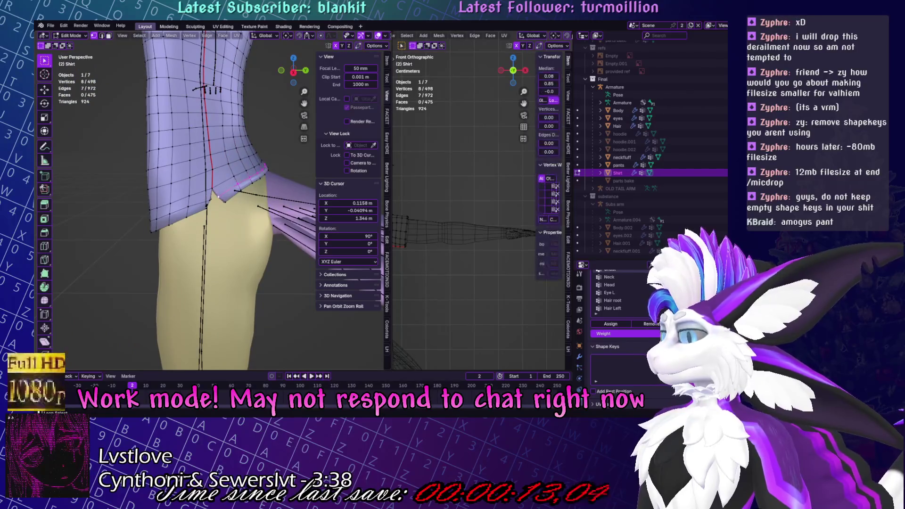
pyautogui.press('g')
pyautogui.press('g')
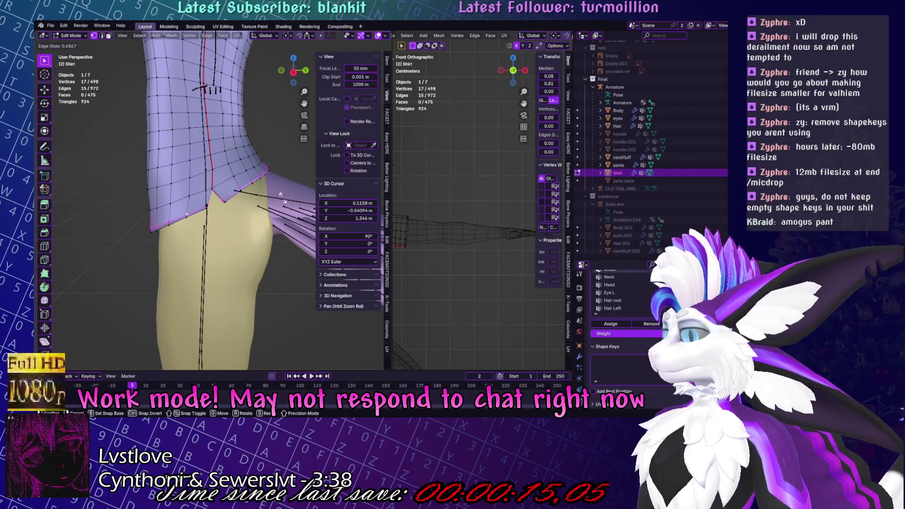
pyautogui.click(280, 195)
# Return to Object Mode, view the full T-pose, and save Yuruse.blend.
pyautogui.press('Tab')
pyautogui.scroll(-4, 281, 194)
pyautogui.moveTo(274, 165)
pyautogui.mouseDown(button='middle')
pyautogui.moveTo(265, 138)
pyautogui.moveTo(211, 205)
pyautogui.moveTo(257, 191)
pyautogui.moveTo(241, 259)
pyautogui.mouseUp(button='middle')
pyautogui.hotkey('ctrl', 's')
pyautogui.scroll(2, 211, 205)
pyautogui.scroll(-4, 240, 196)
pyautogui.scroll(3, 258, 191)
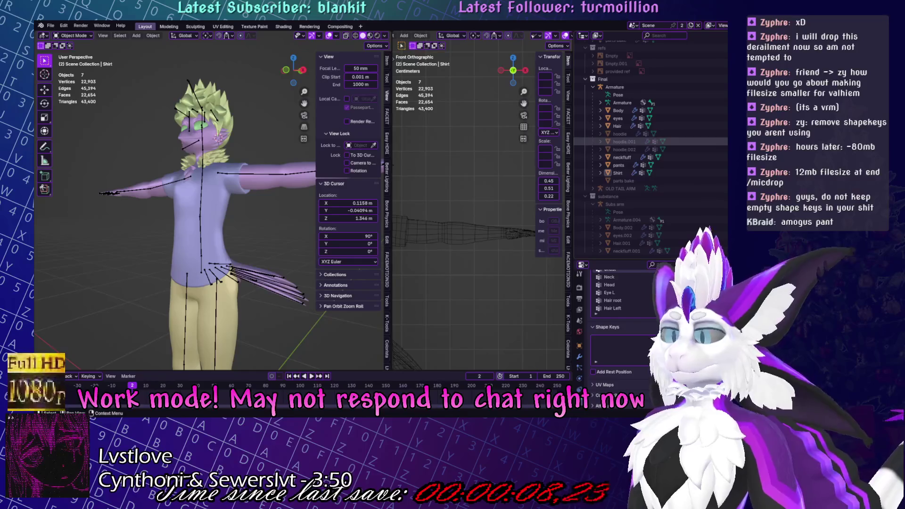
# Hide hoodie.001, show hoodie.002 and rename it 'hoodie pocket'.
pyautogui.click(655, 141)
pyautogui.click(655, 149)
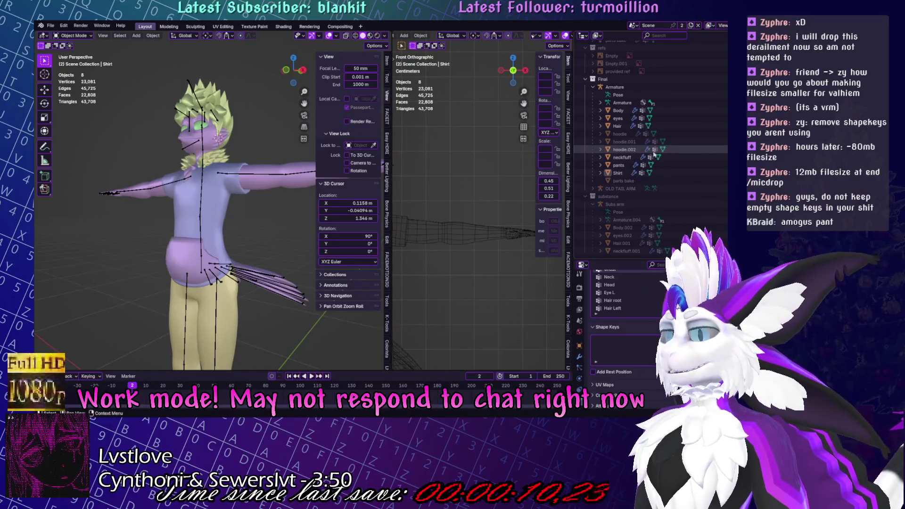
pyautogui.doubleClick(633, 151)
pyautogui.write('pocket')
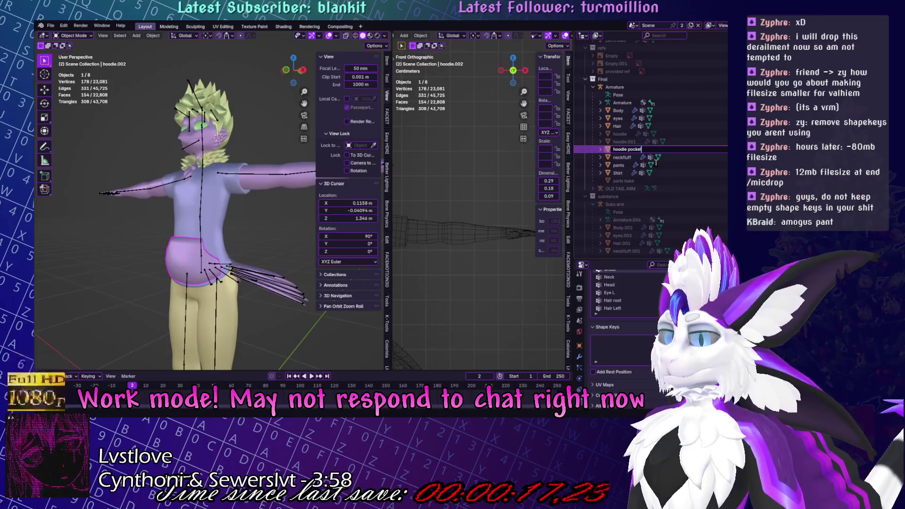
pyautogui.press('Return')
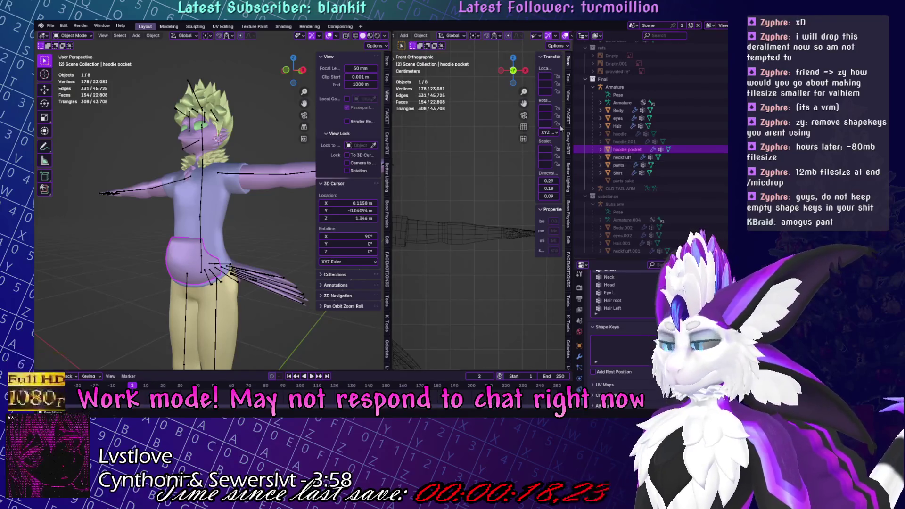
# Show the main hoodie again and save Yuruse.blend.
pyautogui.hotkey('alt', 'h')
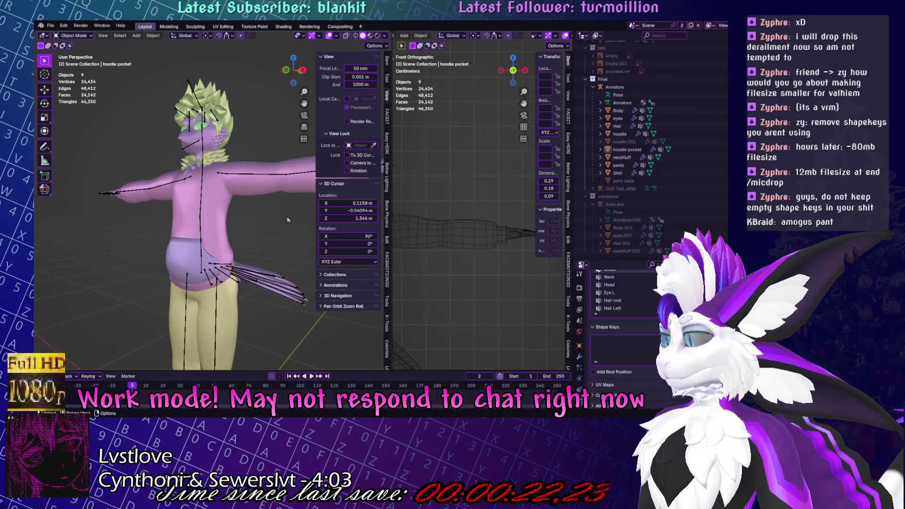
pyautogui.hotkey('ctrl', 's')
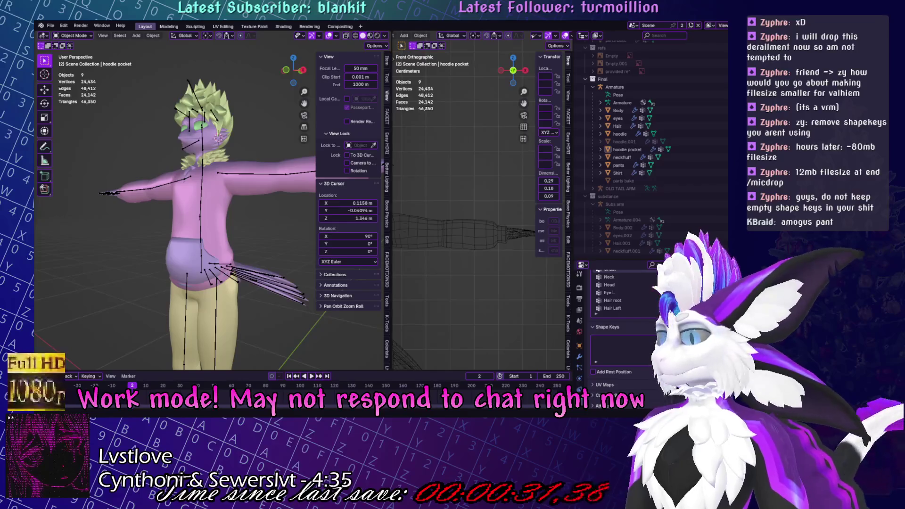
pyautogui.hotkey('ctrl', 's')
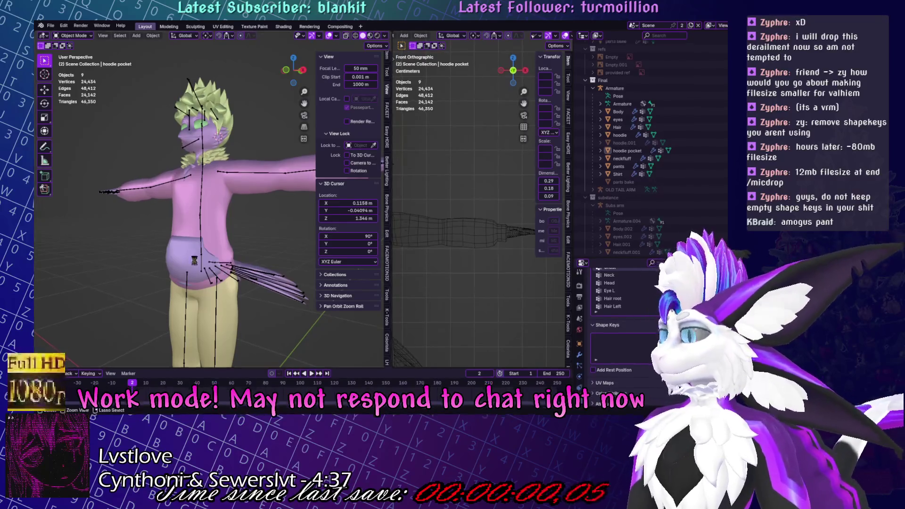
# Zoom in to inspect the hoodie pocket on the avatar and select the shirt.
pyautogui.moveTo(236, 264); pyautogui.dragTo(254, 266, button='middle')
pyautogui.scroll(5, 236, 249)
pyautogui.moveTo(243, 98); pyautogui.dragTo(212, 198, button='middle')
pyautogui.scroll(2, 212, 198)
pyautogui.click(199, 231)
pyautogui.click(199, 231)
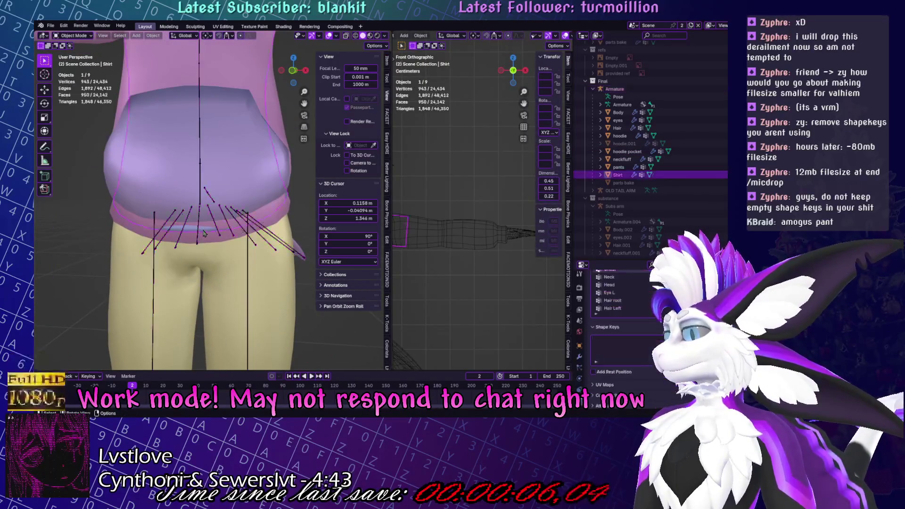
# Check the shirt's side and shoulders, select the hoodie and save again.
pyautogui.moveTo(198, 231); pyautogui.dragTo(269, 232, button='middle')
pyautogui.moveTo(257, 170); pyautogui.dragTo(246, 204, button='middle')
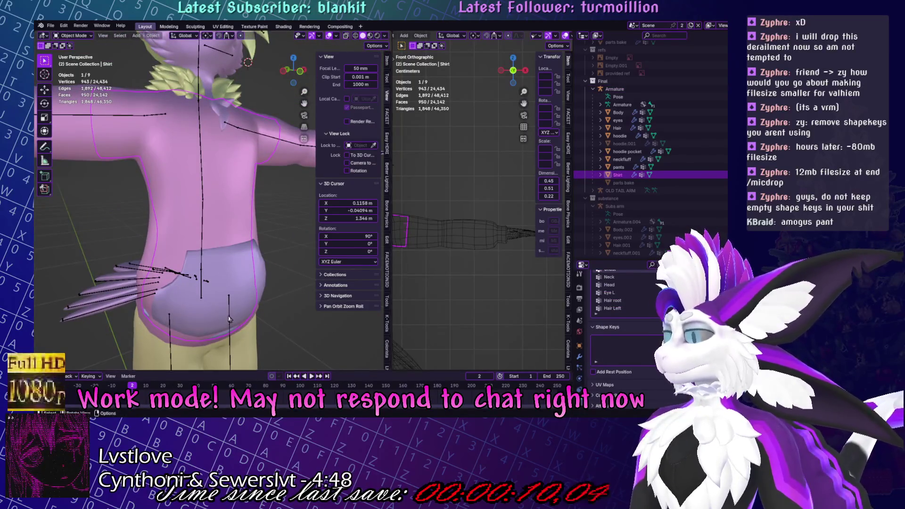
pyautogui.scroll(-5, 281, 280)
pyautogui.click(281, 279)
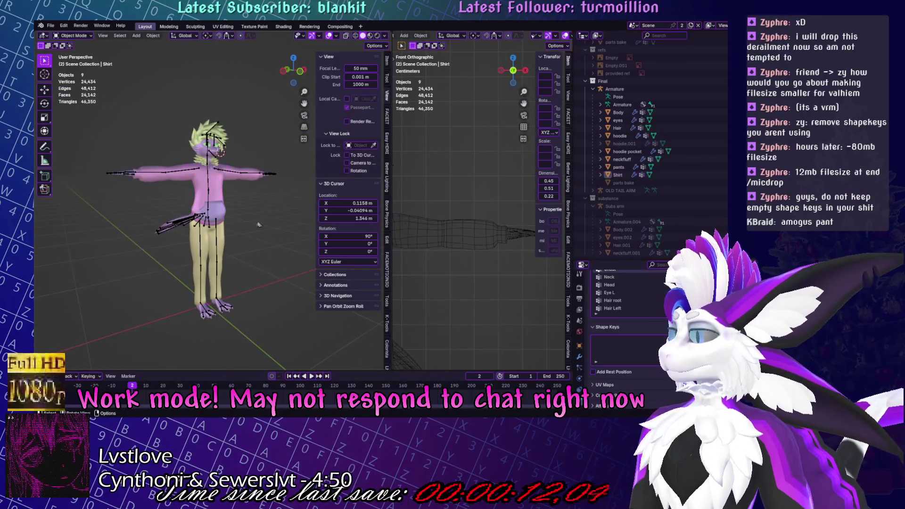
pyautogui.click(226, 198)
pyautogui.moveTo(272, 204)
pyautogui.mouseDown(button='middle')
pyautogui.moveTo(293, 210)
pyautogui.moveTo(292, 245)
pyautogui.moveTo(252, 302)
pyautogui.moveTo(208, 312)
pyautogui.moveTo(231, 276)
pyautogui.moveTo(200, 246)
pyautogui.mouseUp(button='middle')
pyautogui.hotkey('ctrl', 's')
# Deselect the hoodie and recentre the avatar in front orthographic view.
pyautogui.click(207, 312)
pyautogui.scroll(4, 207, 313)
pyautogui.scroll(-4, 201, 246)
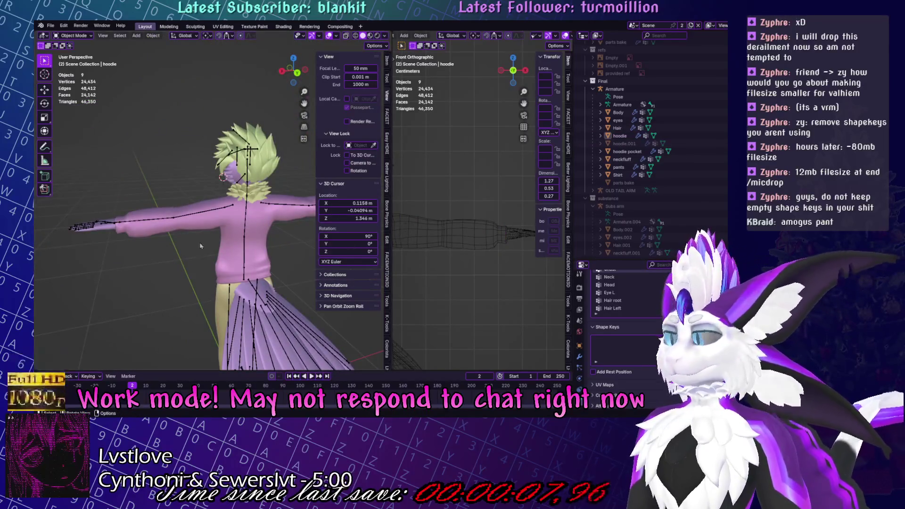
pyautogui.click(267, 213)
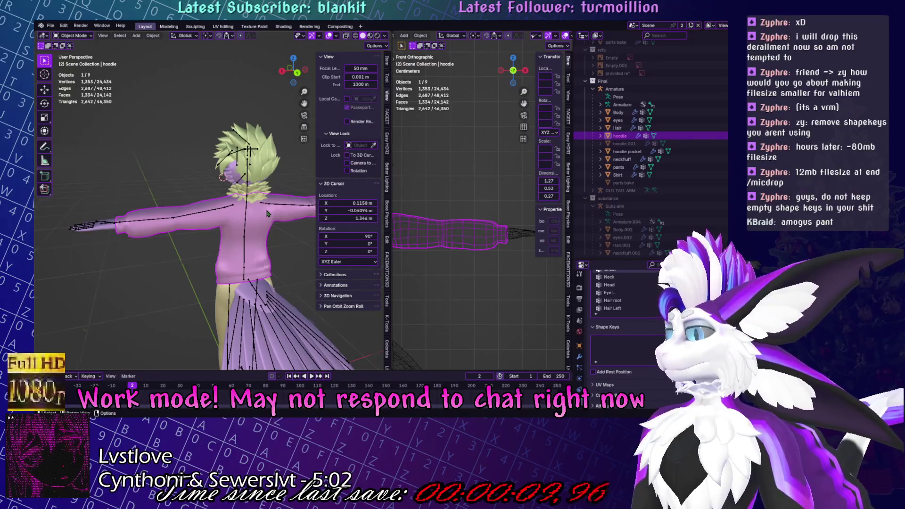
pyautogui.press('KP_1')
pyautogui.click(231, 141)
pyautogui.keyDown('shift'); pyautogui.moveTo(231, 142); pyautogui.dragTo(245, 143, button='middle'); pyautogui.keyUp('shift')
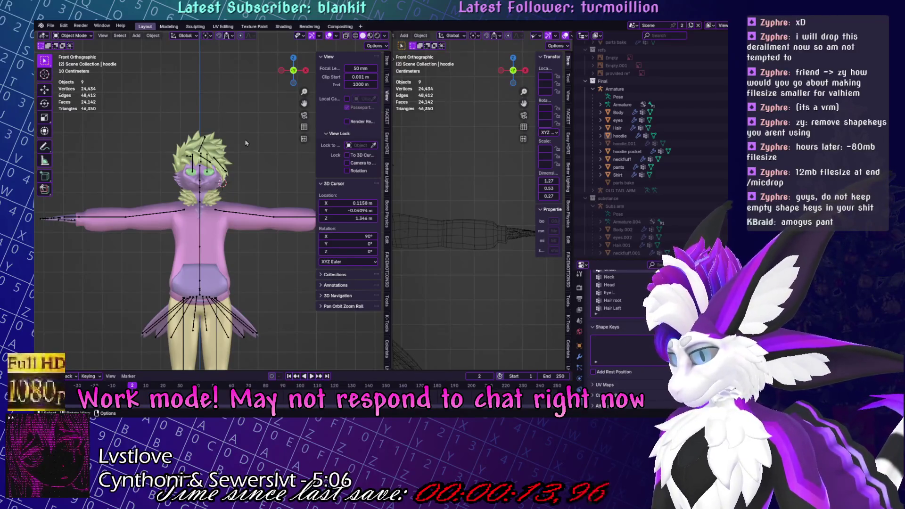
pyautogui.click(137, 36)
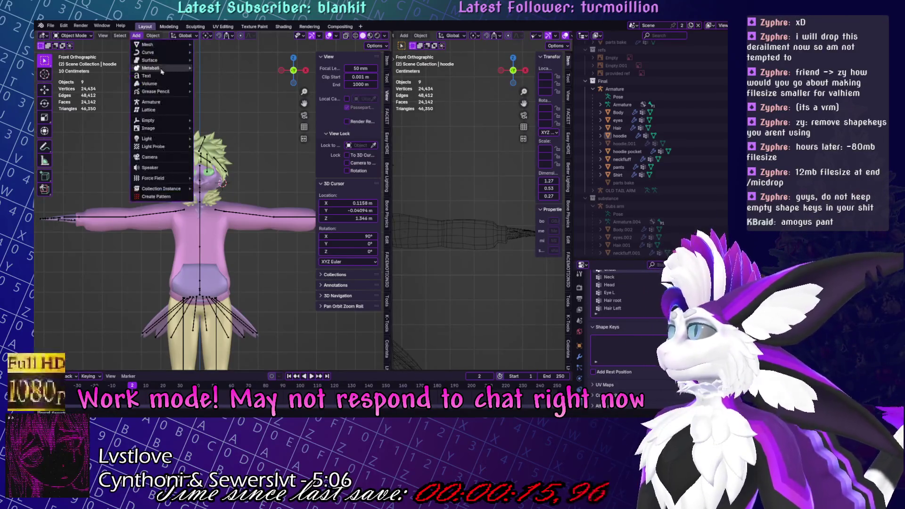
# Add a Round Cube mesh with the Quadsphere preset, centred at location 0.
pyautogui.moveTo(173, 46)
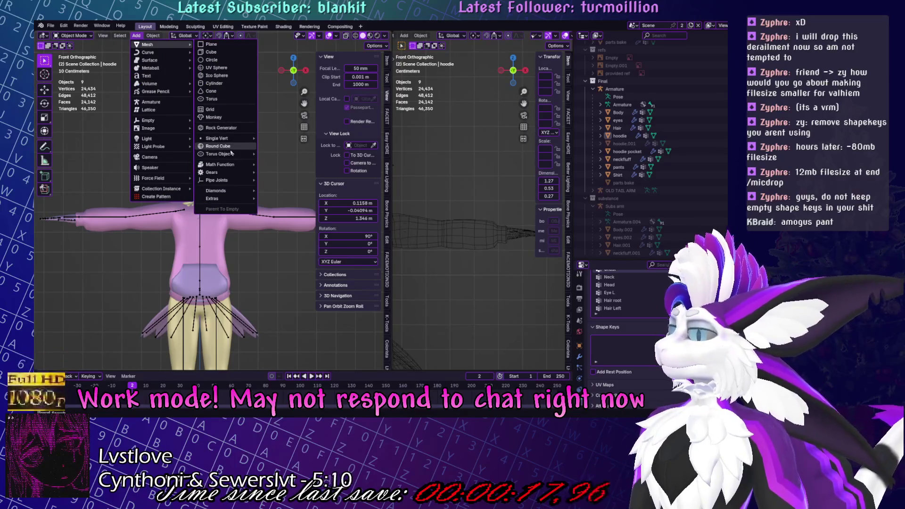
pyautogui.click(218, 147)
pyautogui.scroll(-5, 226, 233)
pyautogui.click(89, 168)
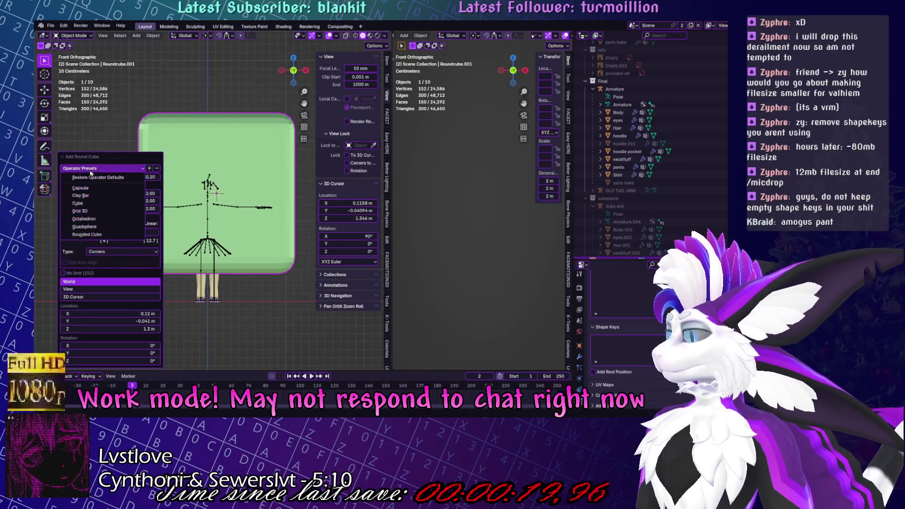
pyautogui.click(85, 227)
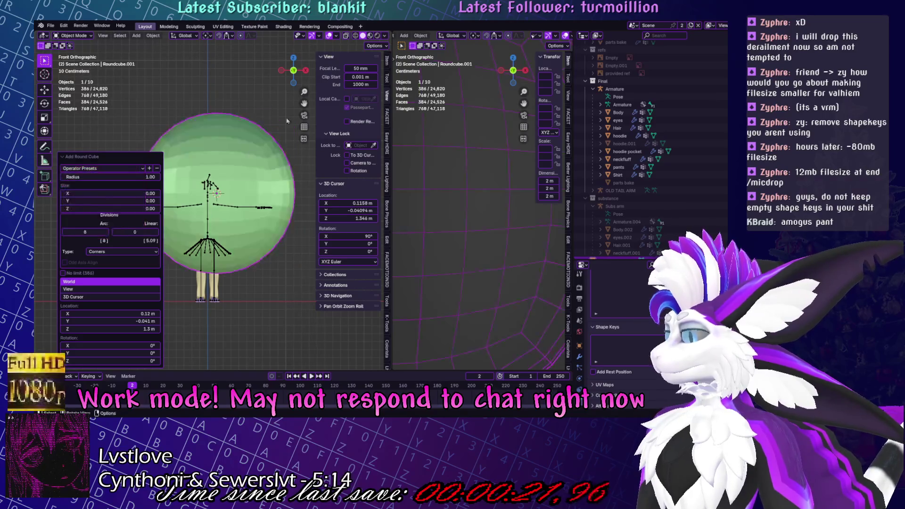
pyautogui.click(387, 61)
pyautogui.click(340, 76)
pyautogui.press('Tab')
pyautogui.press('Tab')
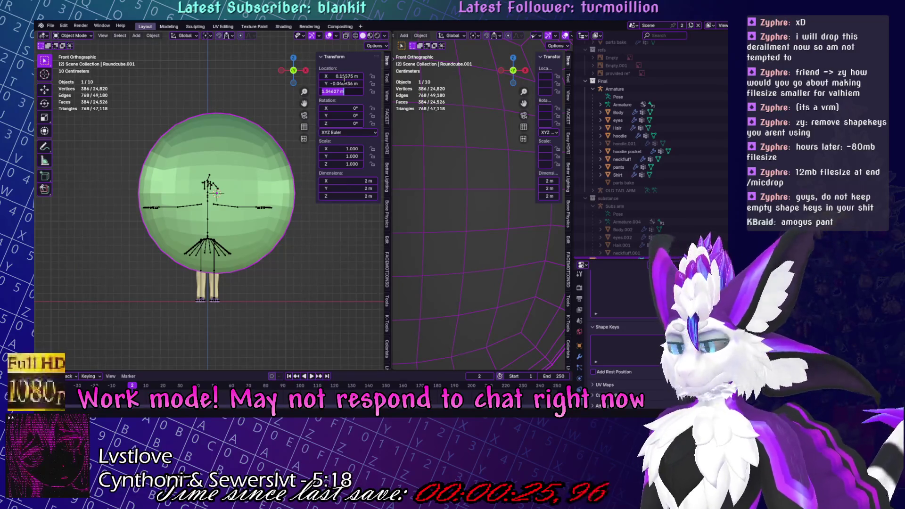
pyautogui.write('0')
pyautogui.press('Tab')
pyautogui.write('0')
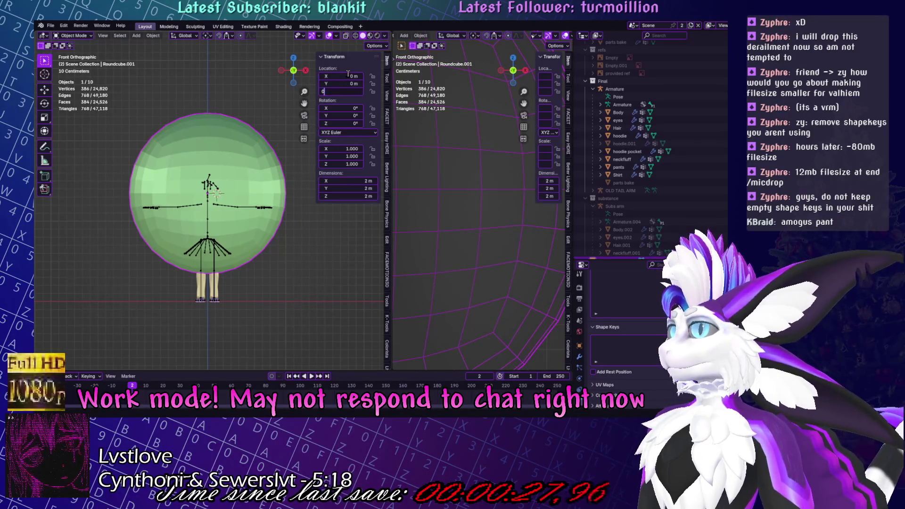
pyautogui.press('Return')
# In Edit Mode from the right view, delete one half of the quadsphere.
pyautogui.press('Tab')
pyautogui.press('KP_3')
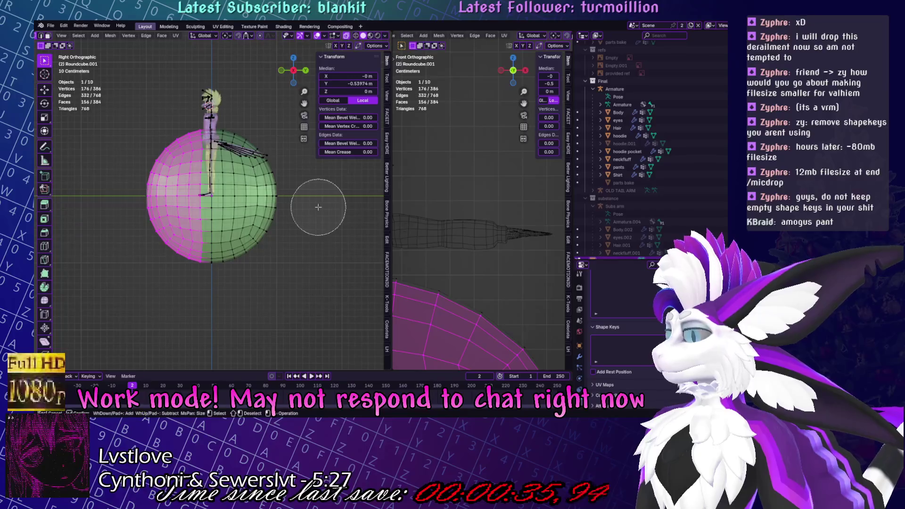
pyautogui.press('x')
pyautogui.click(303, 202)
pyautogui.press('a')
pyautogui.hotkey('alt', 'a')
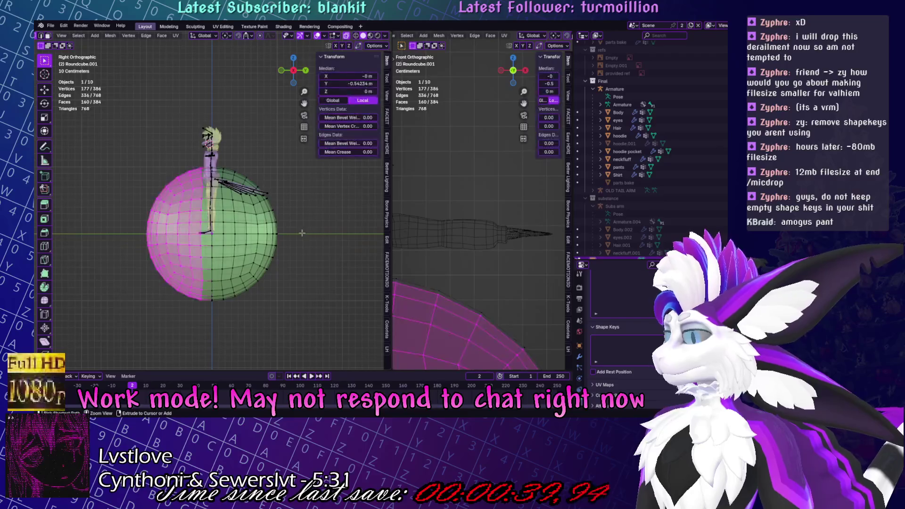
pyautogui.hotkey('alt', 'a')
# Select the sphere's left-side vertices and delete them.
pyautogui.moveTo(112, 141); pyautogui.dragTo(193, 327)
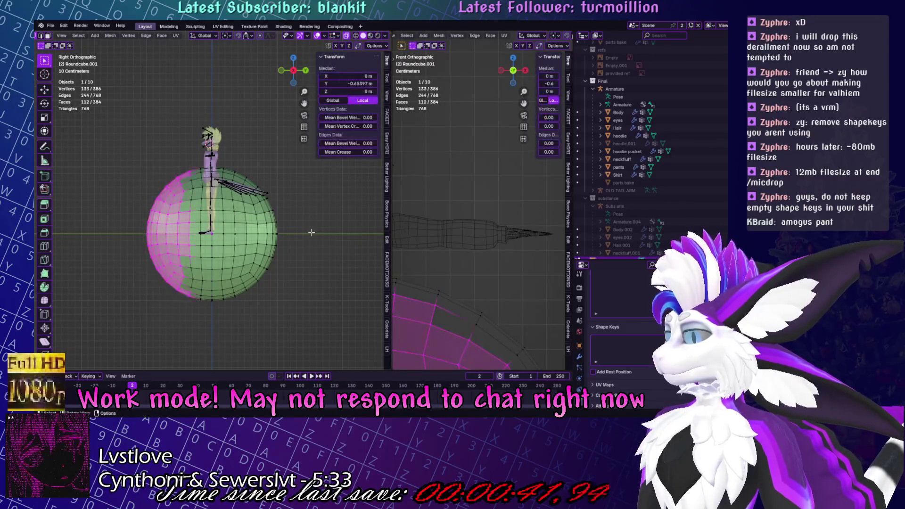
pyautogui.press('c')
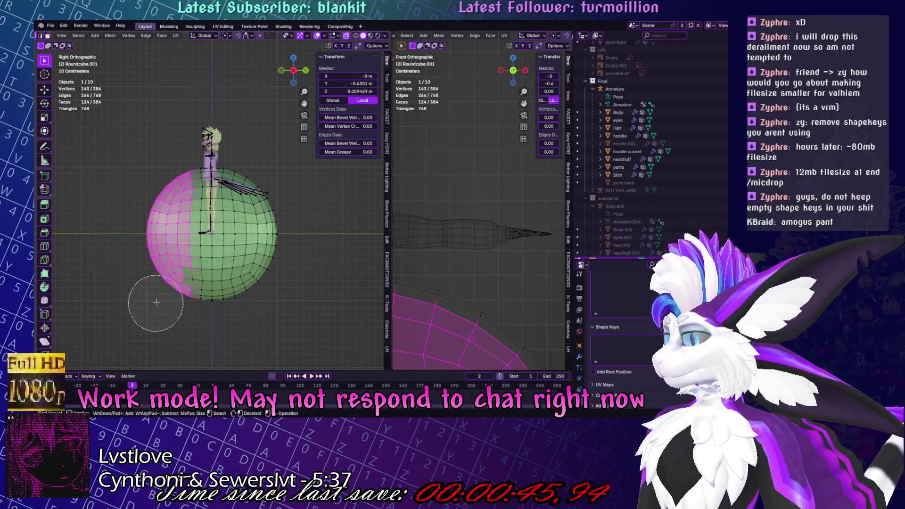
pyautogui.press('Escape')
pyautogui.press('x')
pyautogui.click(314, 238)
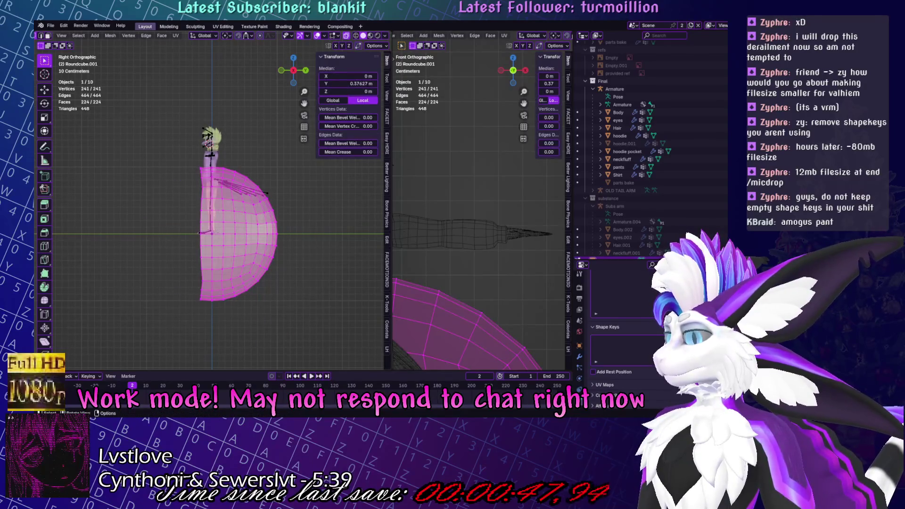
# Flatten the half sphere's open edge loop by scaling it to 0 on Y.
pyautogui.keyDown('alt'); pyautogui.click(202, 226); pyautogui.keyUp('alt')
pyautogui.press('s')
pyautogui.press('y')
pyautogui.press('0')
pyautogui.press('Return')
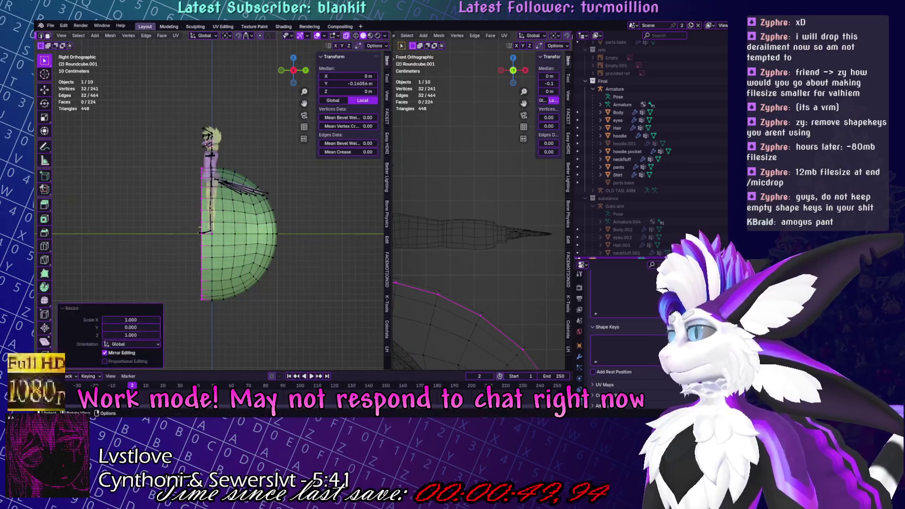
# Move the half sphere above the head and shrink it to about 0.331.
pyautogui.press('a')
pyautogui.press('g')
pyautogui.click(191, 101)
pyautogui.keyDown('shift'); pyautogui.moveTo(348, 241); pyautogui.dragTo(354, 328, button='middle'); pyautogui.keyUp('shift')
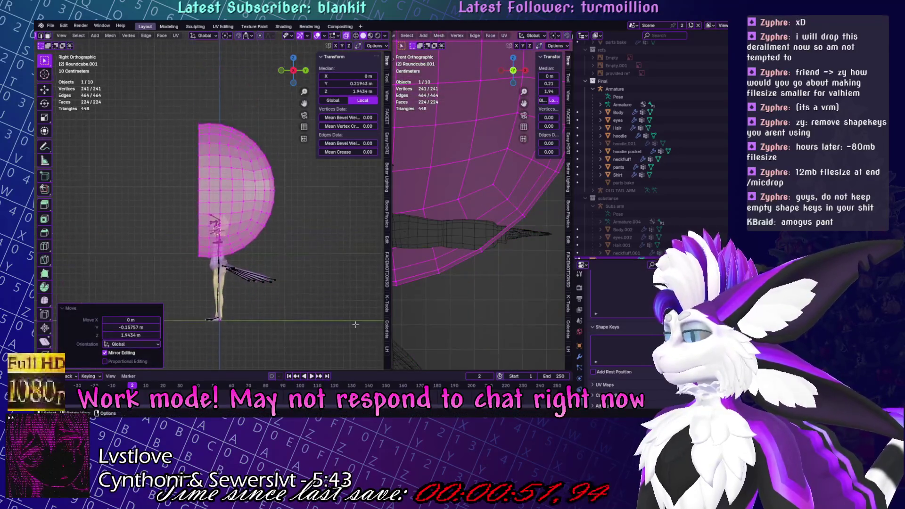
pyautogui.press('s')
pyautogui.click(267, 230)
# In front view, delete the left half of the dome.
pyautogui.press('KP_1')
pyautogui.moveTo(160, 109)
pyautogui.mouseDown()
pyautogui.moveTo(185, 161)
pyautogui.moveTo(206, 270)
pyautogui.mouseUp()
pyautogui.press('x')
pyautogui.click(274, 193)
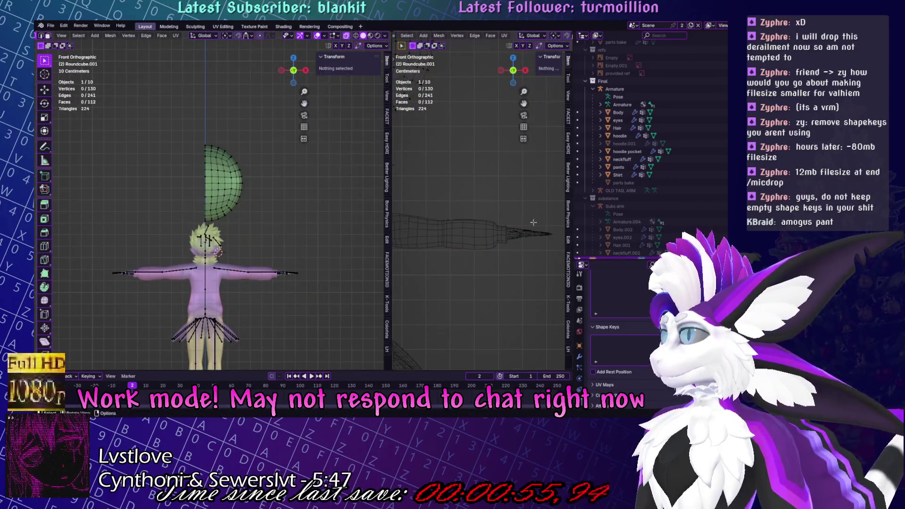
# Add a Mirror modifier to the dome and lower it along Z toward the head.
pyautogui.click(580, 357)
pyautogui.click(591, 291)
pyautogui.click(632, 330)
pyautogui.press('a')
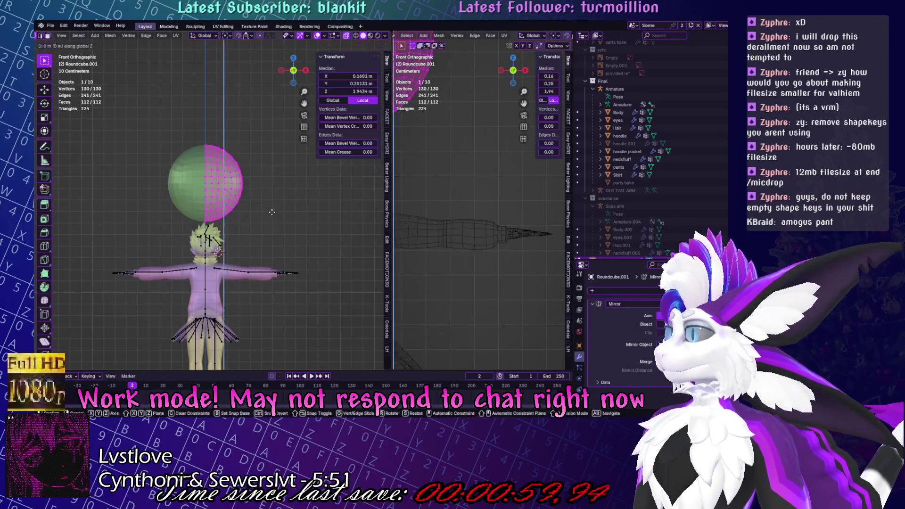
pyautogui.press('g')
pyautogui.press('z')
pyautogui.click(271, 253)
# Reposition the dome and centre it sideways over the head along X.
pyautogui.keyDown('shift'); pyautogui.moveTo(271, 253); pyautogui.dragTo(274, 203, button='middle'); pyautogui.keyUp('shift')
pyautogui.scroll(5, 274, 203)
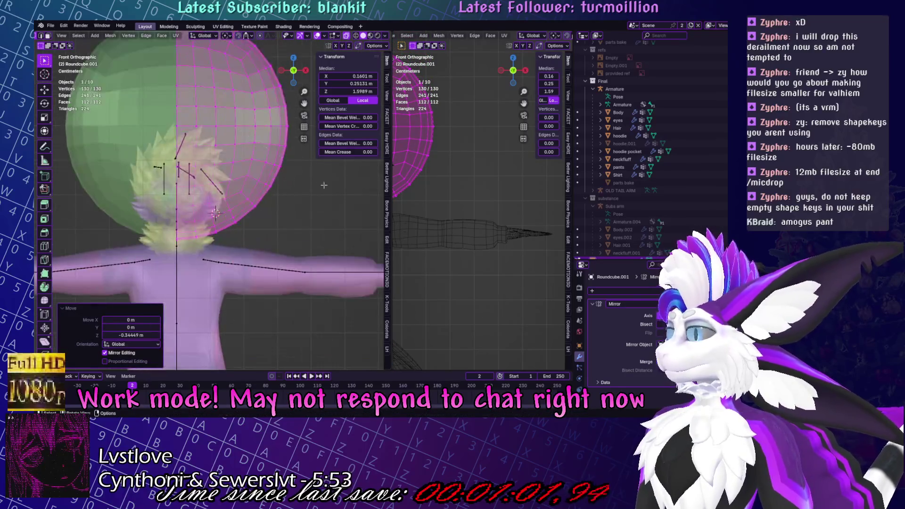
pyautogui.press('g')
pyautogui.click(216, 213)
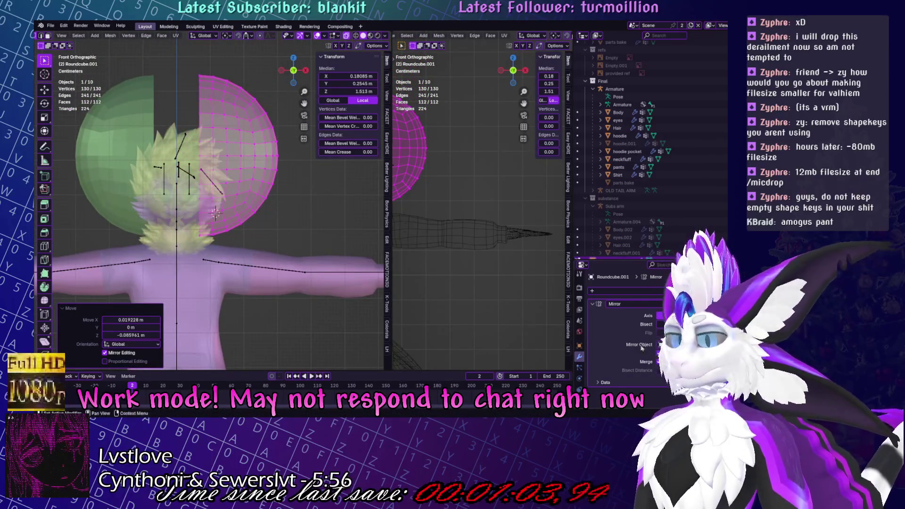
pyautogui.press('g')
pyautogui.press('x')
pyautogui.click(267, 225)
pyautogui.press('g')
pyautogui.press('x')
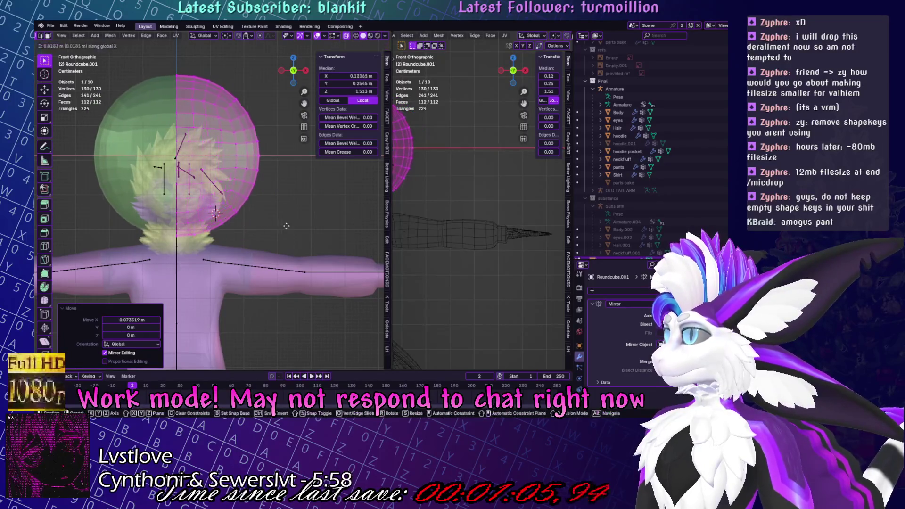
pyautogui.click(285, 226)
# From a side view in Edit Mode, push the hood sphere back along Y, then open Modeling.
pyautogui.hotkey('ctrl', 'Tab')
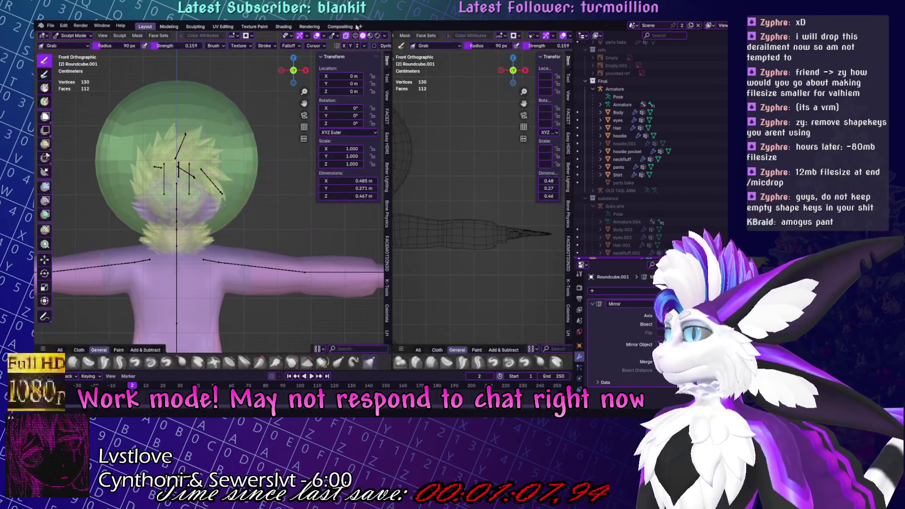
pyautogui.scroll(-5, 200, 191)
pyautogui.press('Tab')
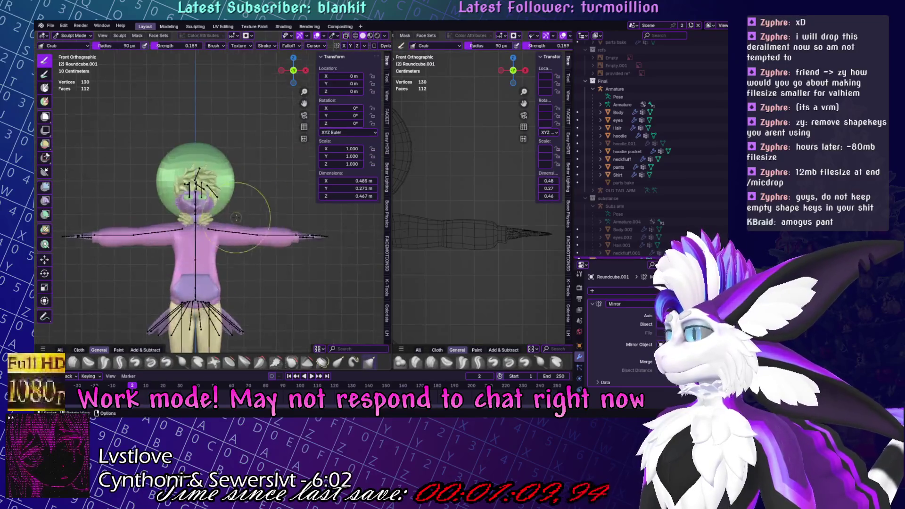
pyautogui.scroll(5, 198, 189)
pyautogui.scroll(-5, 212, 212)
pyautogui.moveTo(212, 212); pyautogui.dragTo(280, 216, button='middle')
pyautogui.press('g')
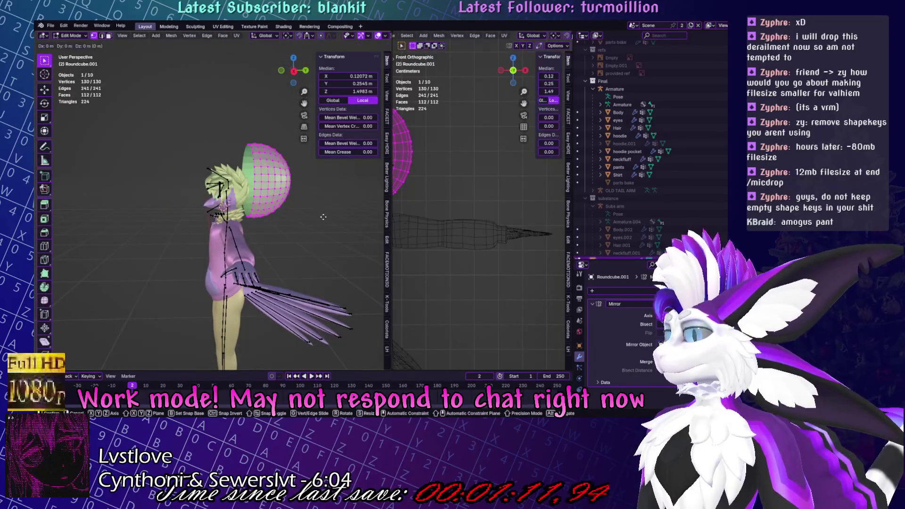
pyautogui.press('y')
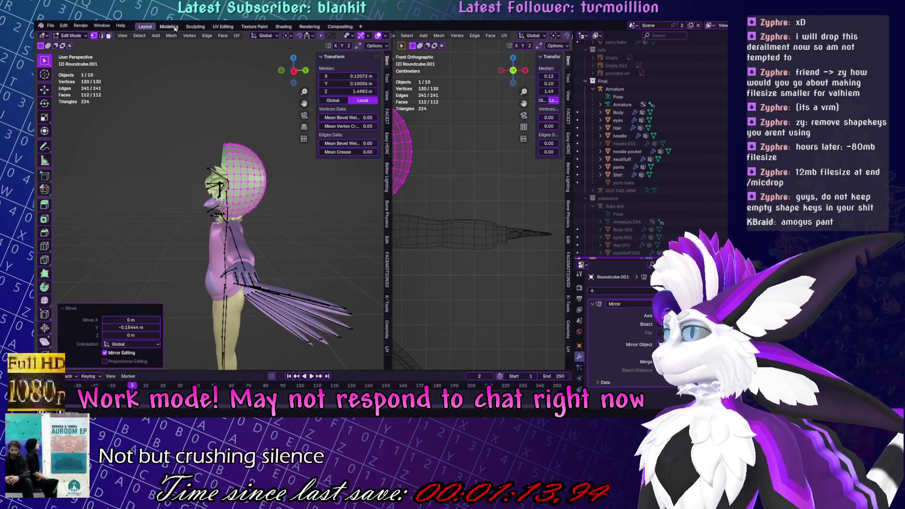
pyautogui.click(169, 27)
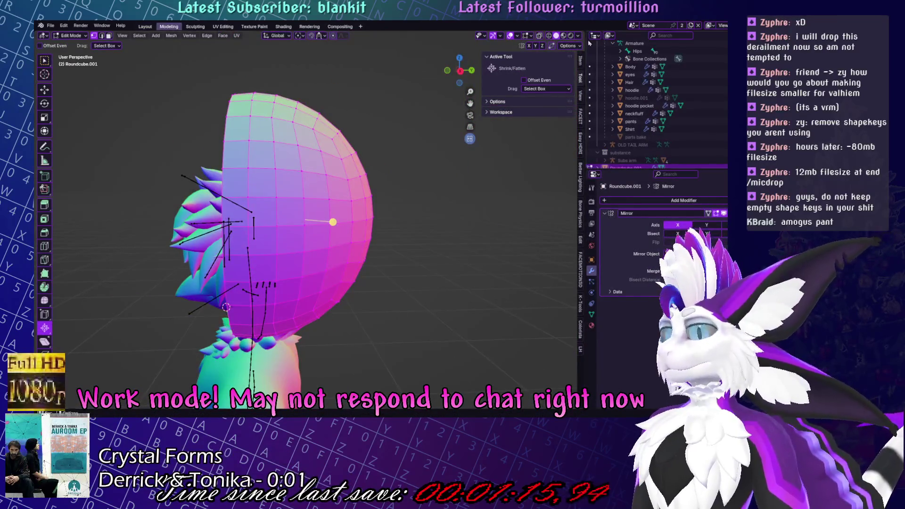
# Shade the viewport with a light-grey matcap, then switch to a tan matcap.
pyautogui.click(578, 36)
pyautogui.click(572, 91)
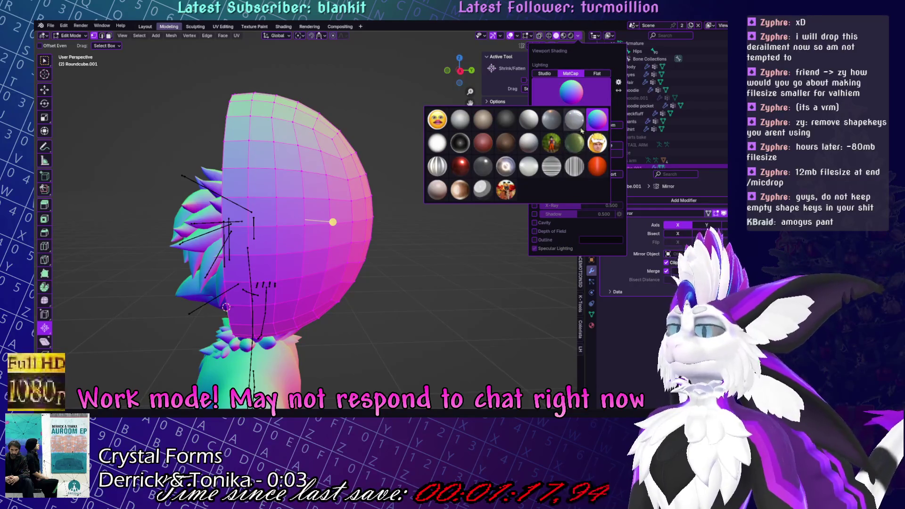
pyautogui.click(582, 119)
pyautogui.moveTo(424, 254)
pyautogui.mouseDown(button='middle')
pyautogui.moveTo(396, 279)
pyautogui.moveTo(556, 226)
pyautogui.mouseUp(button='middle')
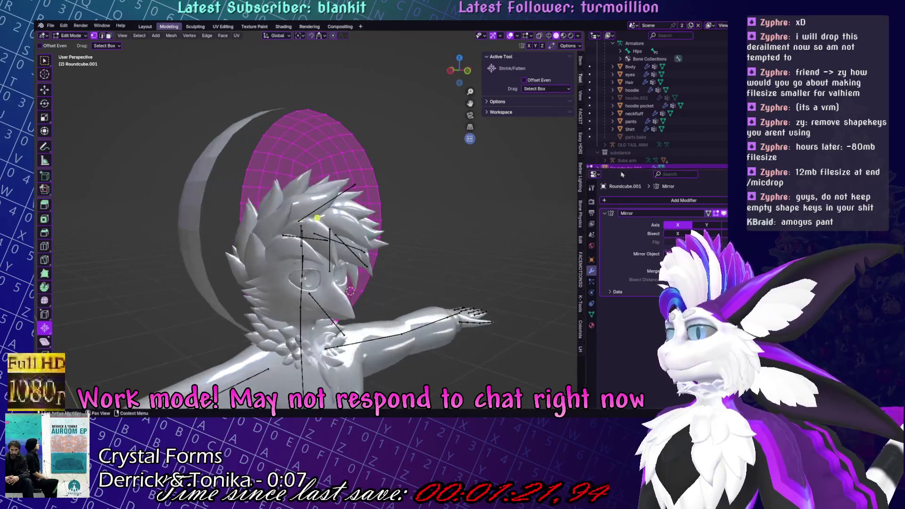
pyautogui.click(578, 36)
pyautogui.moveTo(518, 198); pyautogui.dragTo(362, 190, button='middle')
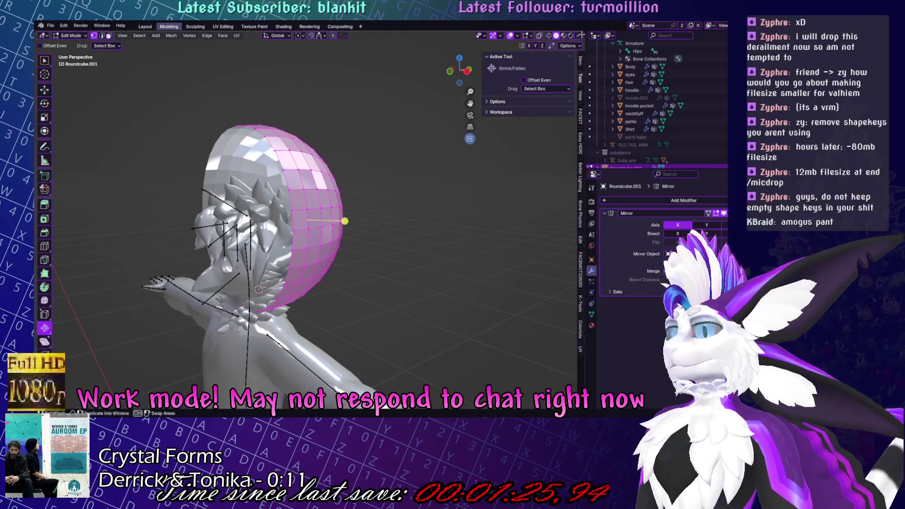
pyautogui.click(578, 35)
pyautogui.click(571, 91)
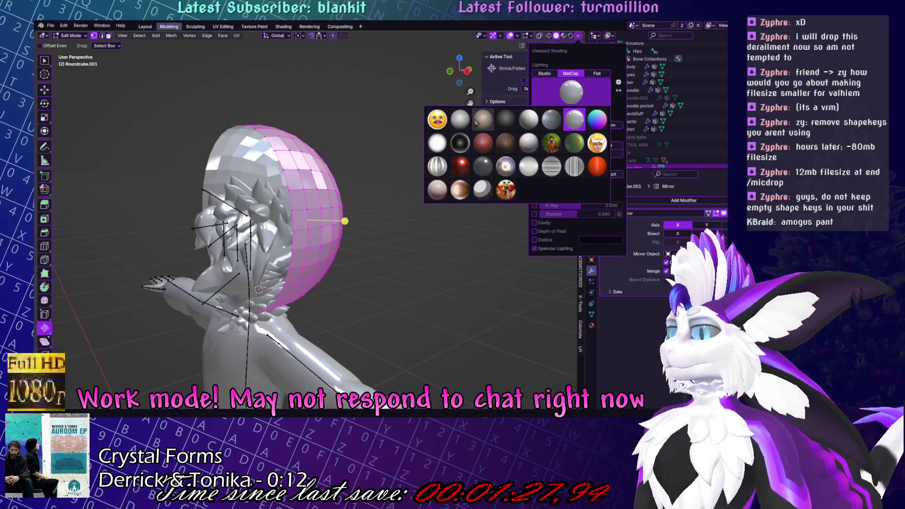
pyautogui.click(476, 122)
pyautogui.moveTo(359, 156); pyautogui.dragTo(212, 95, button='middle')
# Change the hood's surface shading from the mesh operations menu.
pyautogui.click(172, 36)
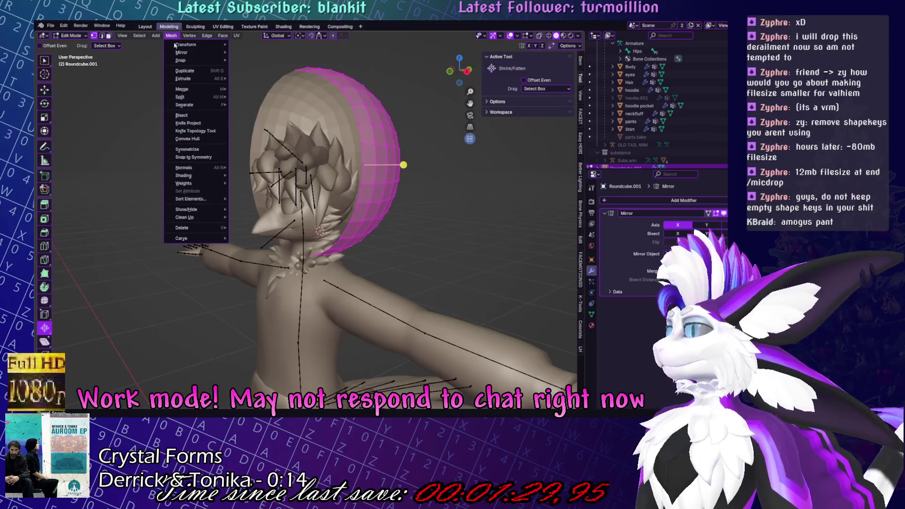
pyautogui.moveTo(188, 175)
pyautogui.click(247, 176)
pyautogui.moveTo(359, 189); pyautogui.dragTo(436, 198, button='middle')
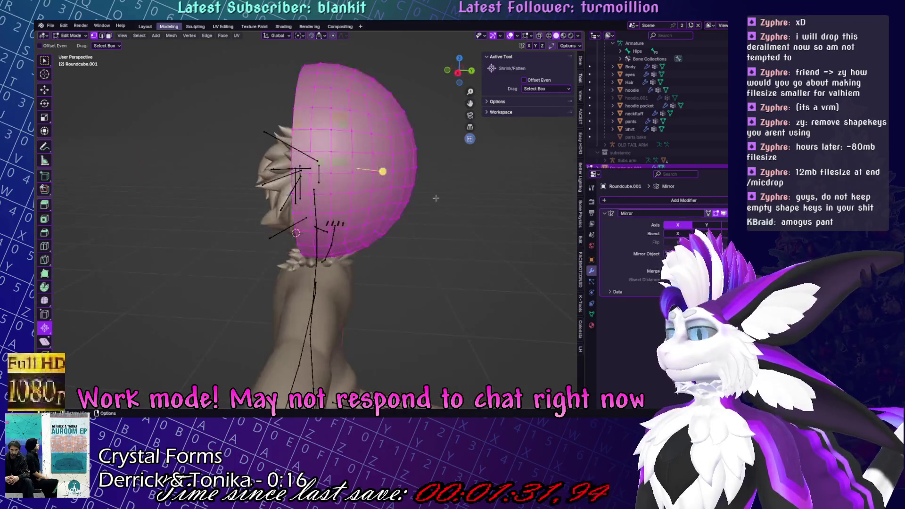
# Shift the hood front-to-back, shrink it to 0.837 and reposition it.
pyautogui.press('g')
pyautogui.press('y')
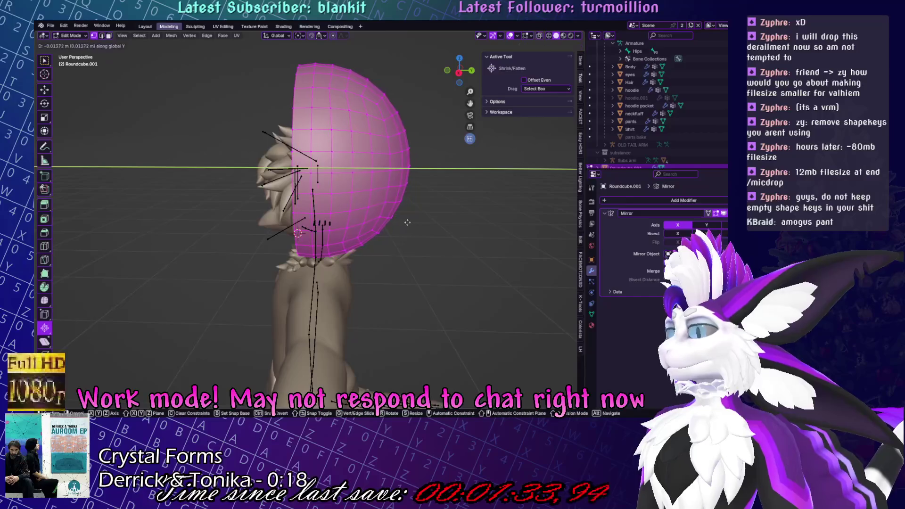
pyautogui.click(408, 222)
pyautogui.press('s')
pyautogui.click(419, 210)
pyautogui.press('g')
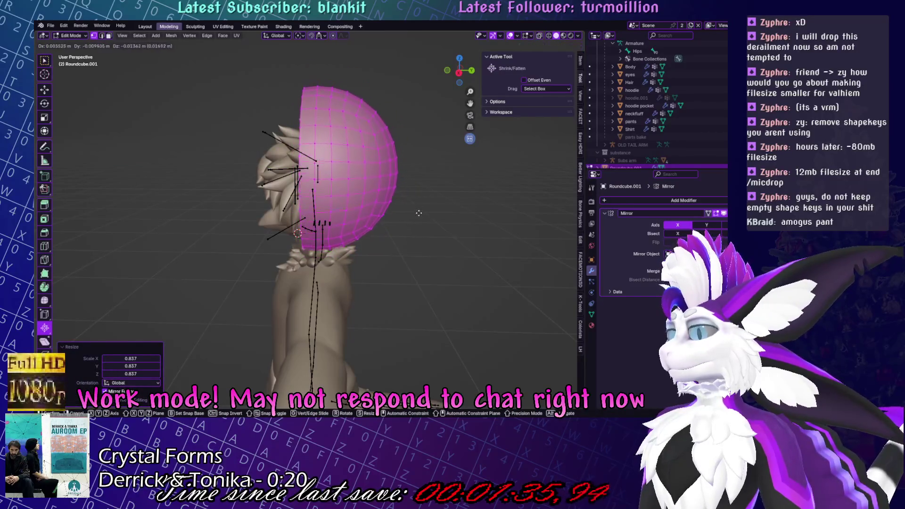
pyautogui.click(418, 211)
pyautogui.moveTo(419, 211); pyautogui.dragTo(315, 272, button='middle')
# Hide the neckfluff mesh and select the hood sphere Roundcube.001 in front view.
pyautogui.press('Tab')
pyautogui.click(314, 273)
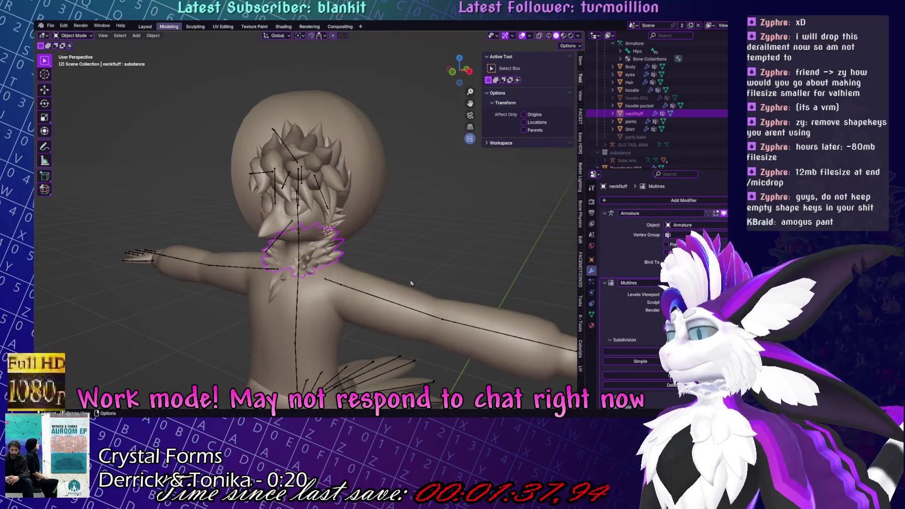
pyautogui.press('h')
pyautogui.click(363, 189)
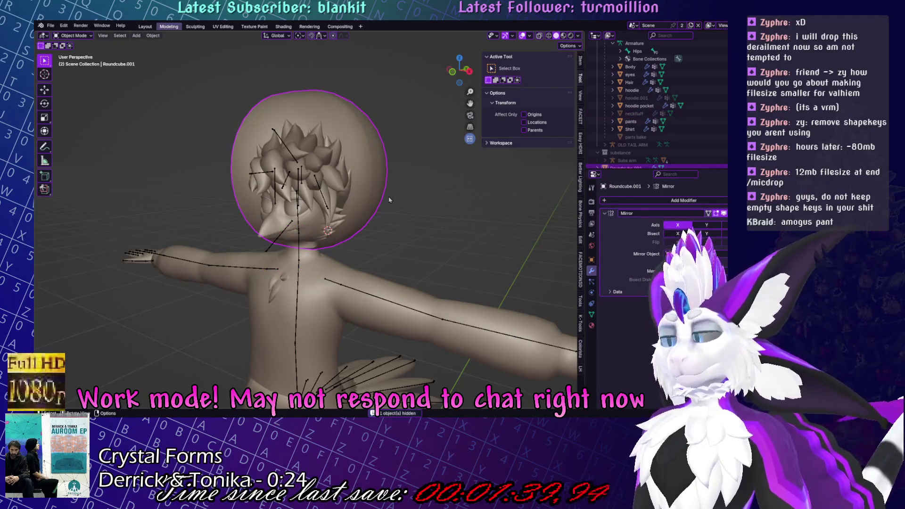
pyautogui.press('KP_1')
# In Edit Mode, shift the hood half -0.038827 m along X.
pyautogui.press('Tab')
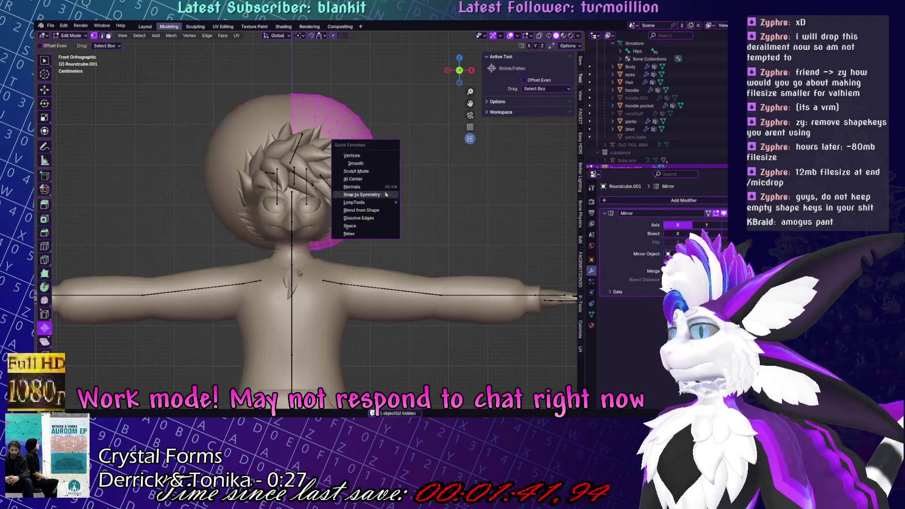
pyautogui.press('g')
pyautogui.press('x')
pyautogui.click(413, 225)
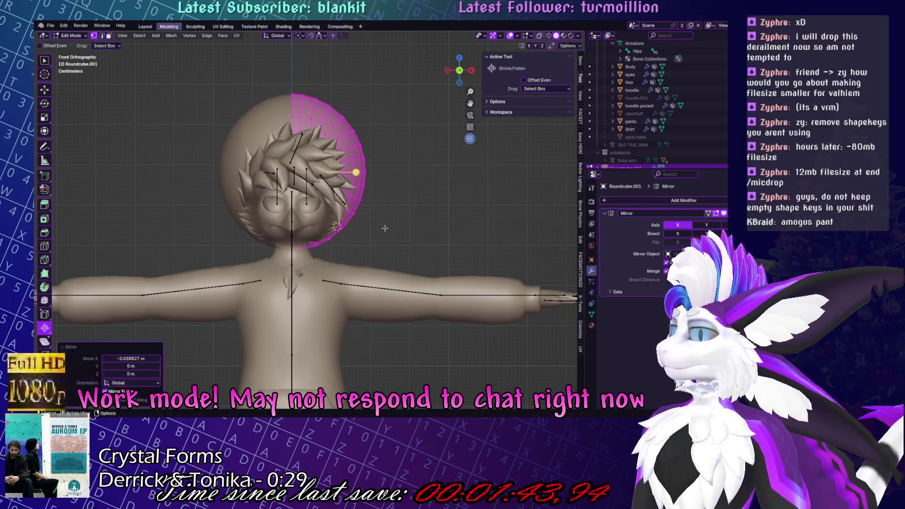
pyautogui.press('KP_3')
pyautogui.moveTo(375, 233); pyautogui.dragTo(78, 26, button='middle')
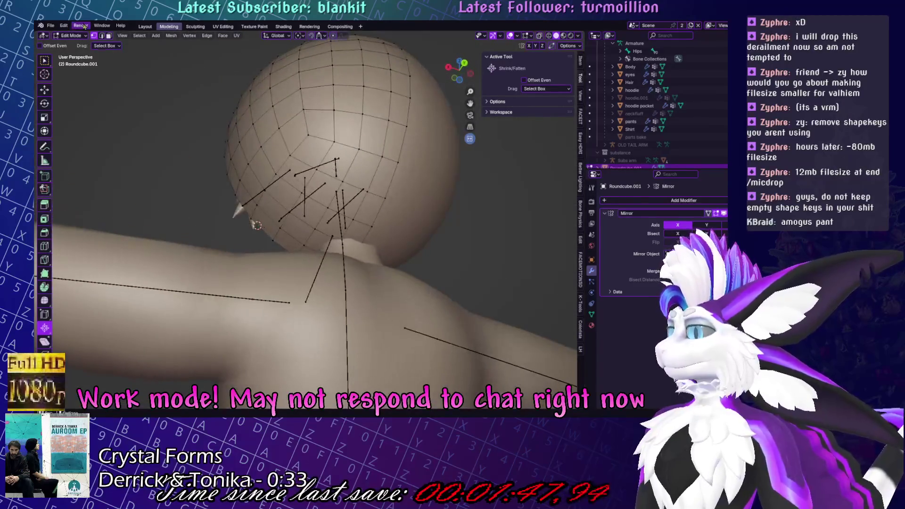
# Delete the hood faces around the neck in face select mode.
pyautogui.click(110, 37)
pyautogui.press('x')
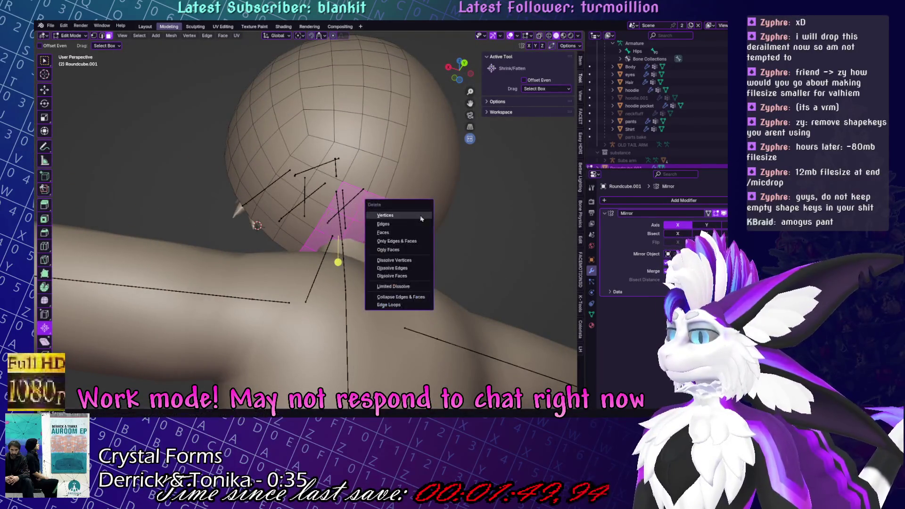
pyautogui.click(414, 234)
pyautogui.moveTo(414, 233); pyautogui.dragTo(330, 206, button='middle')
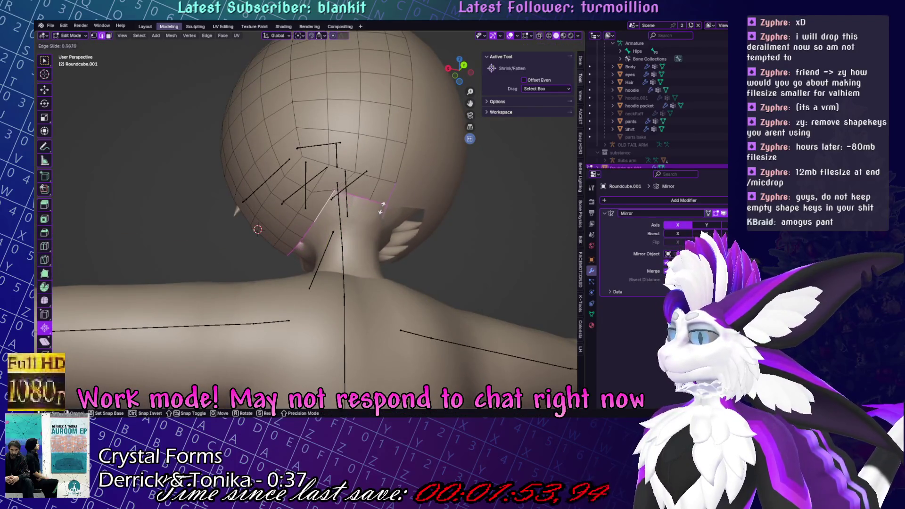
pyautogui.press('Tab')
pyautogui.press('Tab')
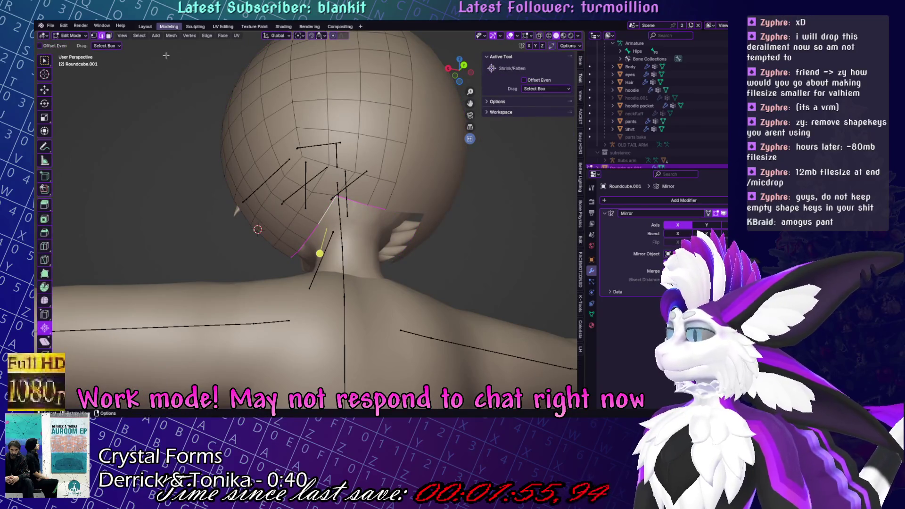
pyautogui.moveTo(368, 219); pyautogui.dragTo(360, 202, button='middle')
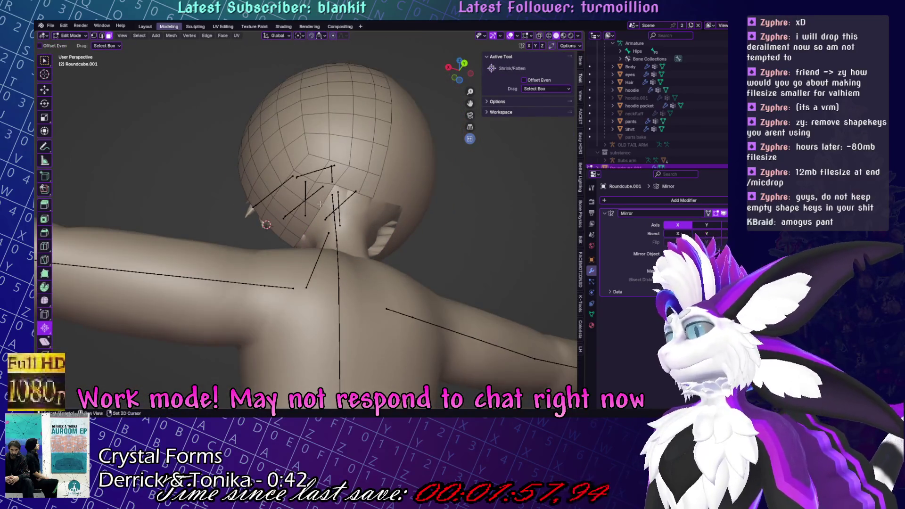
pyautogui.press('x')
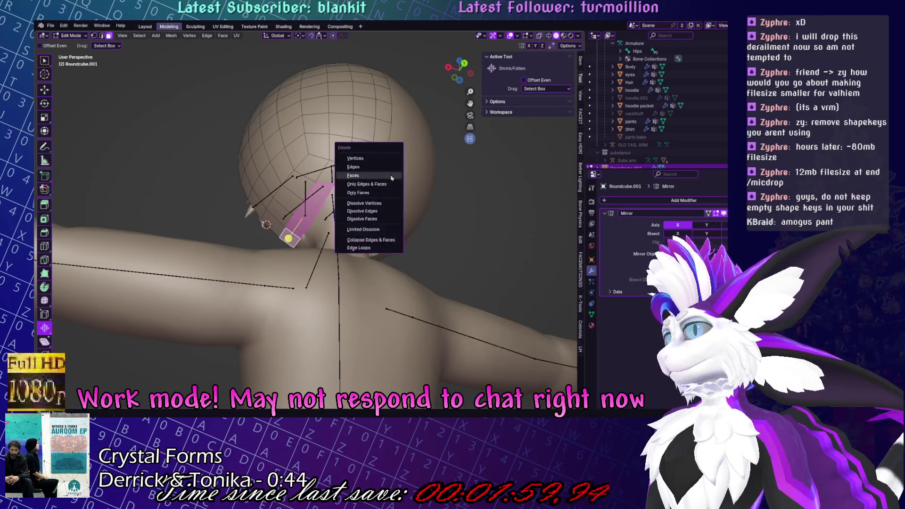
pyautogui.click(393, 178)
pyautogui.moveTo(402, 180); pyautogui.dragTo(359, 195, button='middle')
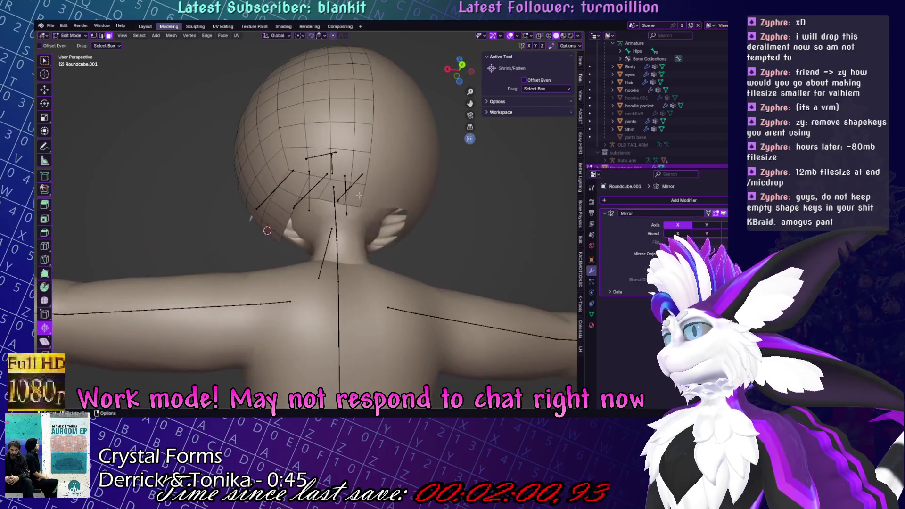
# Select the neck edge loop, slide it along the hood and lower it.
pyautogui.keyDown('alt'); pyautogui.click(331, 201); pyautogui.keyUp('alt')
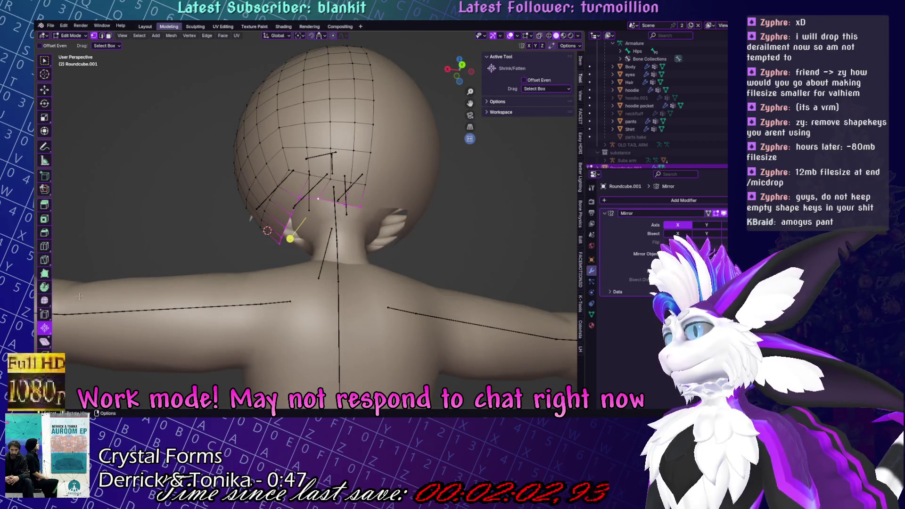
pyautogui.click(44, 300)
pyautogui.moveTo(290, 239); pyautogui.dragTo(318, 243)
pyautogui.click(381, 248)
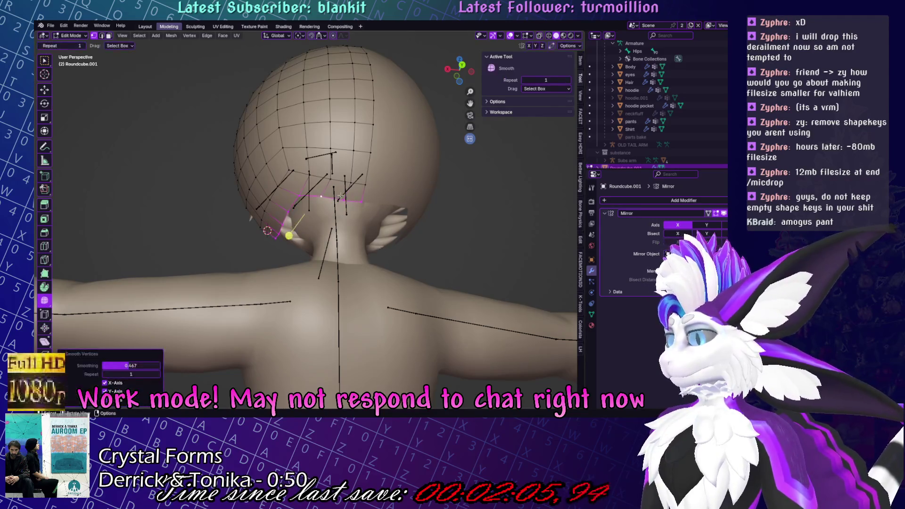
pyautogui.moveTo(381, 249)
pyautogui.mouseDown(button='middle')
pyautogui.moveTo(419, 213)
pyautogui.moveTo(386, 226)
pyautogui.moveTo(365, 255)
pyautogui.moveTo(383, 292)
pyautogui.moveTo(389, 276)
pyautogui.moveTo(396, 291)
pyautogui.moveTo(455, 287)
pyautogui.mouseUp(button='middle')
pyautogui.press('g')
pyautogui.click(366, 255)
# Select the whole hood, shift it front-to-back and lower it vertically.
pyautogui.press('l')
pyautogui.press('g')
pyautogui.press('y')
pyautogui.click(384, 285)
pyautogui.press('g')
pyautogui.press('z')
pyautogui.click(385, 289)
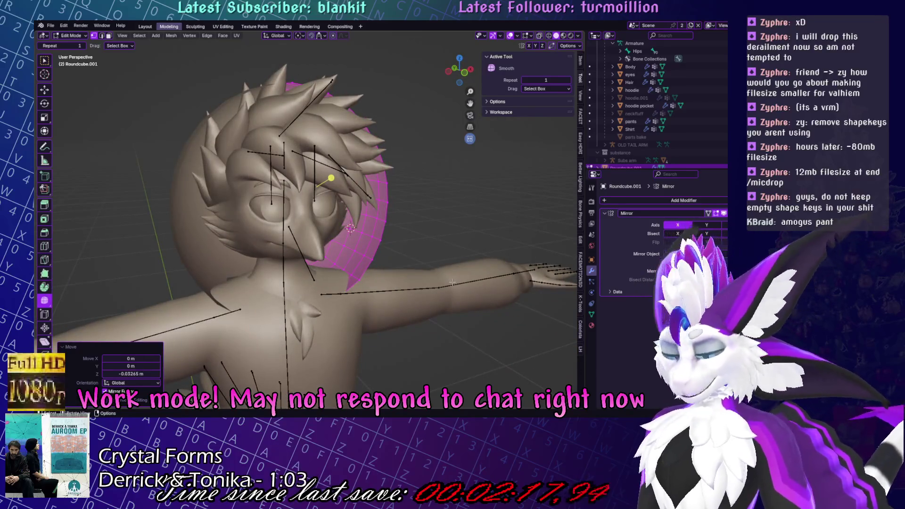
# Reshape the hood edge vertically with proportional editing turned on.
pyautogui.press('o')
pyautogui.press('g')
pyautogui.press('Return')
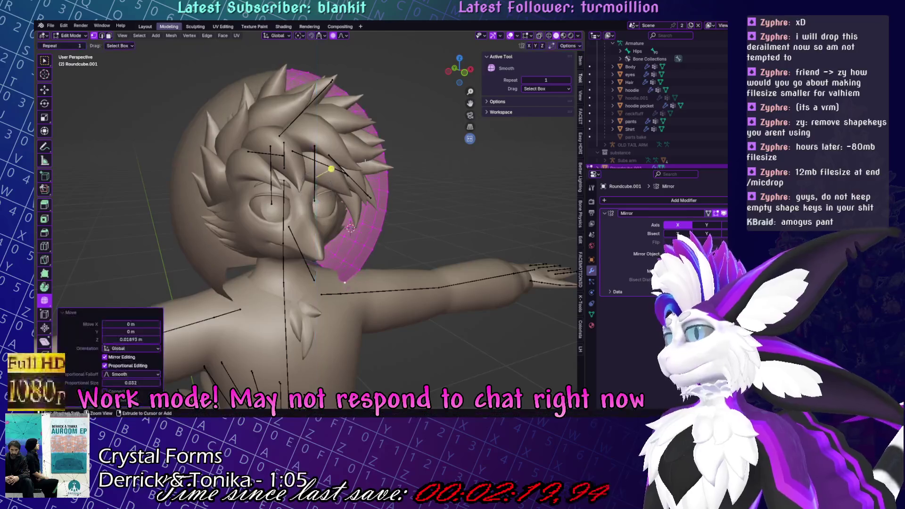
pyautogui.press('g')
pyautogui.click(338, 266)
pyautogui.click(338, 267)
pyautogui.moveTo(316, 265)
pyautogui.mouseDown(button='middle')
pyautogui.moveTo(311, 271)
pyautogui.moveTo(349, 235)
pyautogui.mouseUp(button='middle')
pyautogui.press('s')
pyautogui.press('Escape')
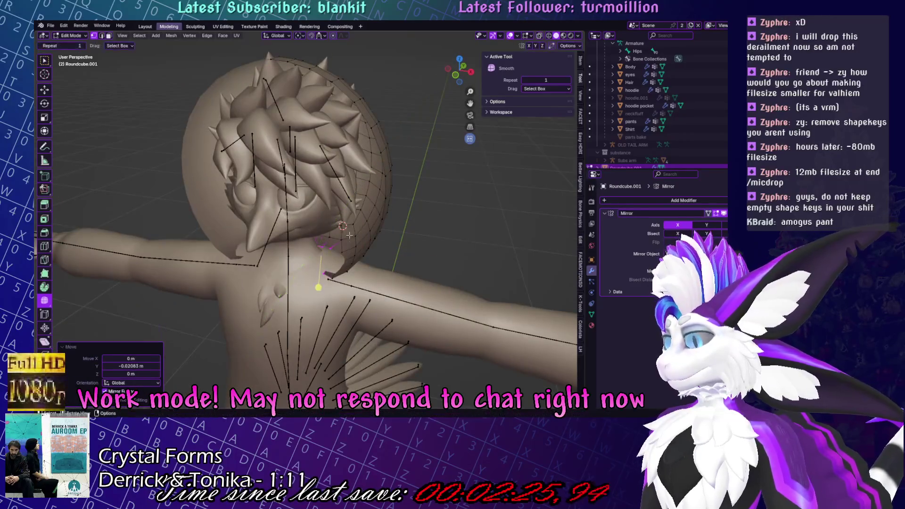
# Smooth the neck vertices, slide one along its edge, then enter Sculpt Mode.
pyautogui.hotkey('alt', 's')
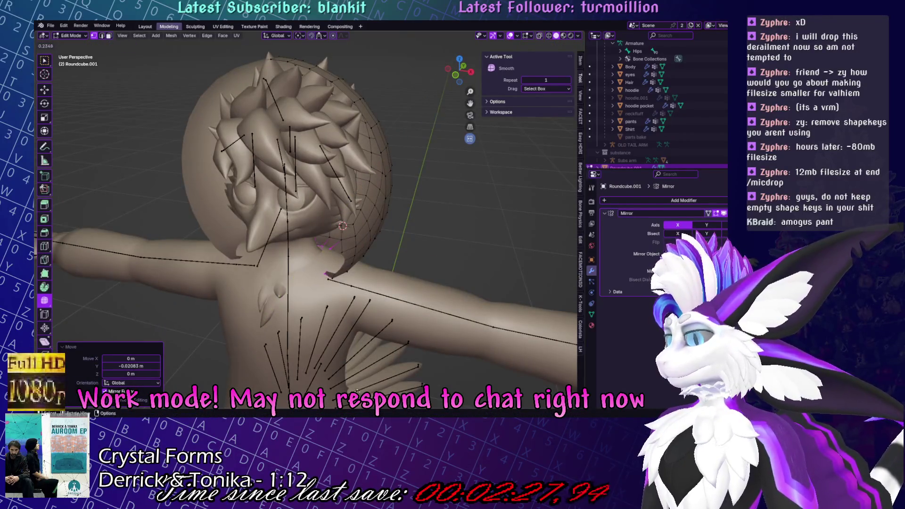
pyautogui.moveTo(320, 278); pyautogui.dragTo(320, 286)
pyautogui.press('KP_Decimal')
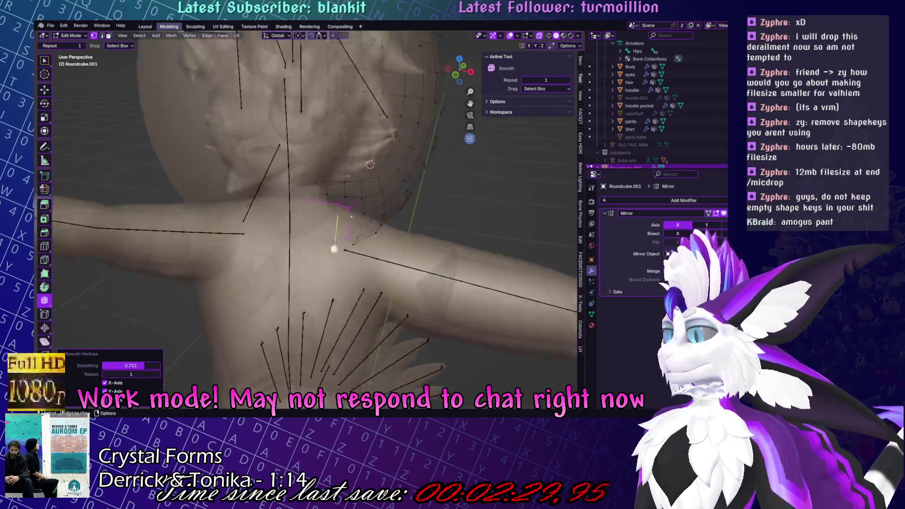
pyautogui.hotkey('alt', 's')
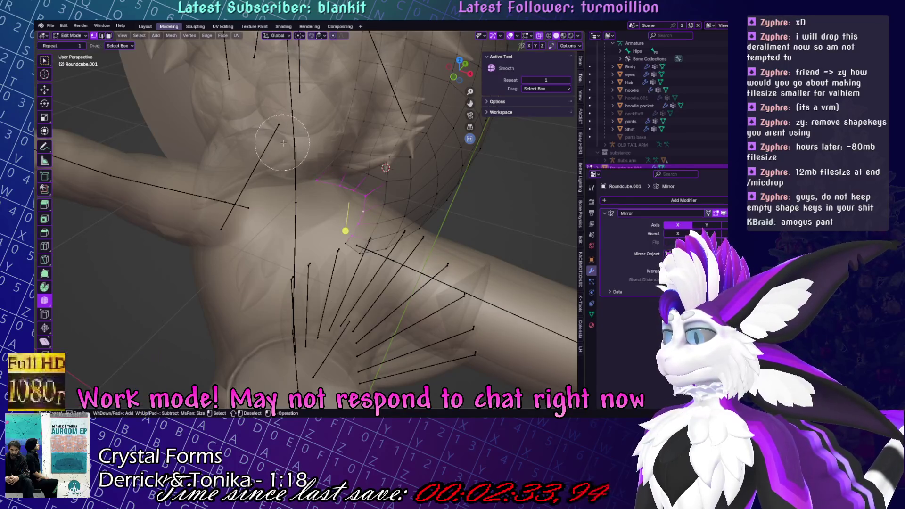
pyautogui.rightClick(485, 296)
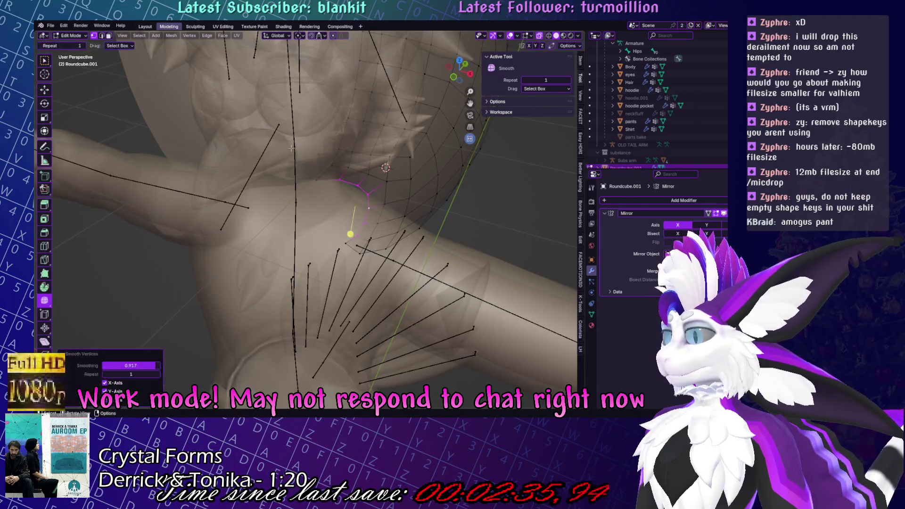
pyautogui.moveTo(341, 212); pyautogui.dragTo(341, 175)
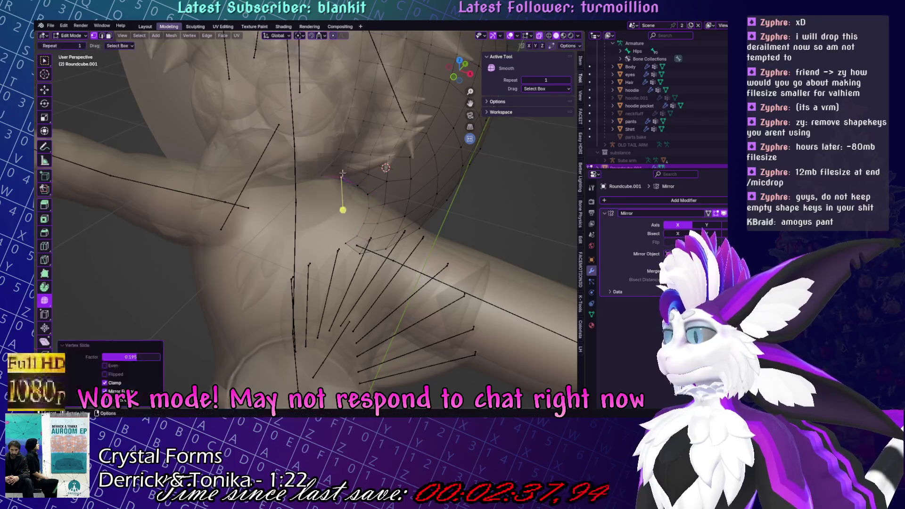
pyautogui.hotkey('ctrl', 'Tab')
pyautogui.click(384, 202)
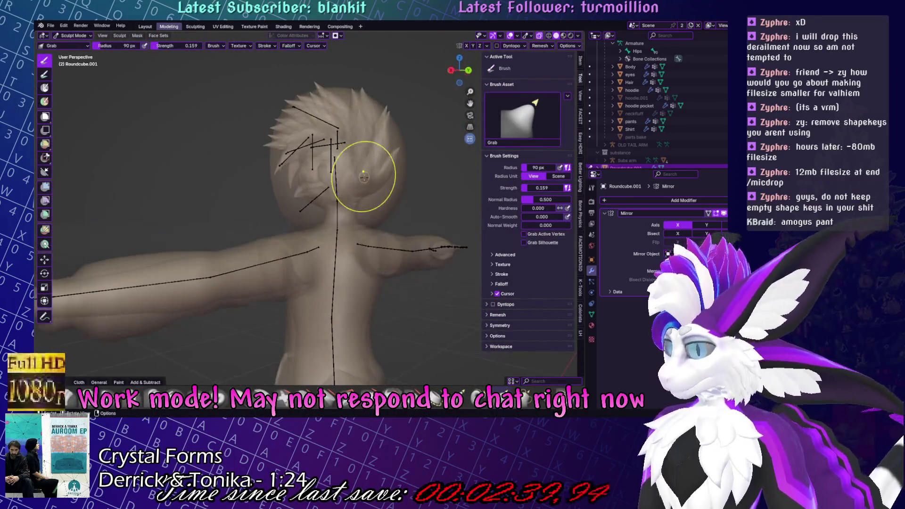
# Add a Solidify modifier to the hood by searching 'solid'.
pyautogui.moveTo(364, 171); pyautogui.dragTo(404, 157, button='middle')
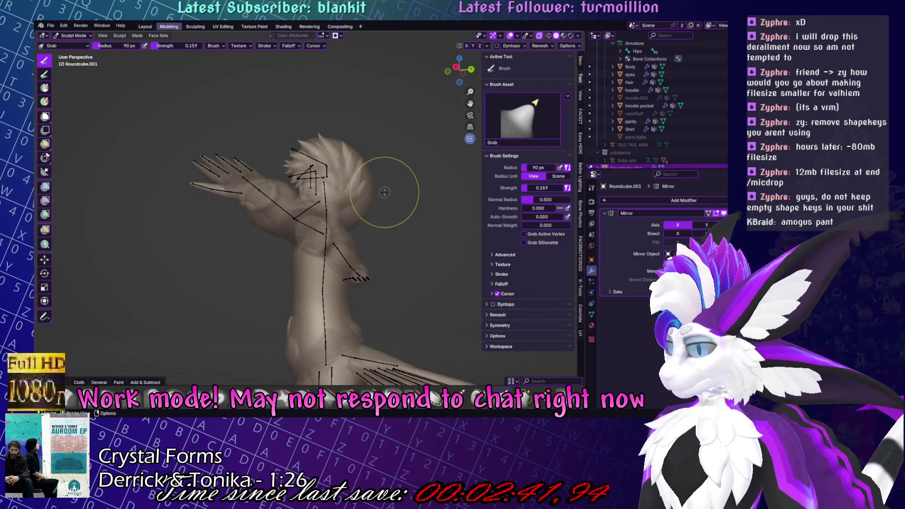
pyautogui.press('KP_1')
pyautogui.press('KP_3')
pyautogui.moveTo(302, 198)
pyautogui.mouseDown(button='middle')
pyautogui.moveTo(377, 196)
pyautogui.moveTo(344, 197)
pyautogui.mouseUp(button='middle')
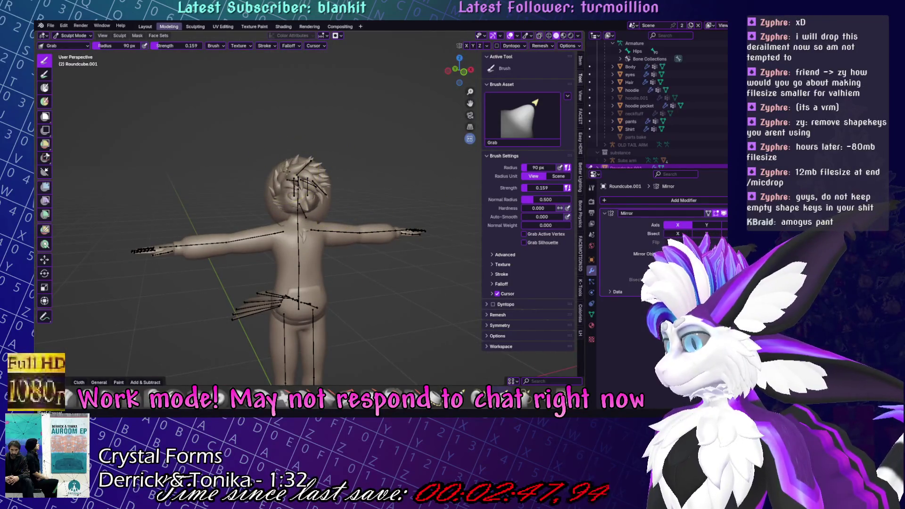
pyautogui.click(684, 200)
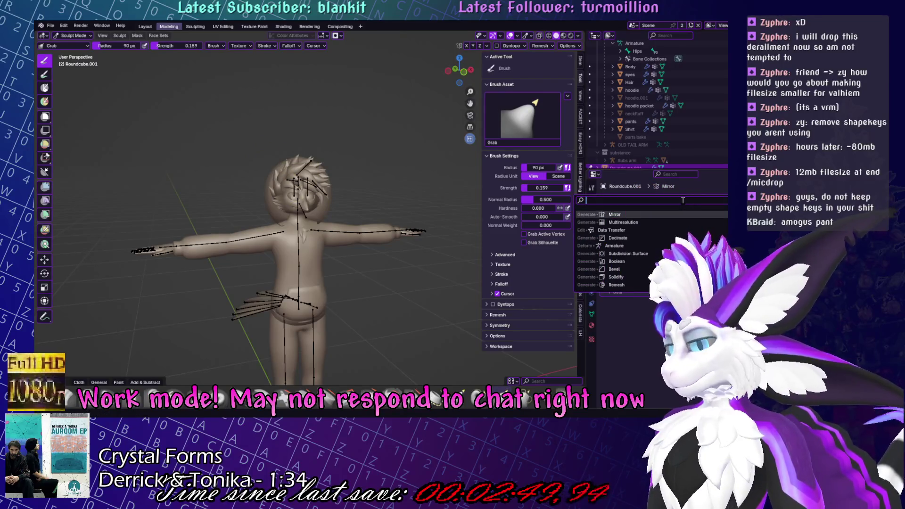
pyautogui.write('solid')
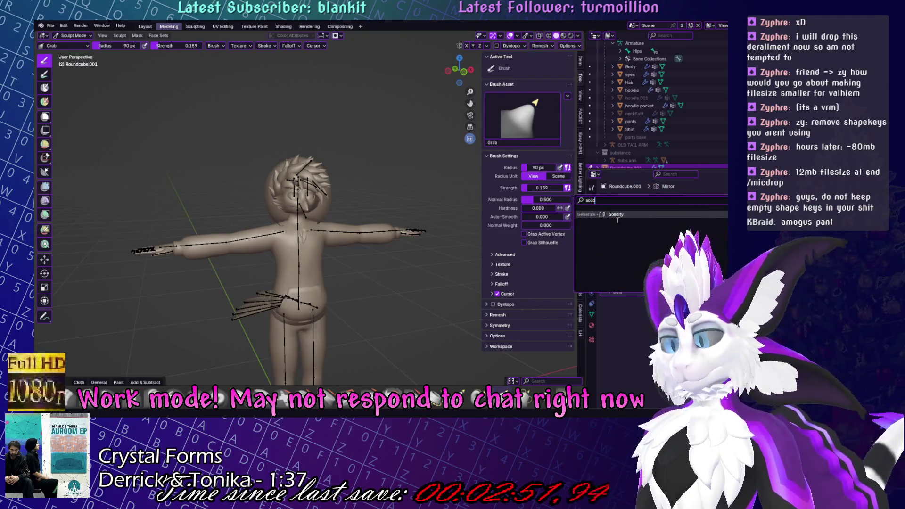
pyautogui.click(617, 216)
pyautogui.moveTo(424, 191); pyautogui.dragTo(332, 203, button='middle')
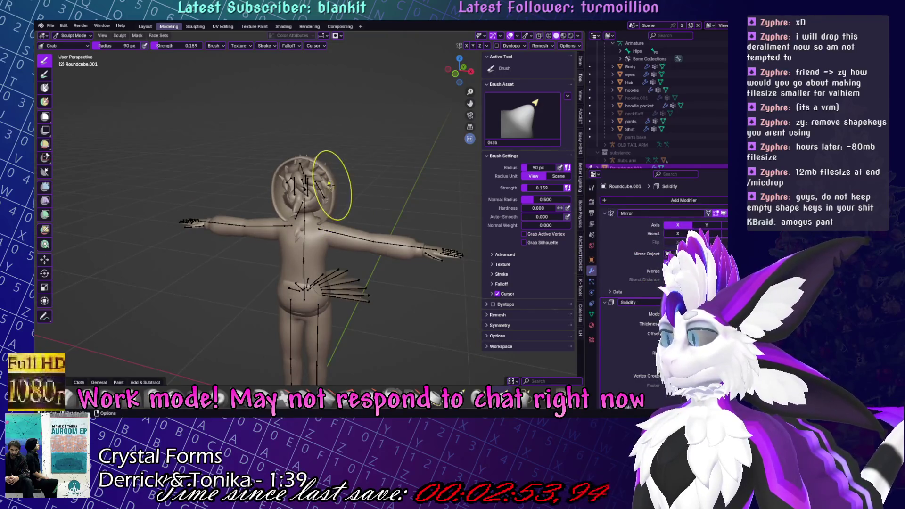
pyautogui.moveTo(466, 165); pyautogui.dragTo(400, 194, button='middle')
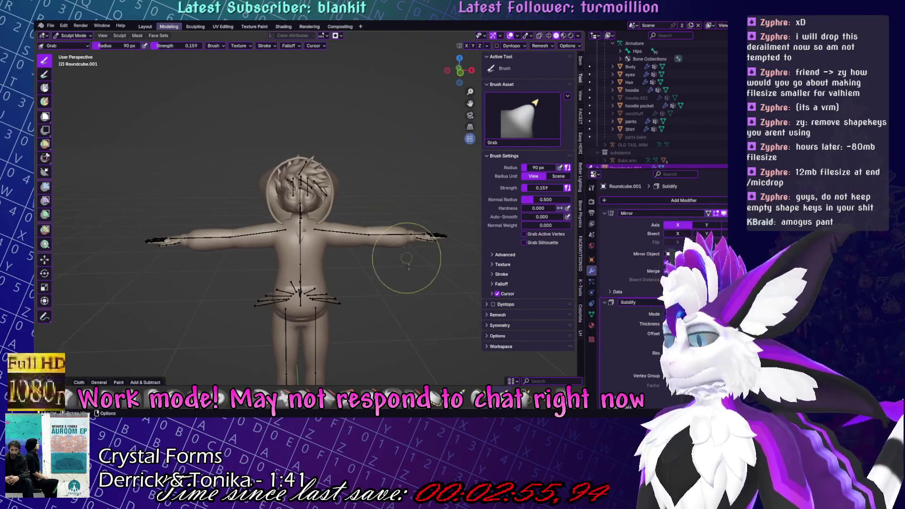
# Switch to the Elastic Grab brush with strength 0.630 and pull the hood.
pyautogui.click(450, 384)
pyautogui.click(323, 169)
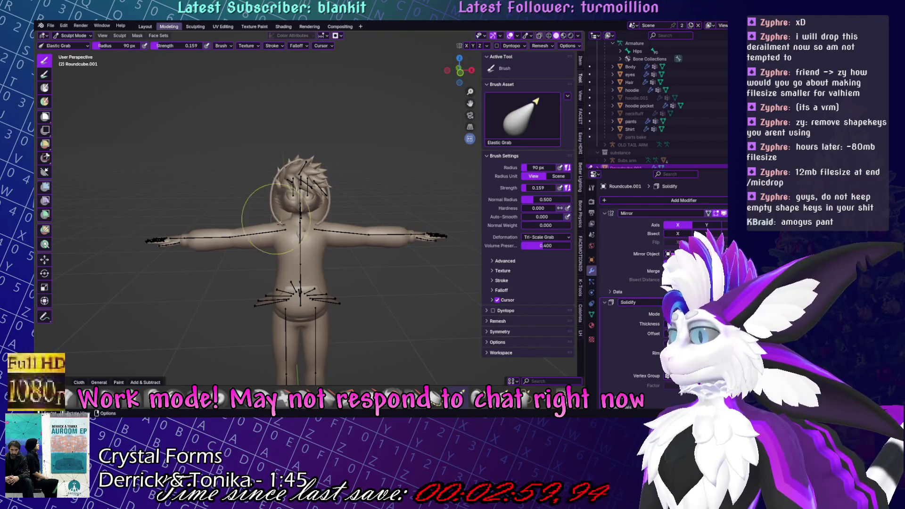
pyautogui.scroll(8, 307, 206)
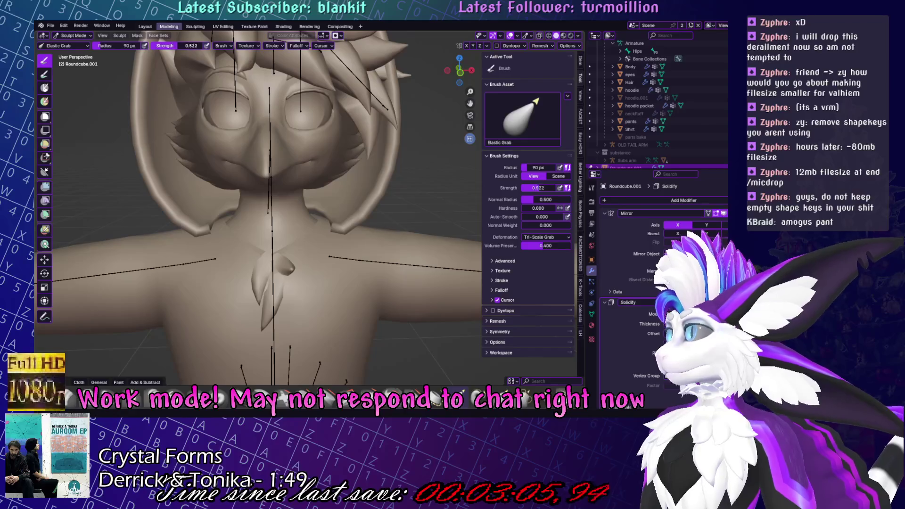
pyautogui.moveTo(179, 46); pyautogui.dragTo(198, 45)
pyautogui.scroll(-3, 286, 213)
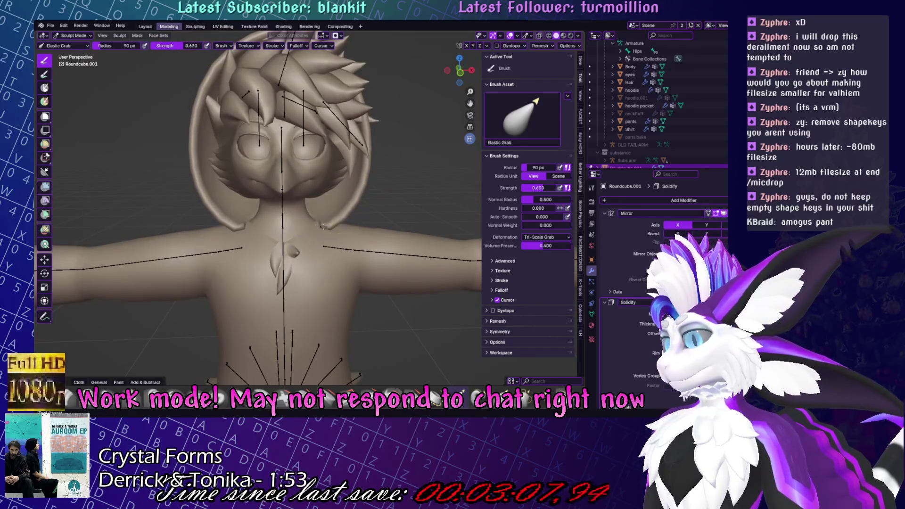
pyautogui.scroll(-5, 324, 228)
# Check the hood fit from side and three-quarter views, then enter Edit Mode.
pyautogui.moveTo(324, 228)
pyautogui.mouseDown(button='middle')
pyautogui.moveTo(377, 162)
pyautogui.moveTo(353, 162)
pyautogui.moveTo(292, 198)
pyautogui.moveTo(323, 203)
pyautogui.moveTo(353, 185)
pyautogui.moveTo(360, 91)
pyautogui.mouseUp(button='middle')
pyautogui.scroll(4, 323, 204)
pyautogui.scroll(-4, 322, 203)
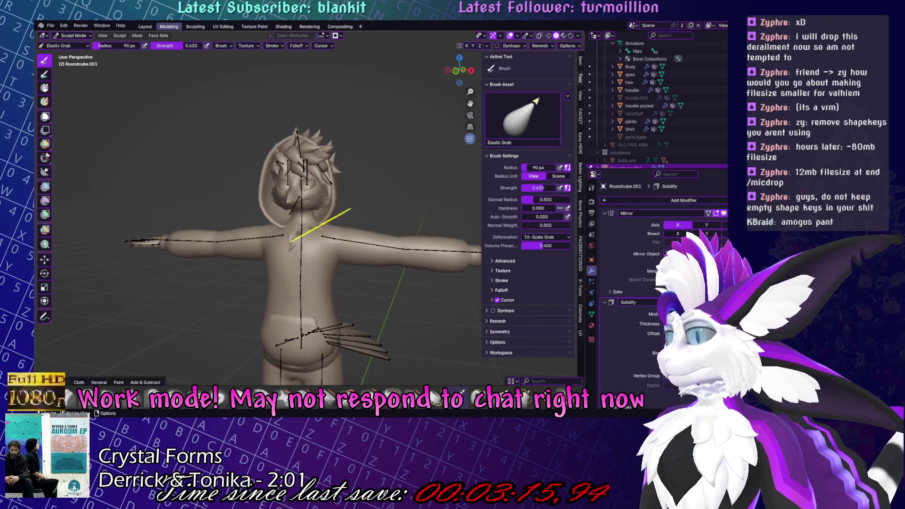
pyautogui.moveTo(349, 207); pyautogui.dragTo(387, 204, button='middle')
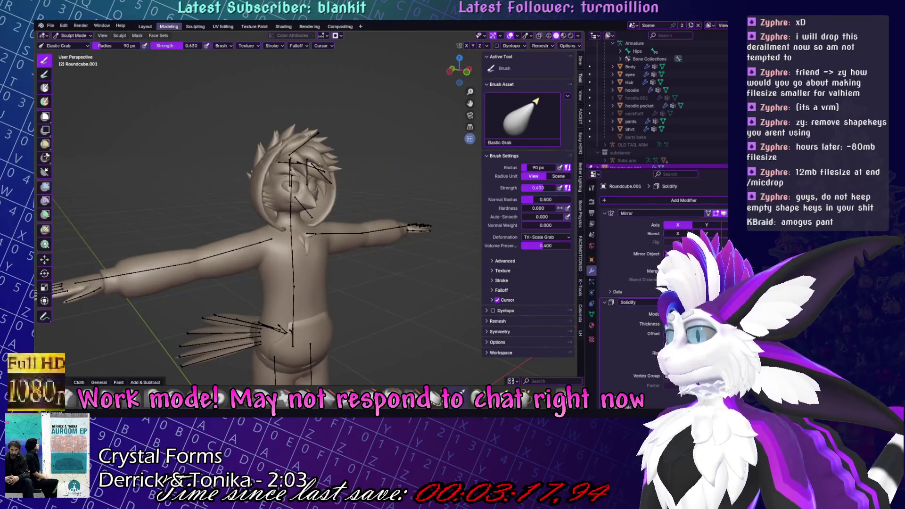
pyautogui.moveTo(311, 122); pyautogui.dragTo(303, 118, button='middle')
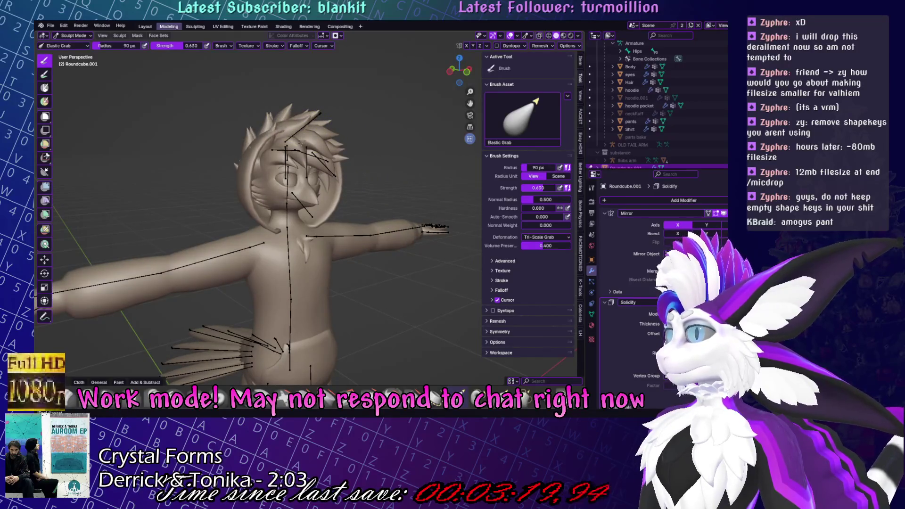
pyautogui.moveTo(300, 142); pyautogui.dragTo(304, 120, button='middle')
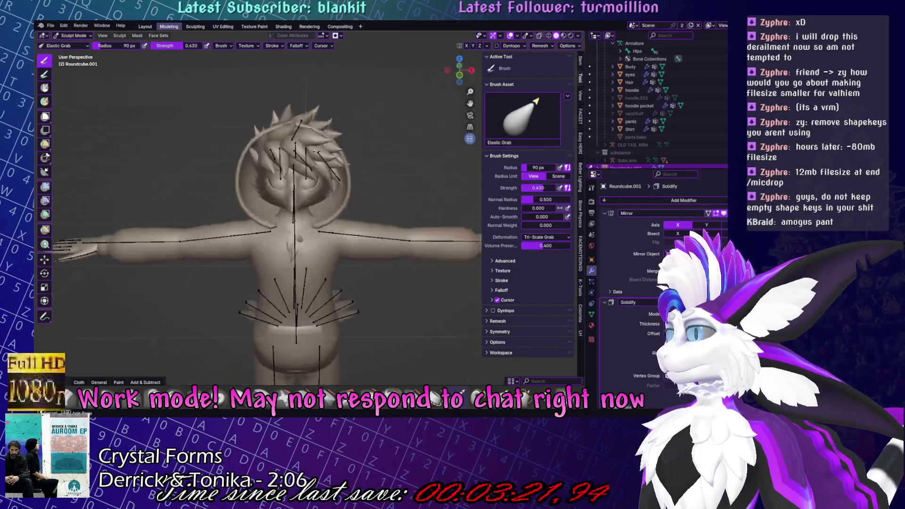
pyautogui.press('Tab')
pyautogui.moveTo(330, 160); pyautogui.dragTo(368, 155, button='middle')
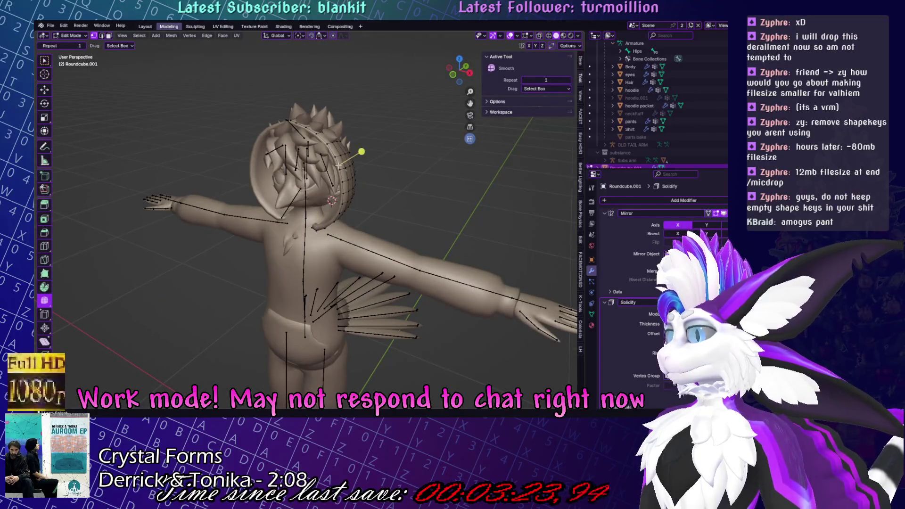
# In right view, move the hood's rim vertex along Y and edge-slide it.
pyautogui.press('KP_3')
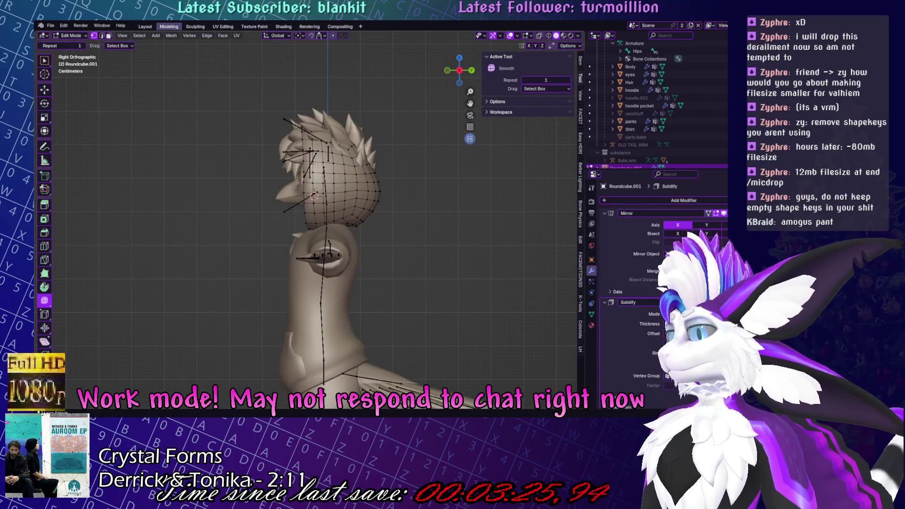
pyautogui.press('g')
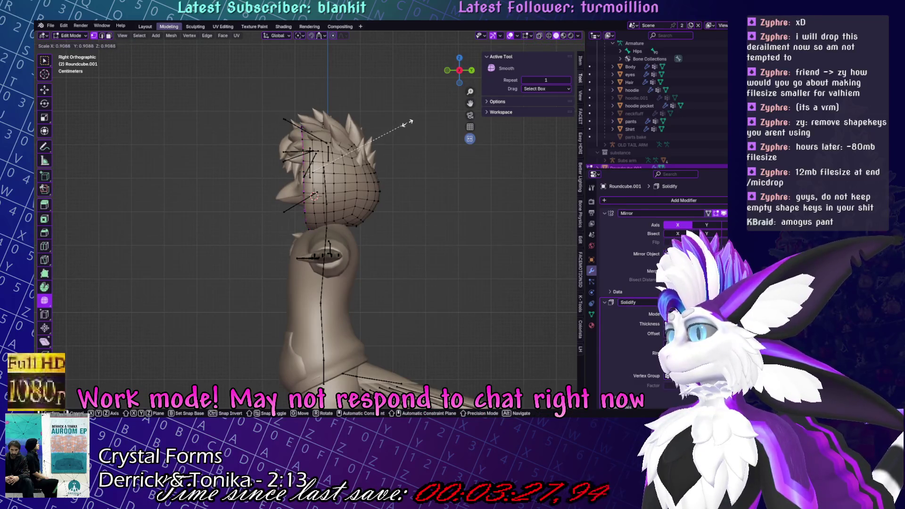
pyautogui.click(389, 130)
pyautogui.hotkey('ctrl', 'z')
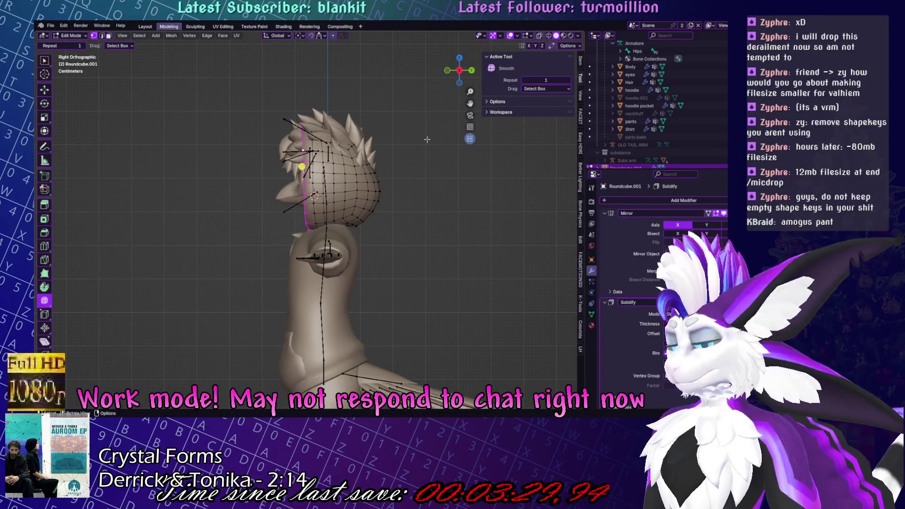
pyautogui.press('g')
pyautogui.press('y')
pyautogui.click(416, 139)
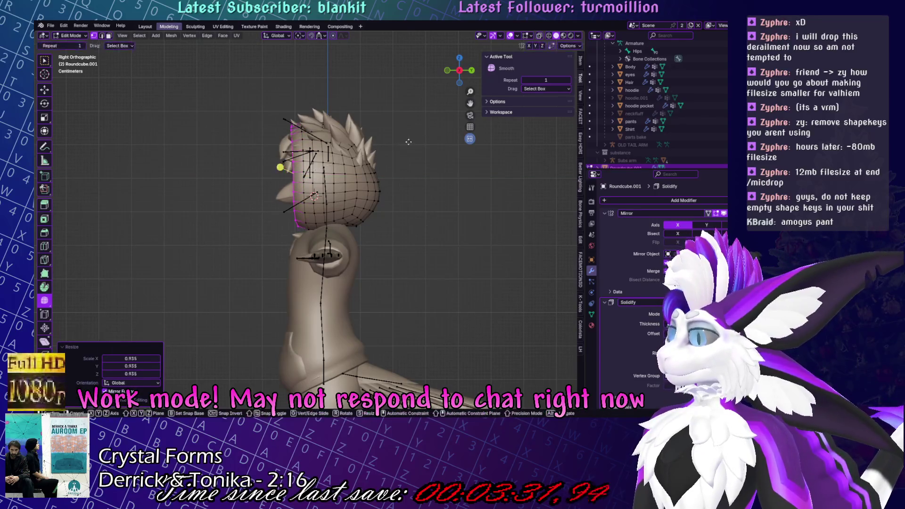
pyautogui.press('g')
pyautogui.press('g')
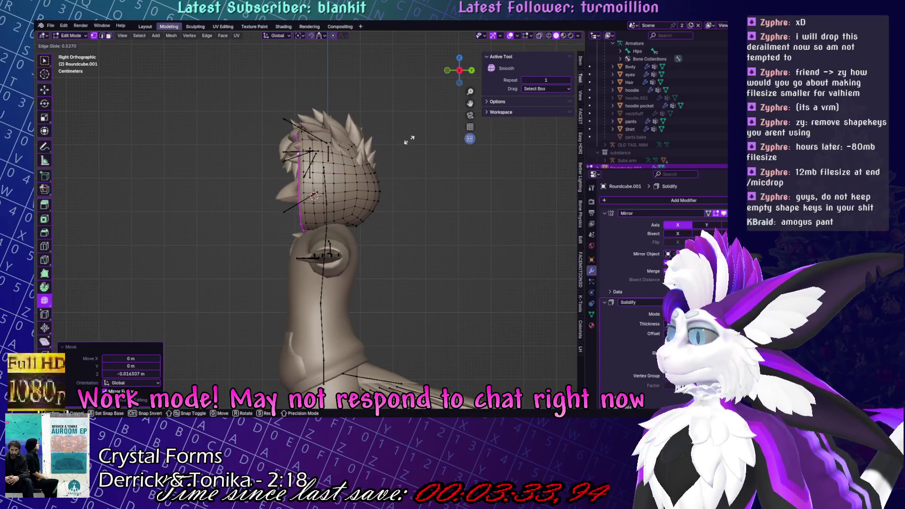
pyautogui.click(408, 145)
pyautogui.moveTo(407, 145); pyautogui.dragTo(460, 213, button='middle')
# Leave the hood and open the main hoodie's mesh for editing at the shoulder.
pyautogui.press('Tab')
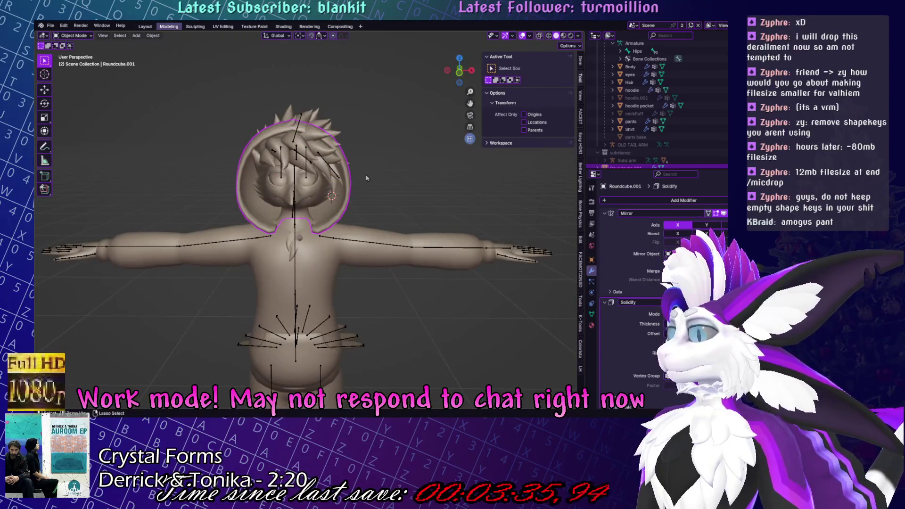
pyautogui.hotkey('ctrl', 'Tab')
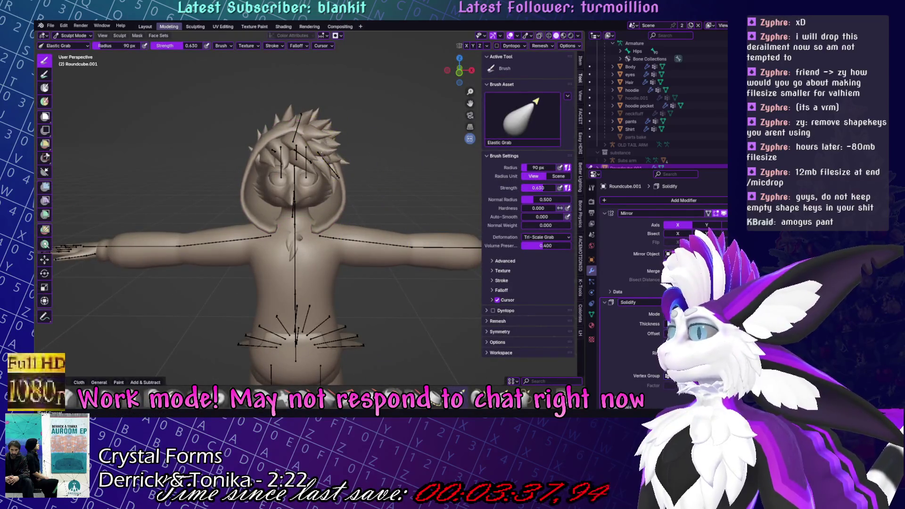
pyautogui.scroll(-3, 359, 167)
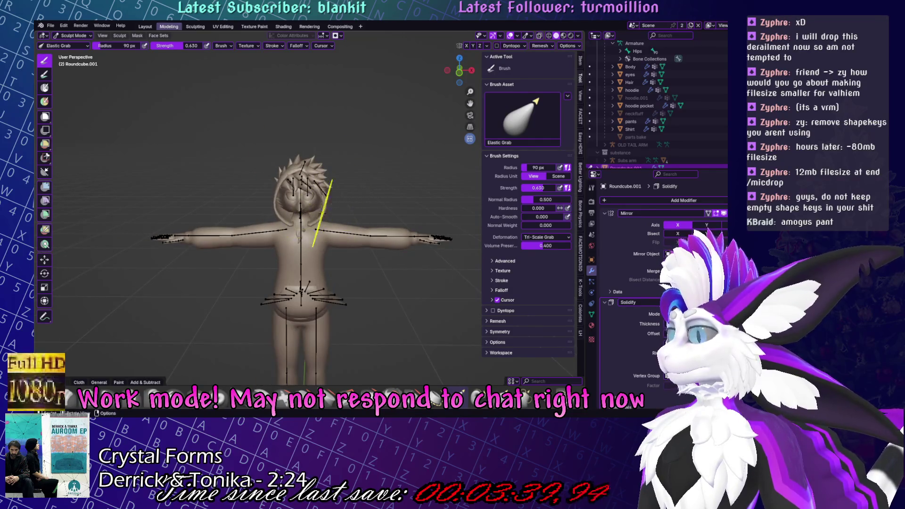
pyautogui.scroll(5, 320, 212)
pyautogui.press('Tab')
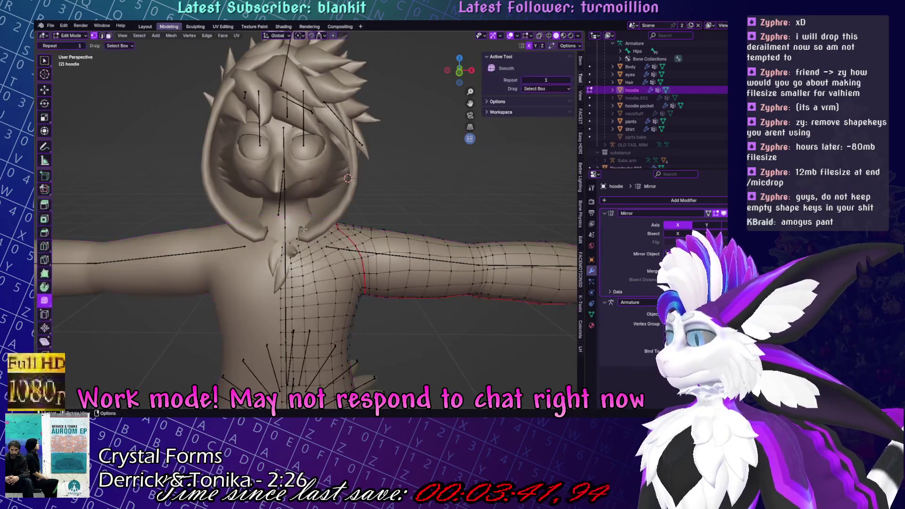
pyautogui.scroll(5, 294, 239)
pyautogui.moveTo(294, 239); pyautogui.dragTo(328, 259, button='middle')
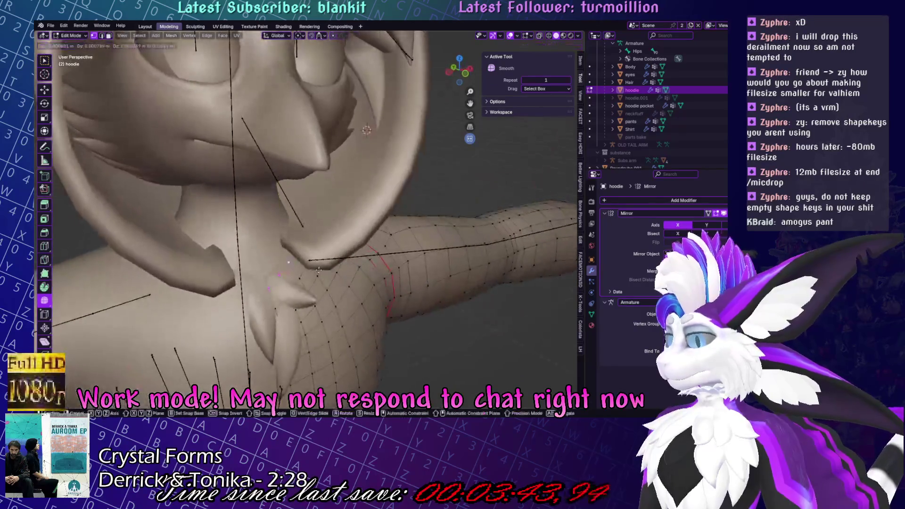
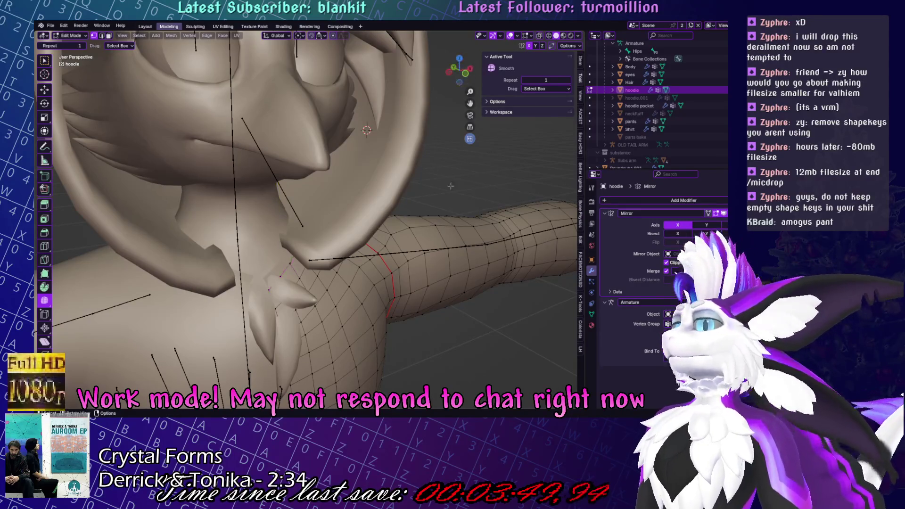
# Sculpt the Roundcube.001 hood ends around the neck and collar with the Elastic Grab brush.
pyautogui.hotkey('alt', 'q')
pyautogui.moveTo(415, 209); pyautogui.dragTo(485, 178, button='middle')
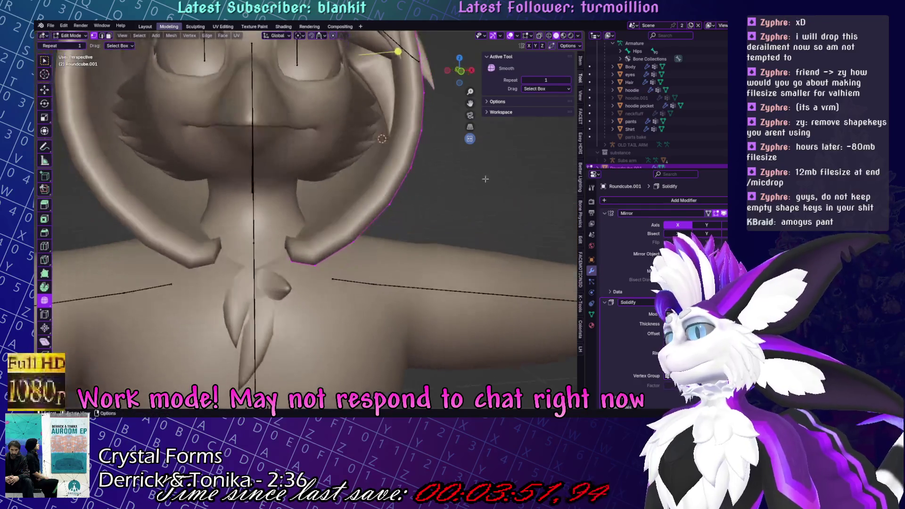
pyautogui.hotkey('ctrl', 'Tab')
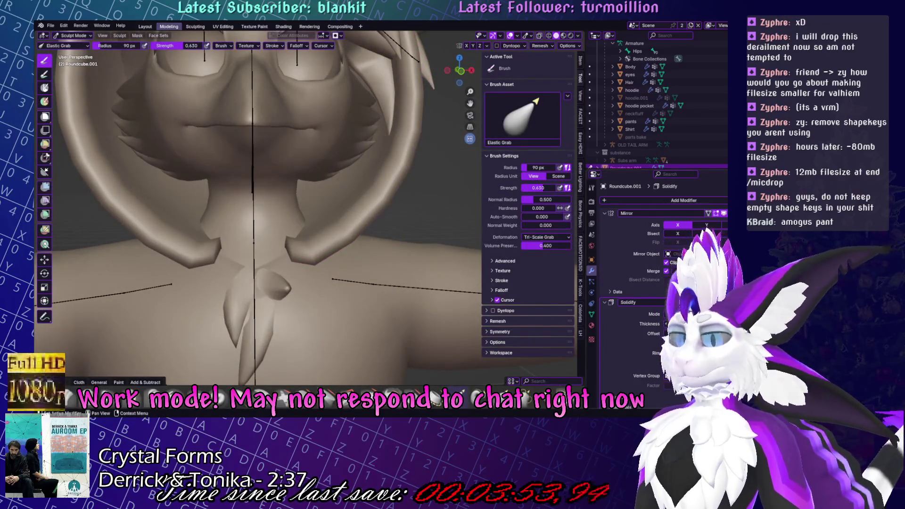
pyautogui.moveTo(288, 236)
pyautogui.mouseDown()
pyautogui.moveTo(269, 250)
pyautogui.moveTo(283, 231)
pyautogui.moveTo(294, 264)
pyautogui.mouseUp()
pyautogui.moveTo(141, 155)
pyautogui.mouseDown()
pyautogui.moveTo(132, 179)
pyautogui.moveTo(142, 212)
pyautogui.moveTo(198, 264)
pyautogui.mouseUp()
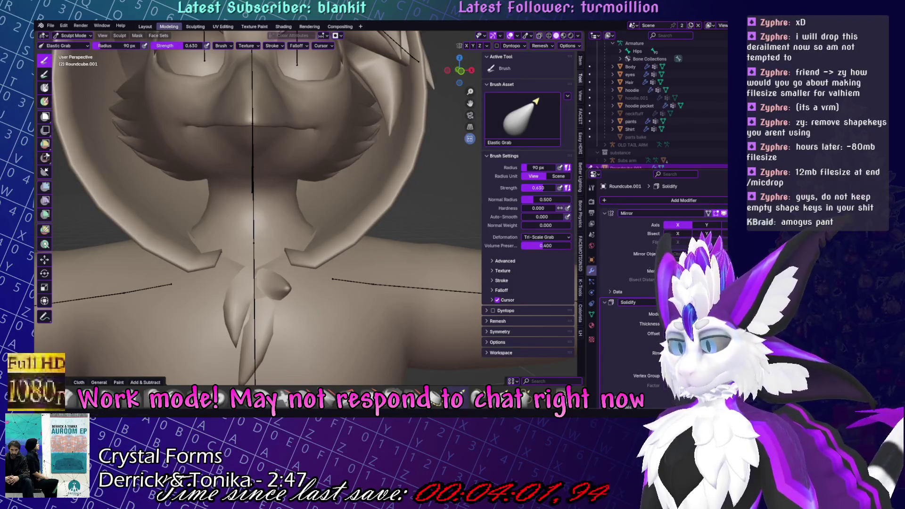
pyautogui.moveTo(358, 207); pyautogui.dragTo(341, 212)
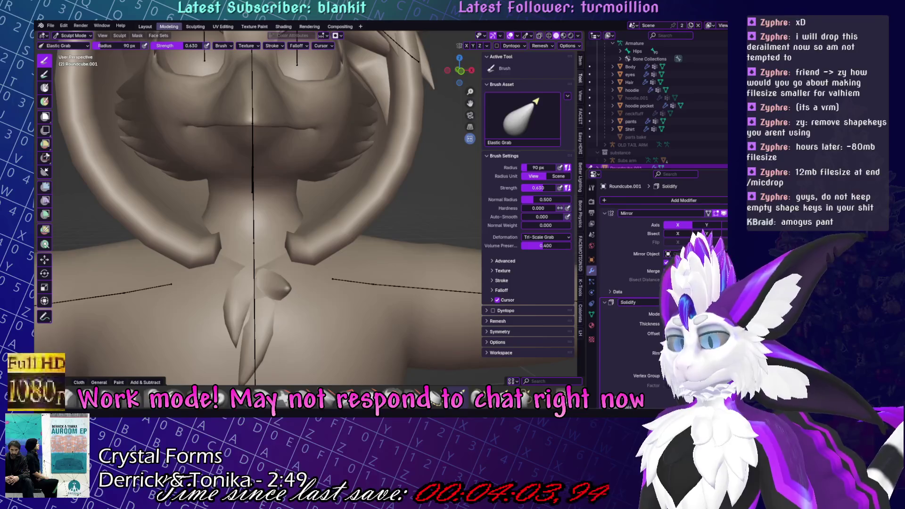
pyautogui.hotkey('ctrl', 'z')
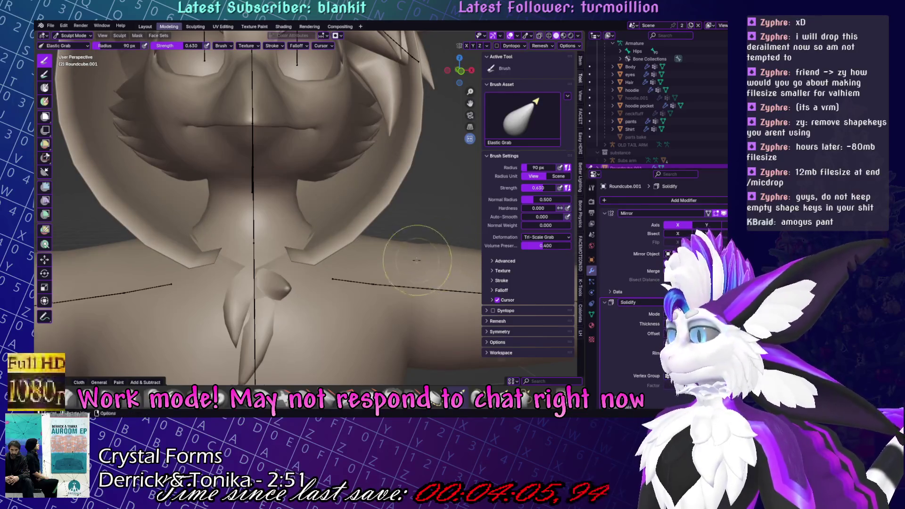
pyautogui.moveTo(417, 259); pyautogui.dragTo(623, 325, button='middle')
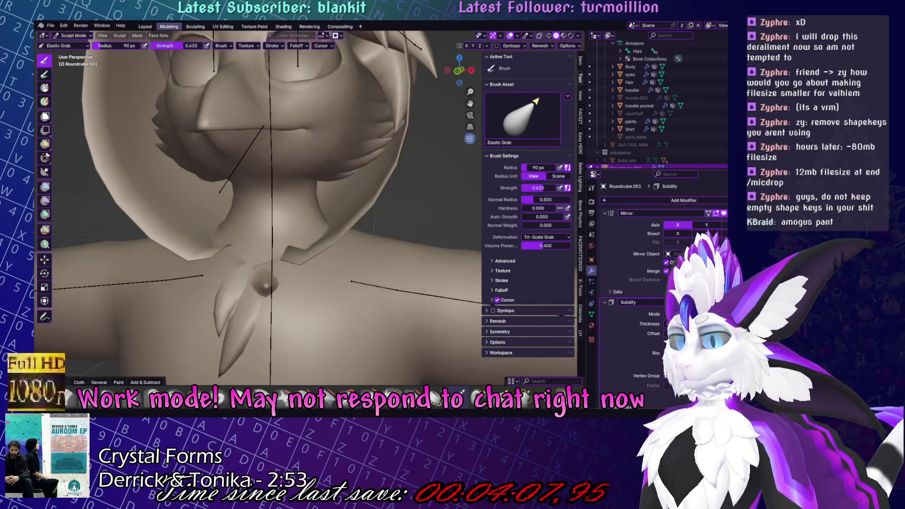
pyautogui.hotkey('ctrl', 'shift', 'z')
# Inspect the hood around the neck from several angles, briefly toggling into Edit Mode.
pyautogui.moveTo(264, 198); pyautogui.dragTo(297, 231, button='middle')
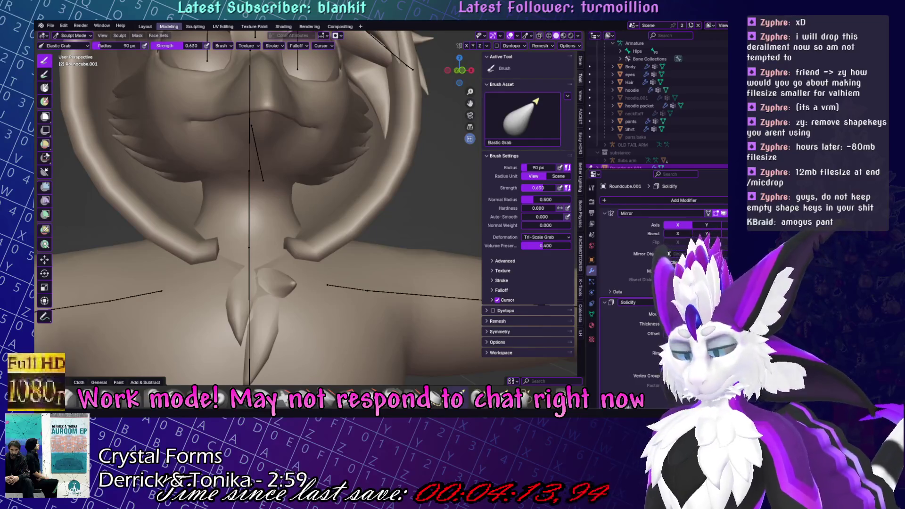
pyautogui.moveTo(330, 226)
pyautogui.mouseDown(button='middle')
pyautogui.moveTo(369, 240)
pyautogui.moveTo(330, 242)
pyautogui.moveTo(405, 222)
pyautogui.mouseUp(button='middle')
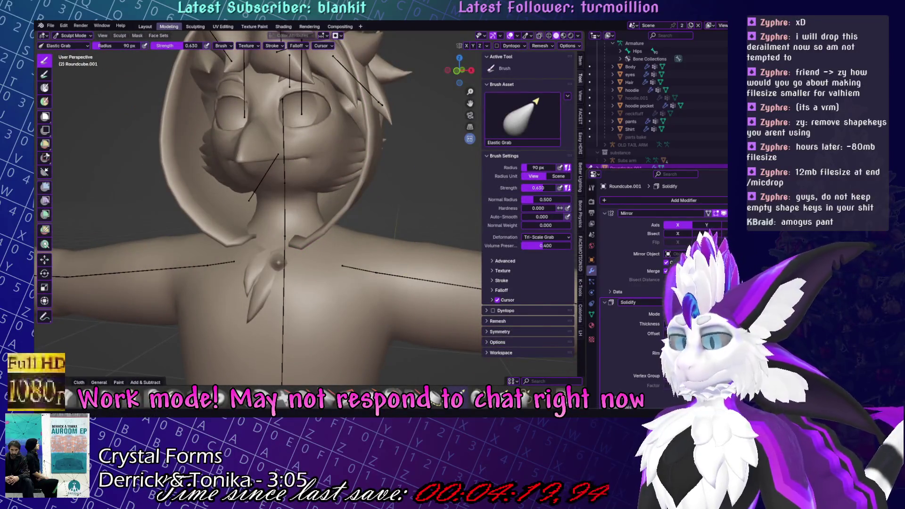
pyautogui.scroll(3, 403, 239)
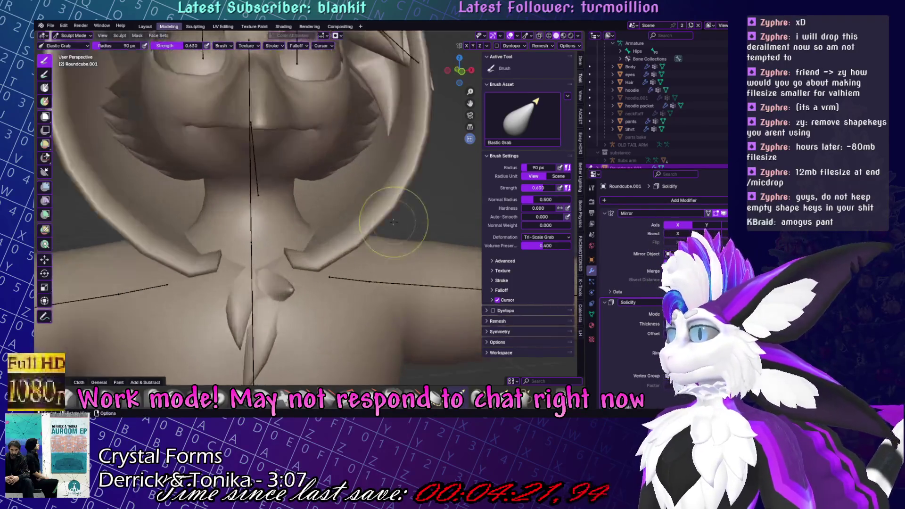
pyautogui.press('Tab')
pyautogui.moveTo(403, 238); pyautogui.dragTo(76, 338, button='middle')
pyautogui.press('Tab')
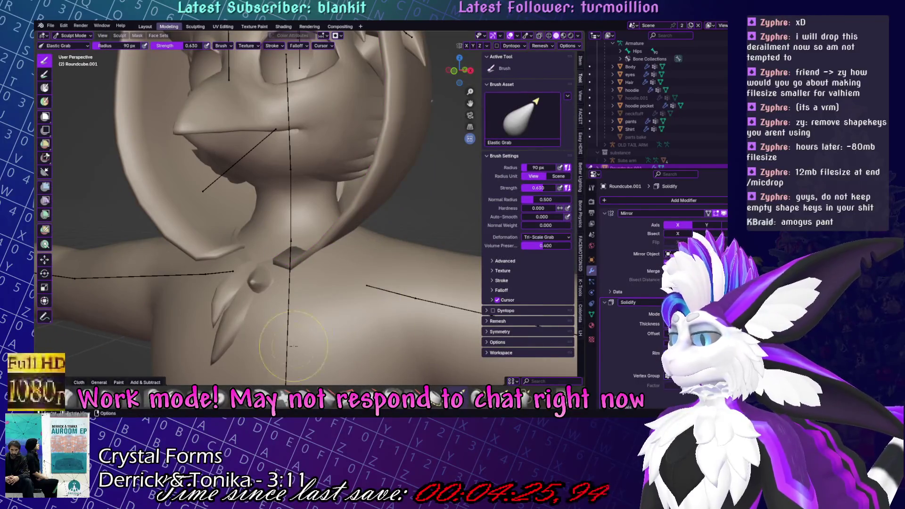
pyautogui.moveTo(292, 358); pyautogui.dragTo(228, 336, button='middle')
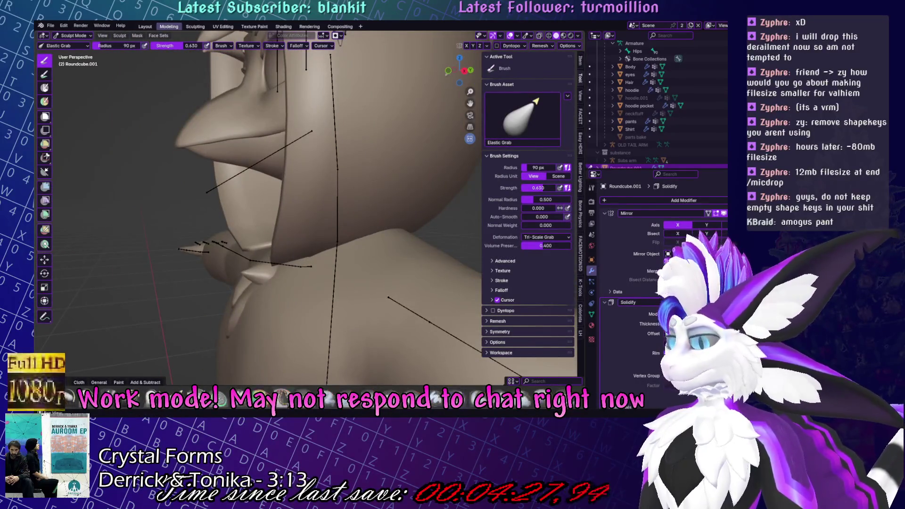
# Bend the hood slightly around the face with the Pose brush.
pyautogui.click(72, 402)
pyautogui.moveTo(296, 246)
pyautogui.mouseDown(button='middle')
pyautogui.moveTo(351, 266)
pyautogui.moveTo(313, 212)
pyautogui.moveTo(321, 202)
pyautogui.mouseUp(button='middle')
pyautogui.moveTo(321, 202); pyautogui.dragTo(316, 207)
pyautogui.moveTo(328, 202)
pyautogui.mouseDown(button='middle')
pyautogui.moveTo(301, 234)
pyautogui.moveTo(285, 218)
pyautogui.mouseUp(button='middle')
pyautogui.scroll(2, 306, 222)
pyautogui.scroll(2, 301, 234)
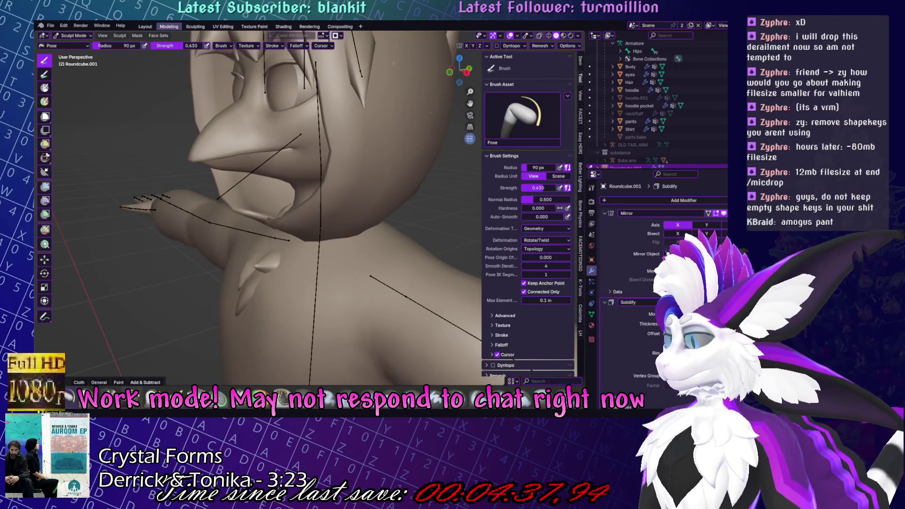
# Pick the Grab brush, then put the hood in Edit Mode with X-ray on.
pyautogui.press('g')
pyautogui.scroll(-2, 292, 220)
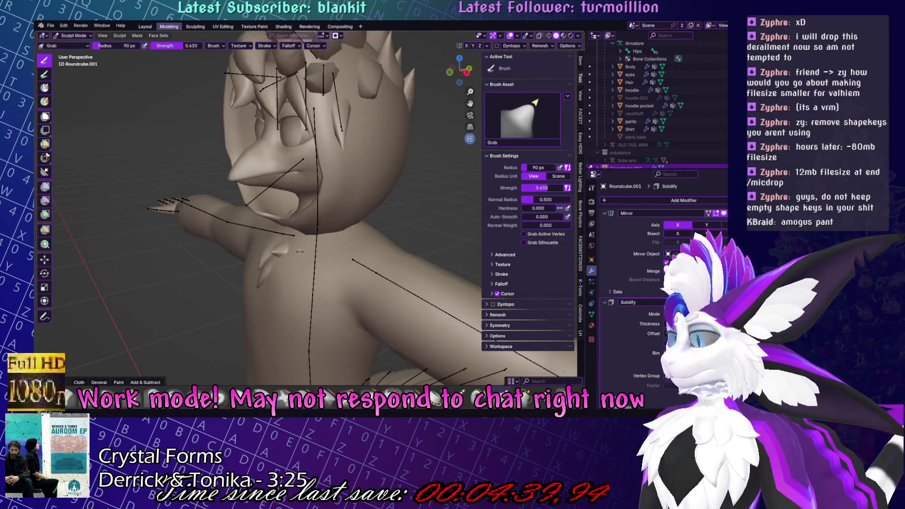
pyautogui.moveTo(319, 255)
pyautogui.mouseDown(button='middle')
pyautogui.moveTo(345, 220)
pyautogui.moveTo(378, 230)
pyautogui.moveTo(313, 222)
pyautogui.moveTo(370, 277)
pyautogui.moveTo(296, 215)
pyautogui.mouseUp(button='middle')
pyautogui.scroll(6, 297, 217)
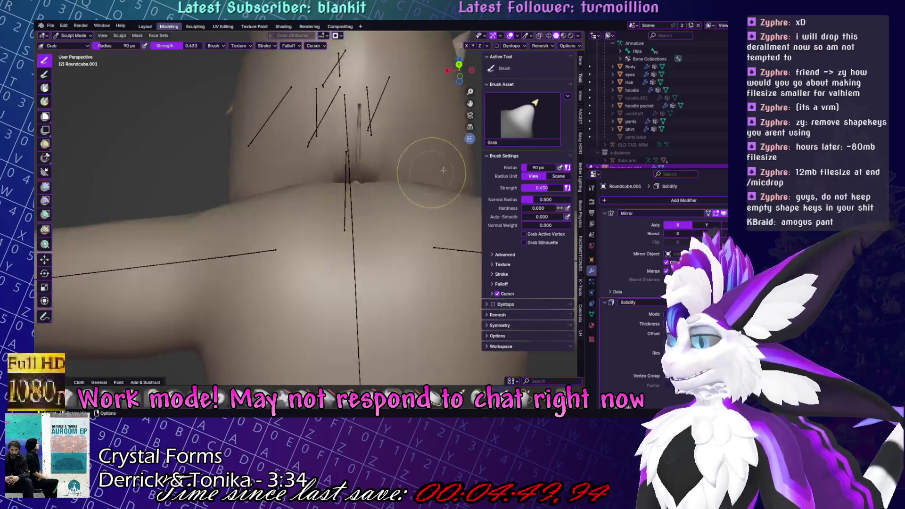
pyautogui.press('Tab')
pyautogui.moveTo(355, 212); pyautogui.dragTo(453, 142, button='middle')
pyautogui.click(539, 36)
# In Front Ortho view, try sliding a hood edge loop, then undo it.
pyautogui.moveTo(332, 264); pyautogui.dragTo(332, 298, button='middle')
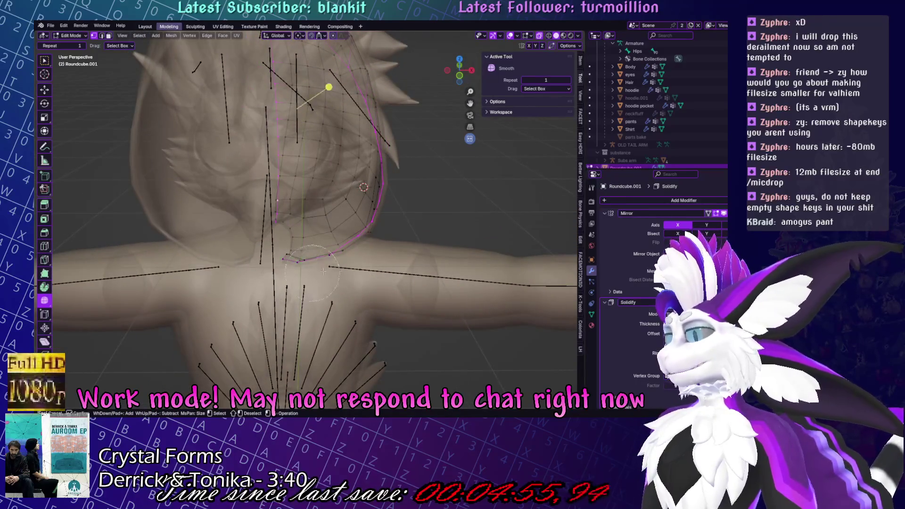
pyautogui.moveTo(400, 141); pyautogui.dragTo(415, 212, button='middle')
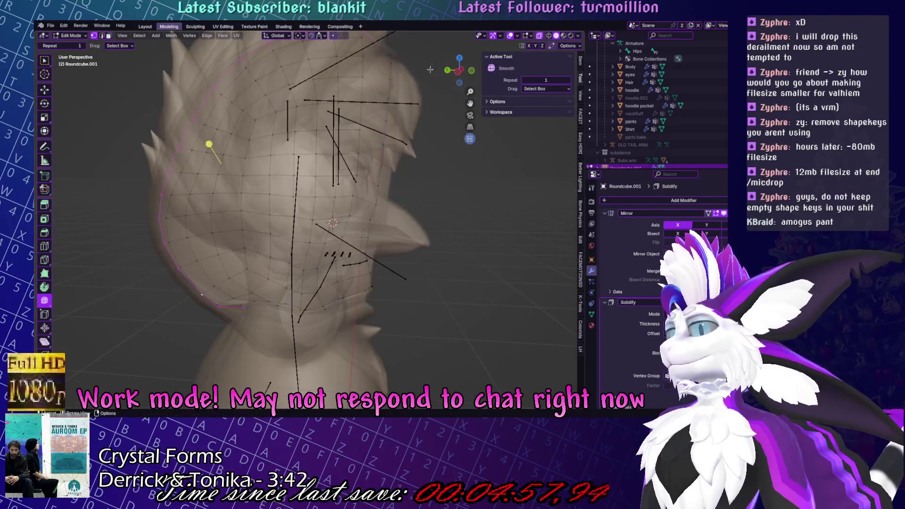
pyautogui.moveTo(430, 68); pyautogui.dragTo(343, 220, button='middle')
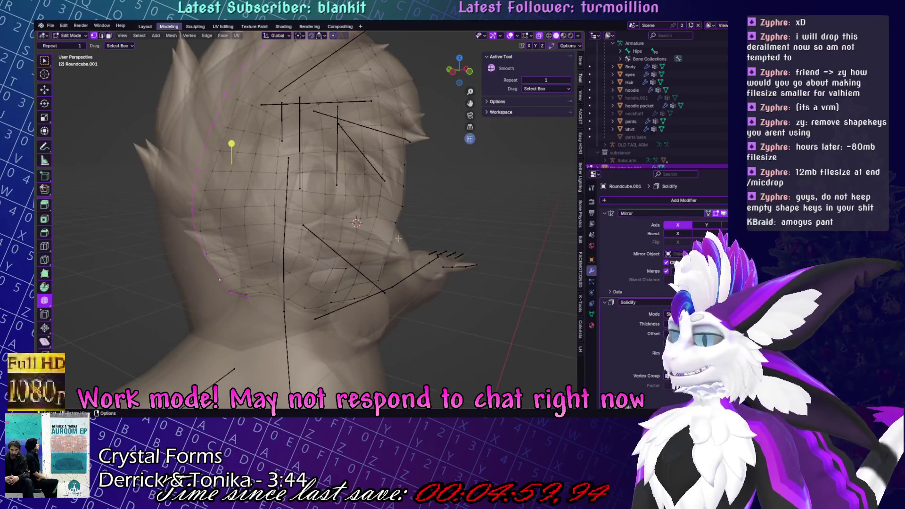
pyautogui.press('KP_1')
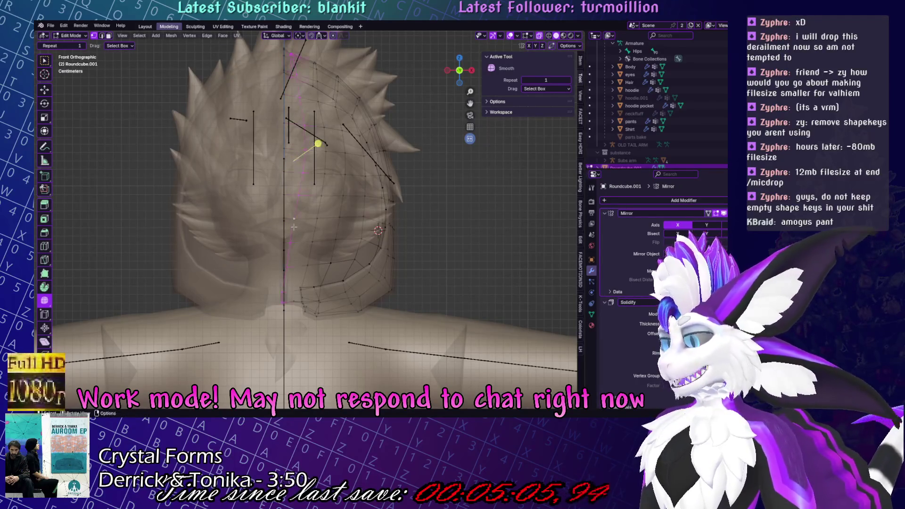
pyautogui.press('g')
pyautogui.press('g')
pyautogui.click(478, 229)
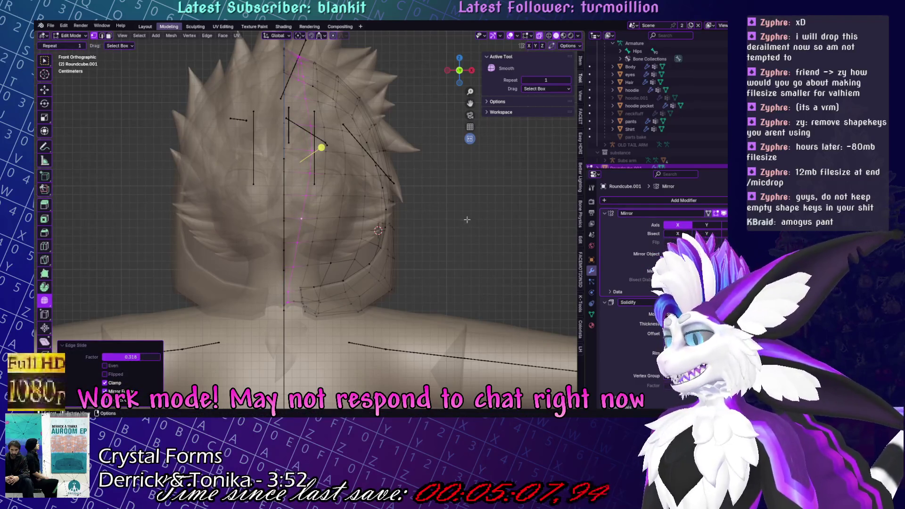
pyautogui.hotkey('ctrl', 'z')
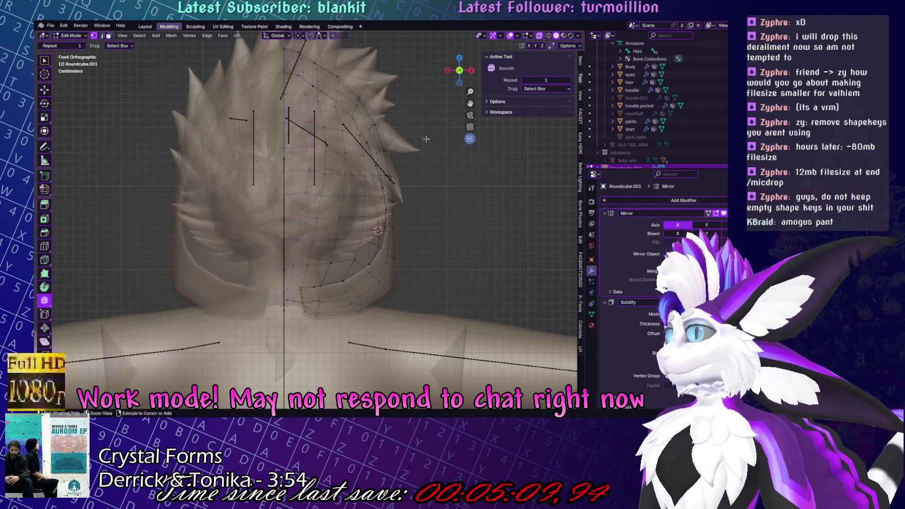
# Return the hood to Sculpt Mode with X-ray off and the Inflate/Deflate brush.
pyautogui.hotkey('ctrl', 'Tab')
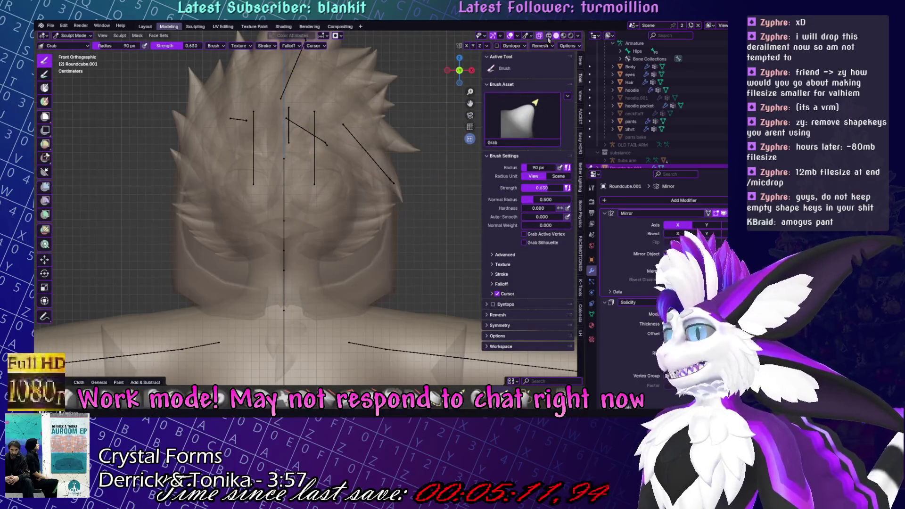
pyautogui.click(548, 38)
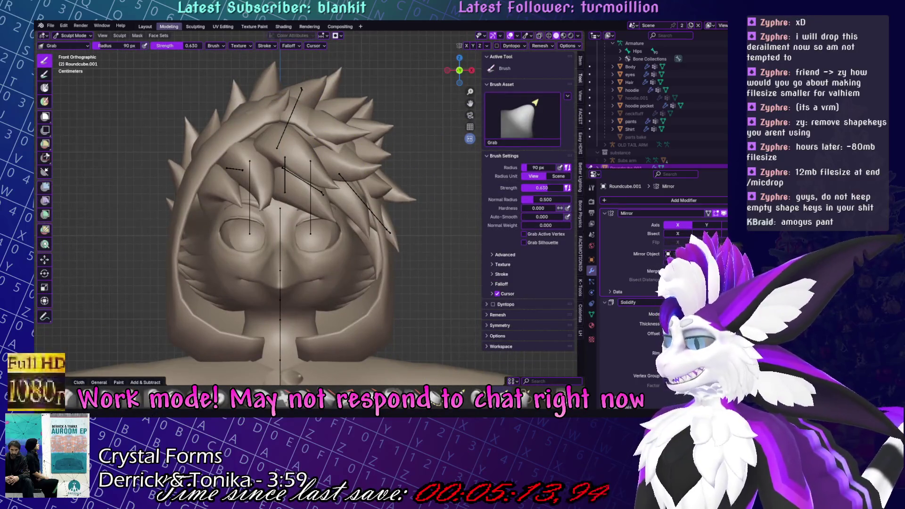
pyautogui.press('i')
pyautogui.moveTo(302, 179); pyautogui.dragTo(299, 212, button='middle')
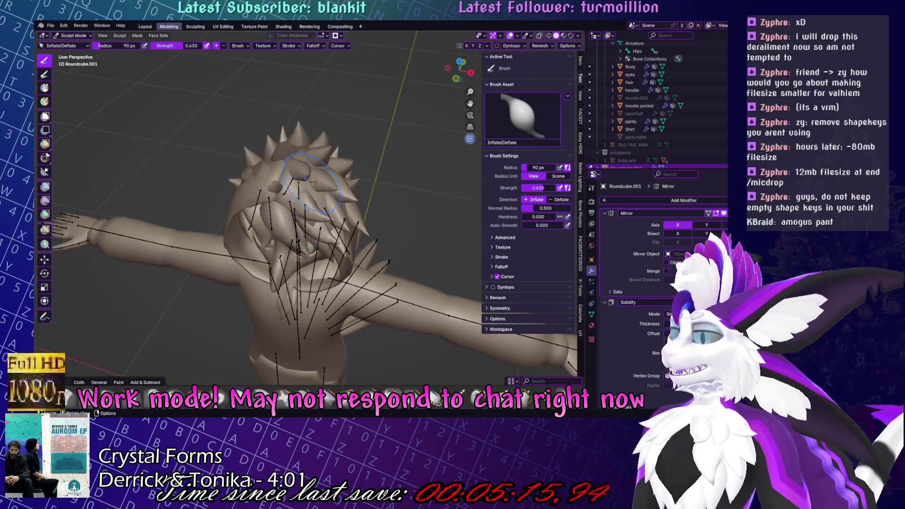
pyautogui.moveTo(354, 240)
pyautogui.mouseDown(button='middle')
pyautogui.moveTo(377, 169)
pyautogui.moveTo(377, 212)
pyautogui.moveTo(390, 237)
pyautogui.mouseUp(button='middle')
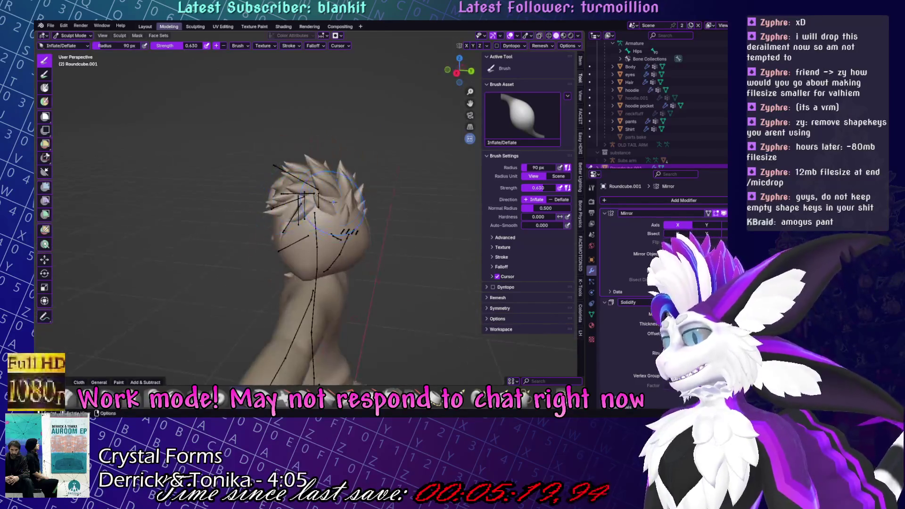
# With X-ray in Edit Mode, try an X-axis move of hood vertices, cancel it, resume sculpting.
pyautogui.press('Tab')
pyautogui.moveTo(354, 209); pyautogui.dragTo(302, 301, button='middle')
pyautogui.scroll(3, 301, 302)
pyautogui.scroll(2, 298, 338)
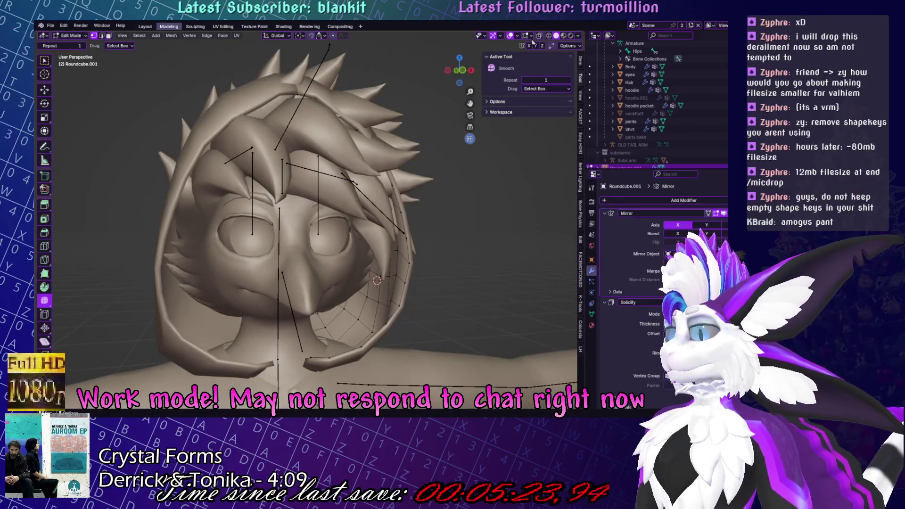
pyautogui.click(539, 36)
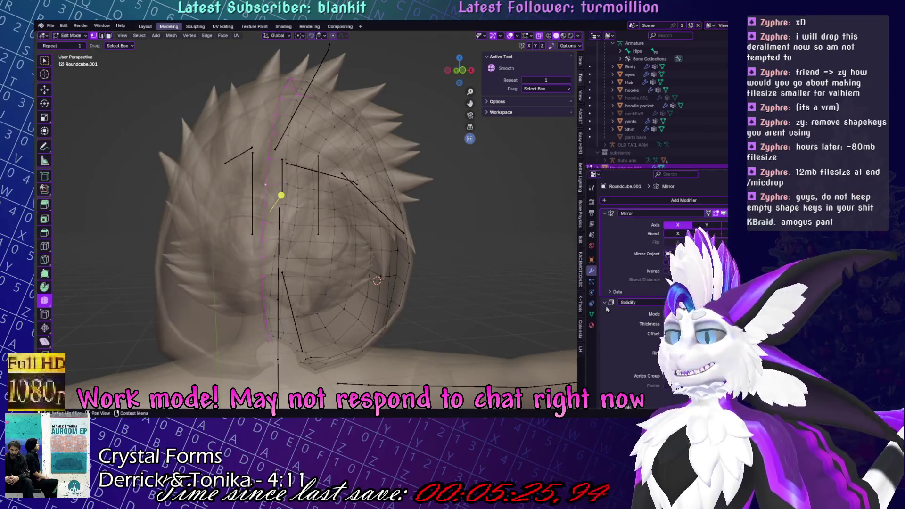
pyautogui.press('g')
pyautogui.press('x')
pyautogui.rightClick(341, 271)
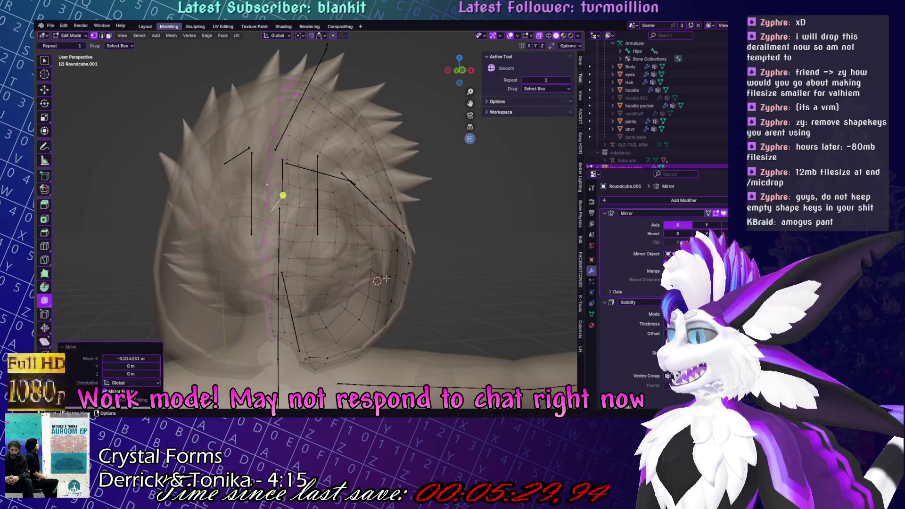
pyautogui.hotkey('ctrl', 'Tab')
pyautogui.click(321, 250)
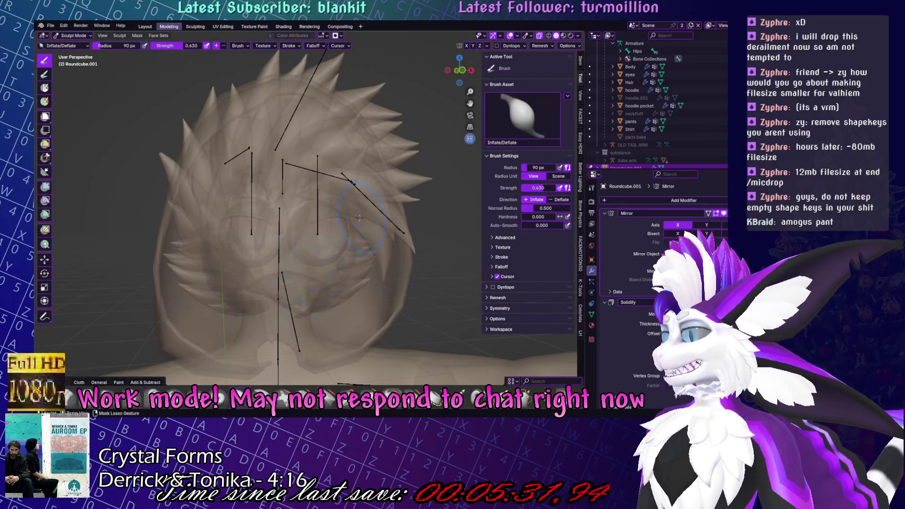
# Isolate the hood in local view and display it as a wireframe.
pyautogui.press('KP_Divide')
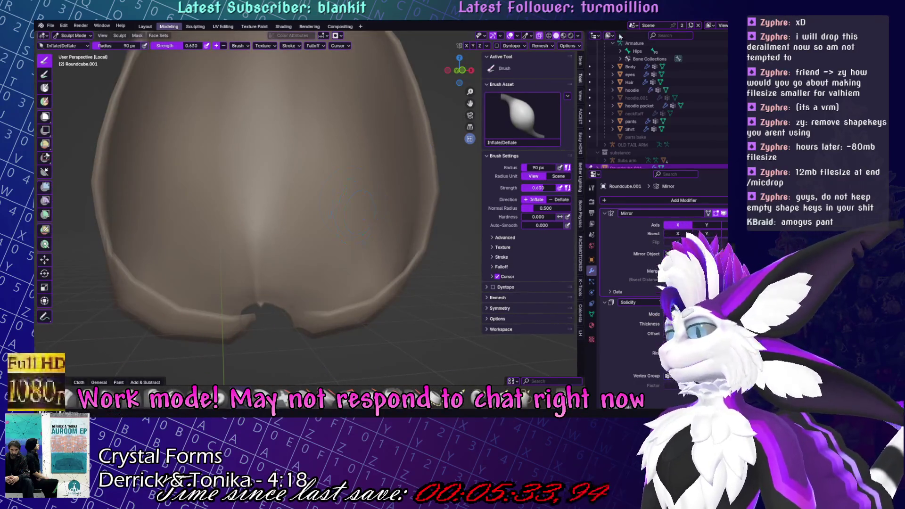
pyautogui.click(549, 35)
pyautogui.hotkey('shift', 's')
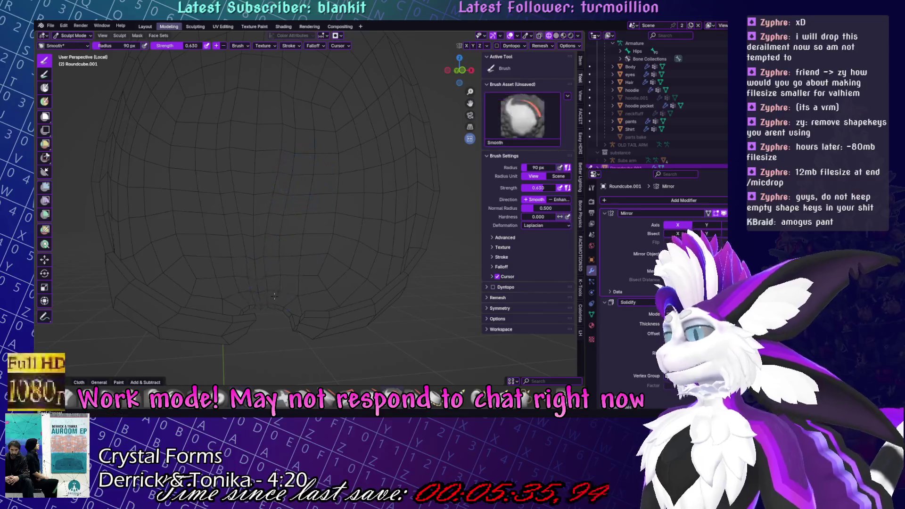
pyautogui.press('shift')
pyautogui.press('shift')
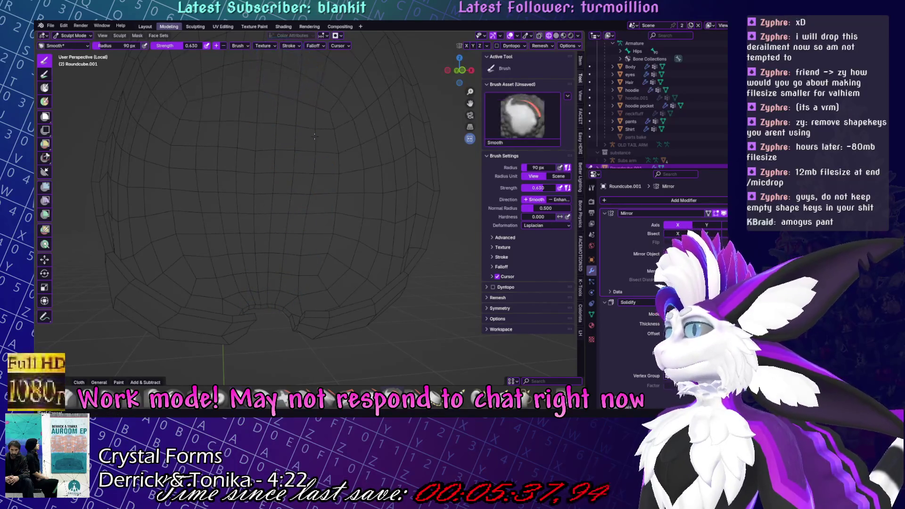
pyautogui.moveTo(262, 111); pyautogui.dragTo(357, 303, button='middle')
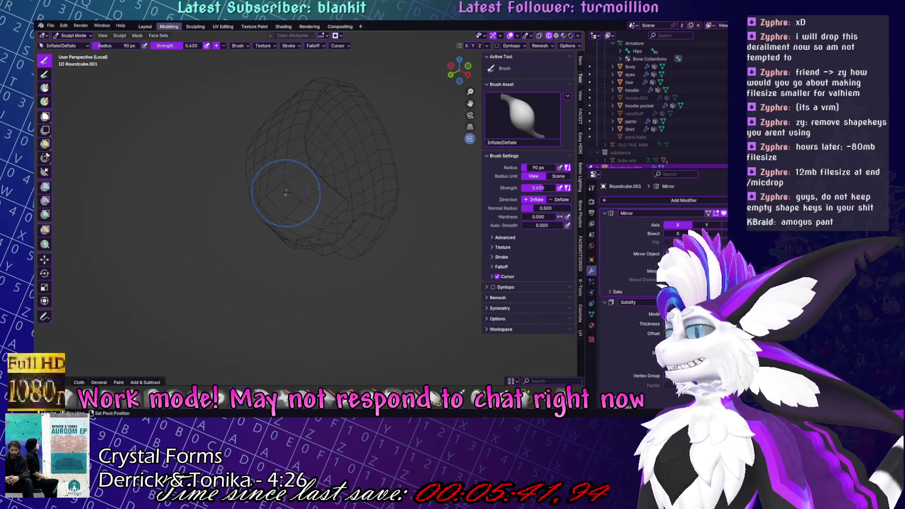
# In Edit Mode, cut a new edge loop across the hood near its face opening.
pyautogui.press('Tab')
pyautogui.moveTo(405, 320); pyautogui.dragTo(84, 345, button='middle')
pyautogui.click(45, 246)
pyautogui.scroll(3, 189, 260)
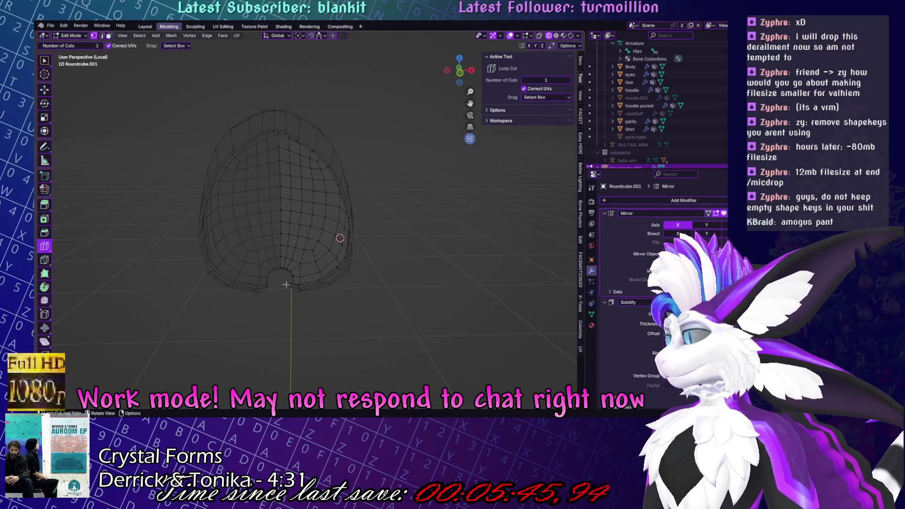
pyautogui.click(321, 279)
pyautogui.hotkey('ctrl', 'z')
pyautogui.click(321, 279)
# Slide a vertex near the face opening along its edge by 0.150.
pyautogui.click(44, 61)
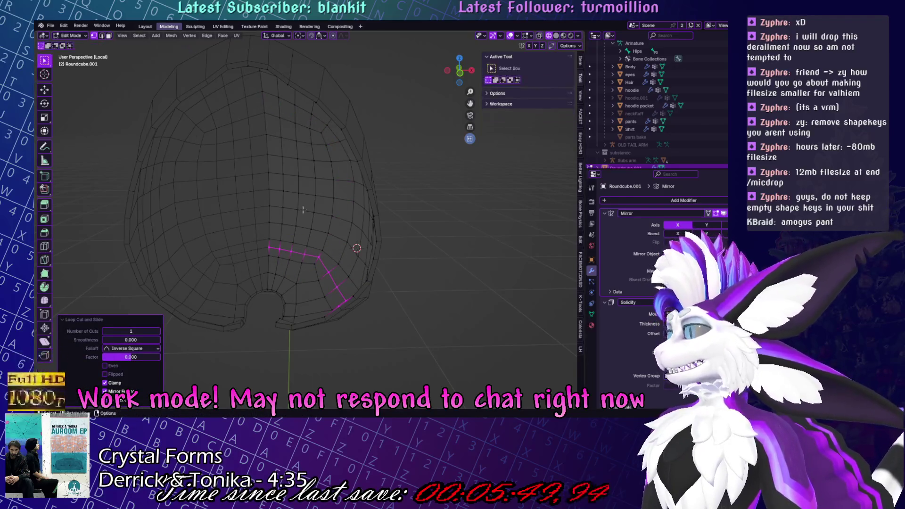
pyautogui.scroll(3, 311, 302)
pyautogui.click(317, 296)
pyautogui.hotkey('shift', 'v')
pyautogui.click(309, 306)
pyautogui.moveTo(309, 306); pyautogui.dragTo(325, 268, button='middle')
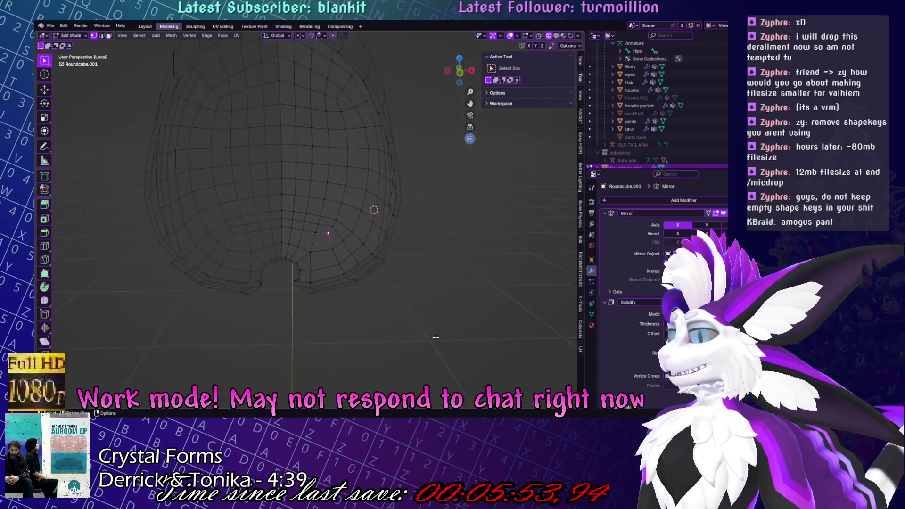
# Rip a vertex at the face opening and move it to a new position.
pyautogui.moveTo(362, 305); pyautogui.dragTo(313, 307, button='middle')
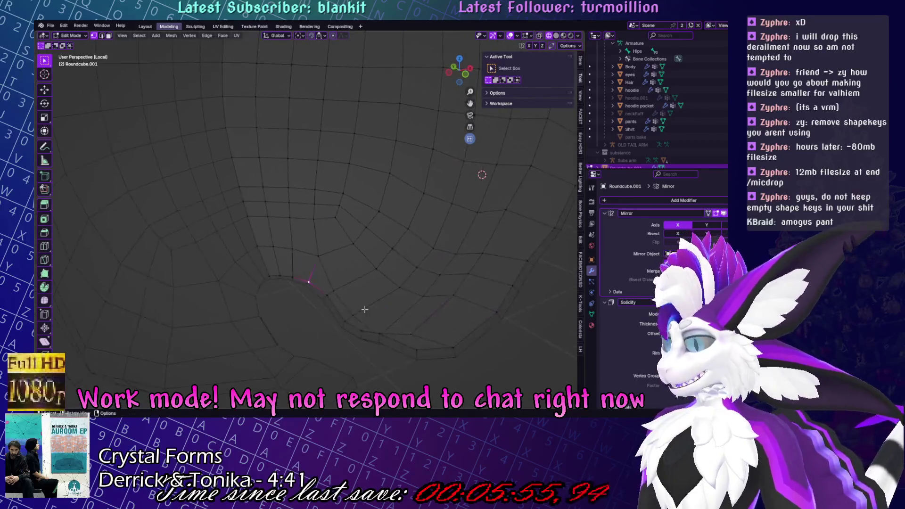
pyautogui.press('g')
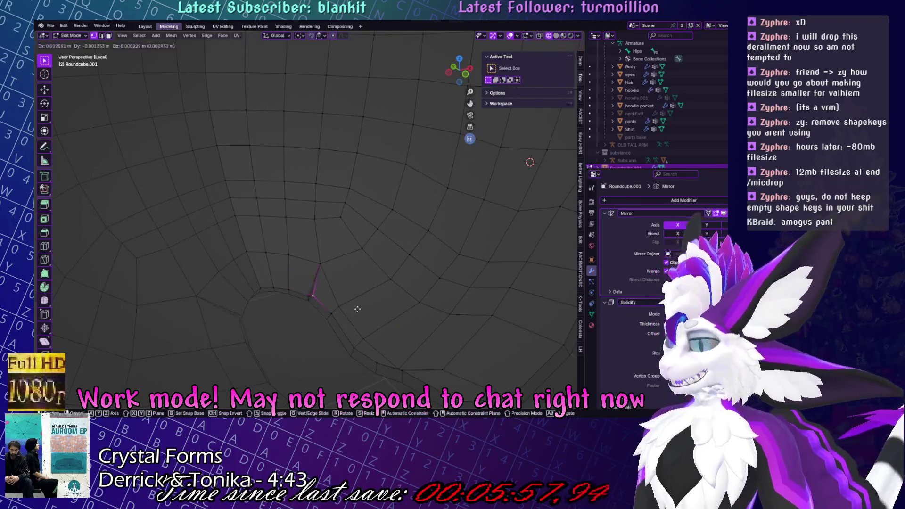
pyautogui.rightClick(315, 286)
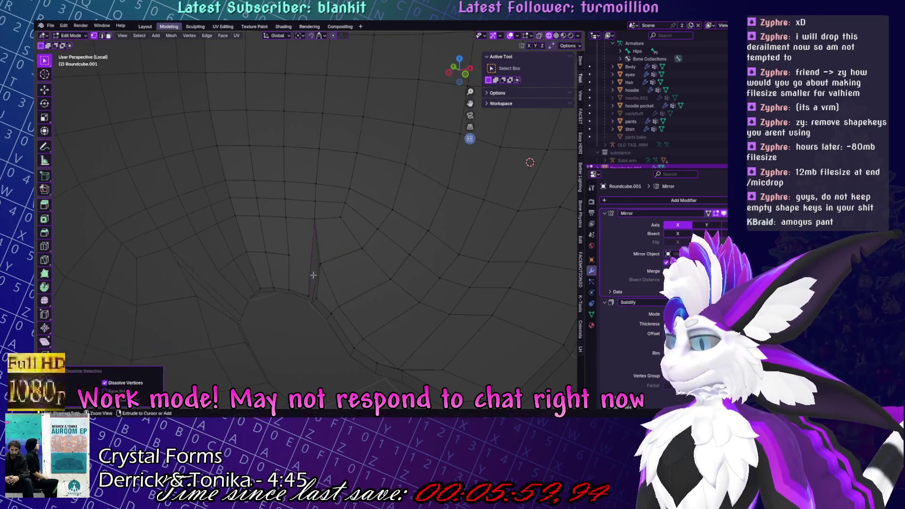
pyautogui.press('v')
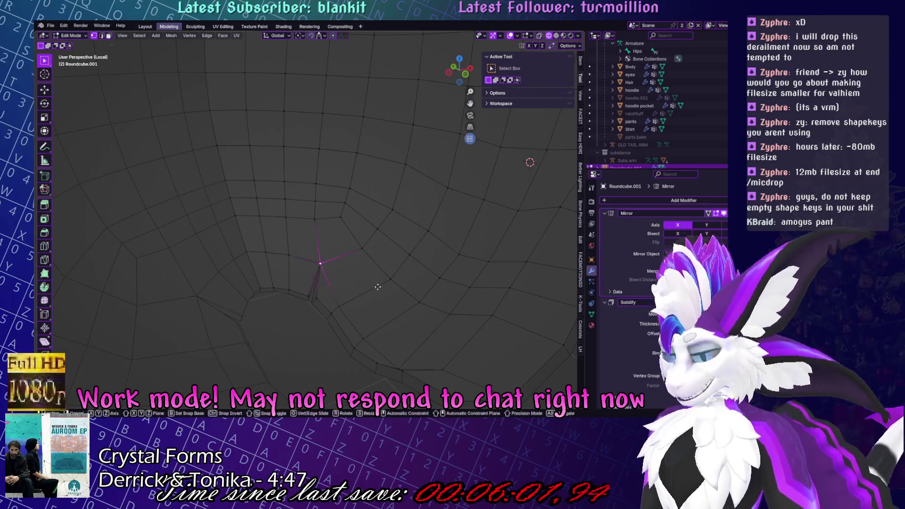
pyautogui.click(330, 266)
pyautogui.press('g')
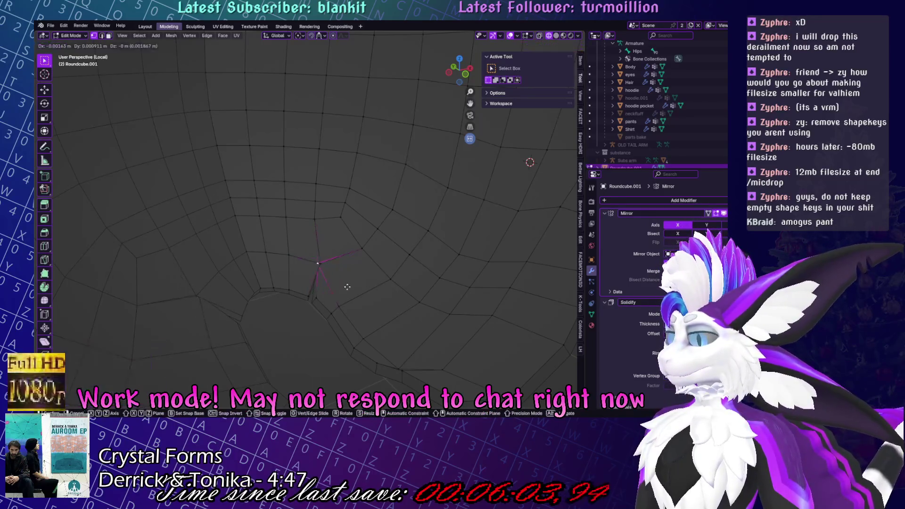
pyautogui.click(354, 290)
pyautogui.press('g')
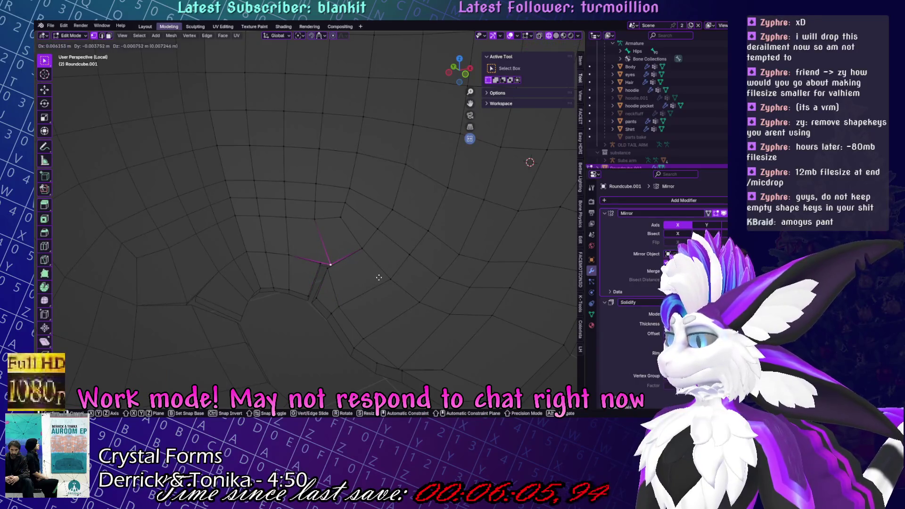
pyautogui.click(379, 277)
# Merge the vertices at center, undo it, and fix up the surrounding edges instead.
pyautogui.press('m')
pyautogui.click(373, 288)
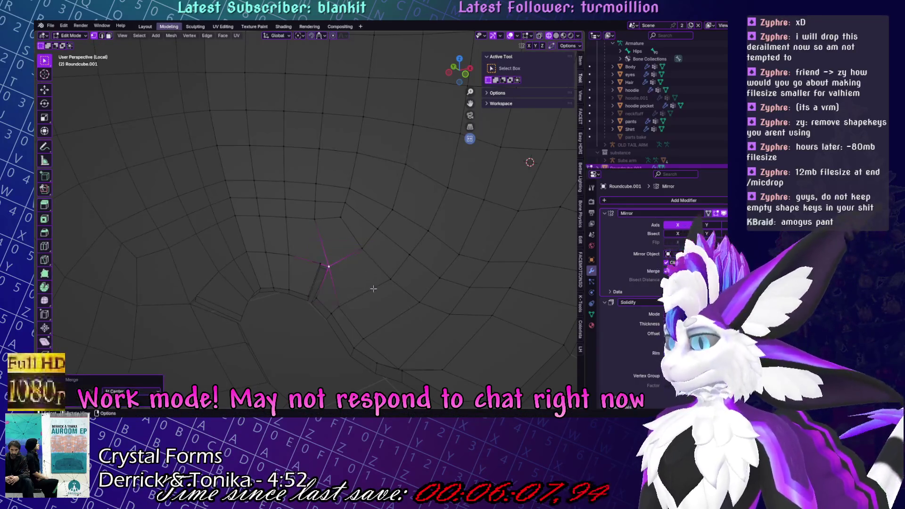
pyautogui.click(327, 239)
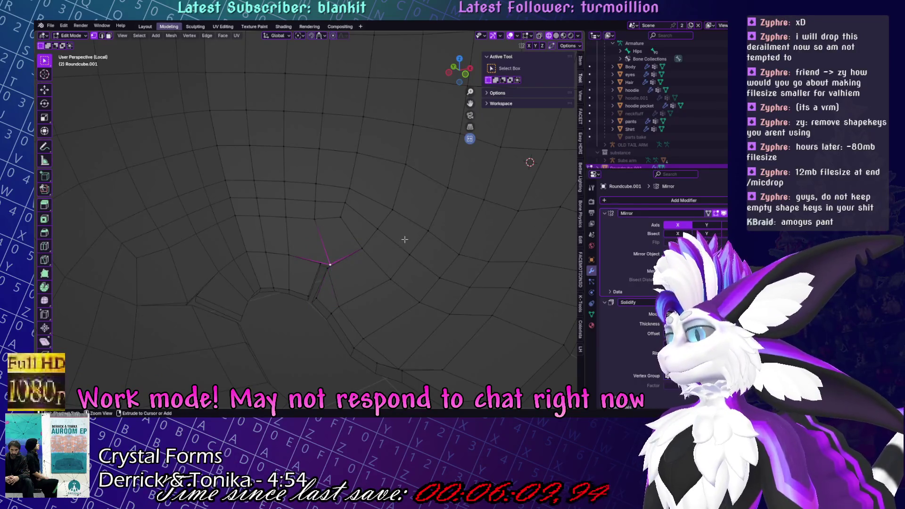
pyautogui.hotkey('ctrl', 'z')
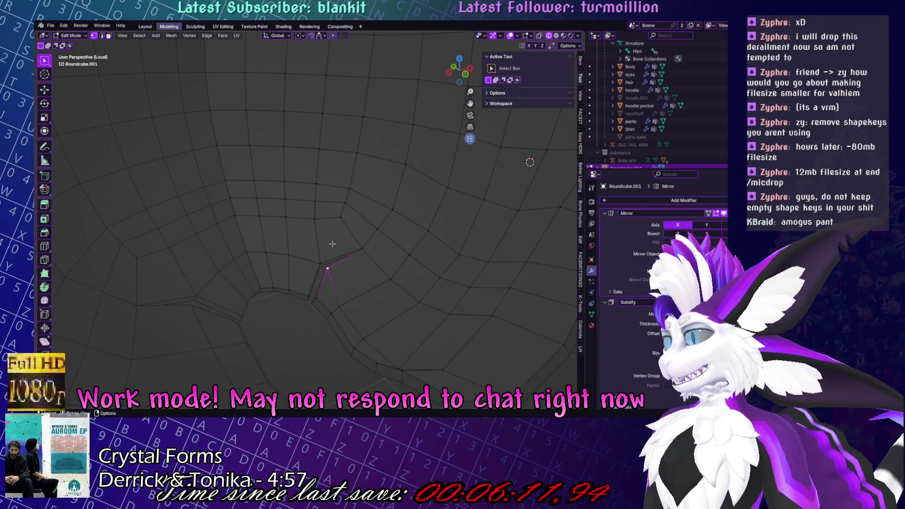
pyautogui.rightClick(334, 239)
pyautogui.click(373, 234)
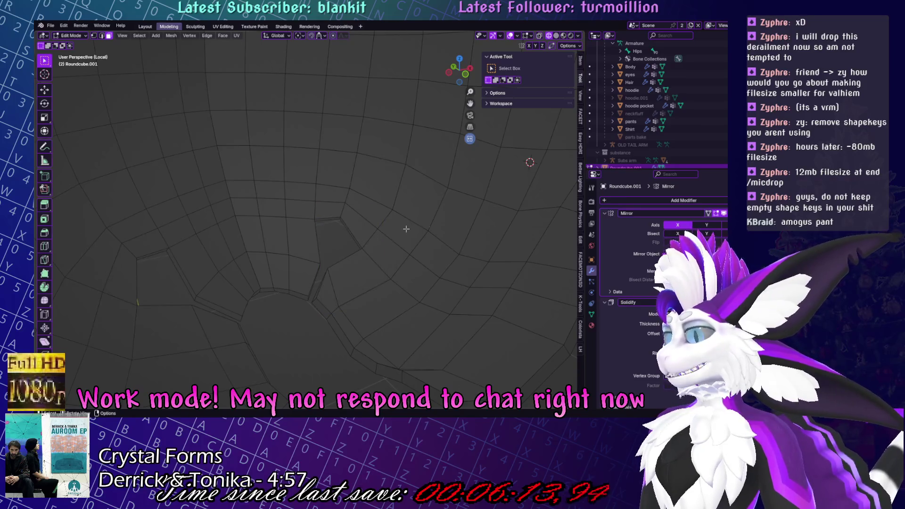
# In edge select, slide an edge near the opening, cancelling an attempted rotation.
pyautogui.click(289, 290)
pyautogui.press('2')
pyautogui.click(303, 276)
pyautogui.press('g')
pyautogui.press('g')
pyautogui.click(333, 265)
pyautogui.press('g')
pyautogui.press('g')
pyautogui.click(325, 281)
pyautogui.press('r')
pyautogui.press('Escape')
# Slide the edge further along the mesh, undoing the final repositioning.
pyautogui.hotkey('ctrl', 'z')
pyautogui.press('g')
pyautogui.press('g')
pyautogui.click(352, 308)
pyautogui.press('g')
pyautogui.click(449, 252)
pyautogui.press('g')
pyautogui.click(341, 214)
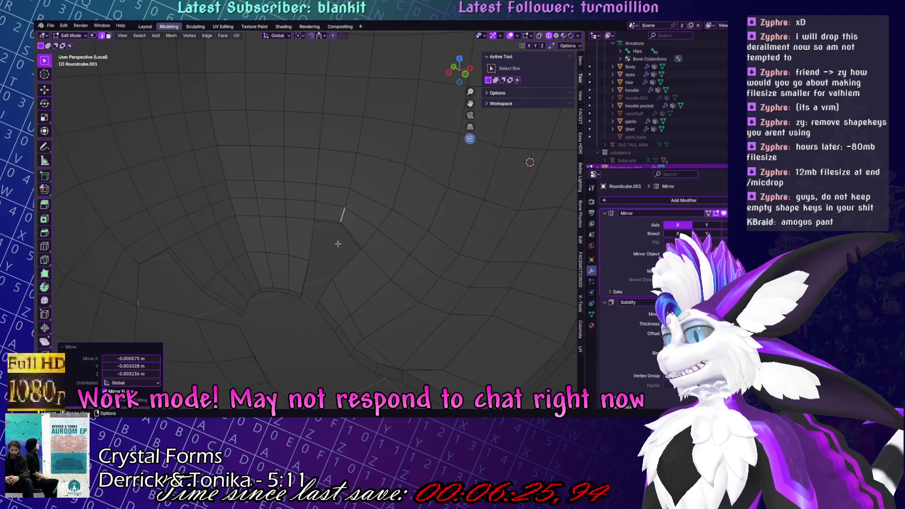
pyautogui.hotkey('ctrl', 'z')
# Briefly enter Sculpt Mode with Grab, then return to Edit Mode with the edge shown vertically.
pyautogui.hotkey('ctrl', 'Tab')
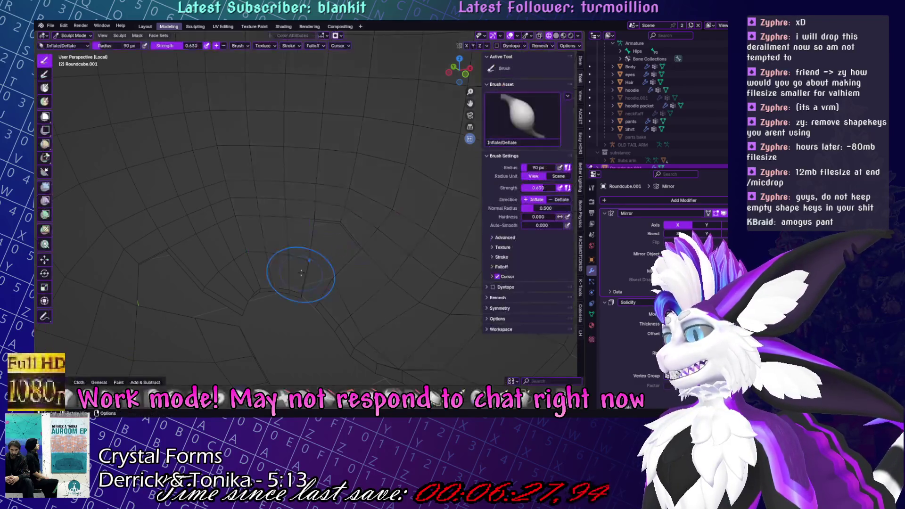
pyautogui.click(488, 409)
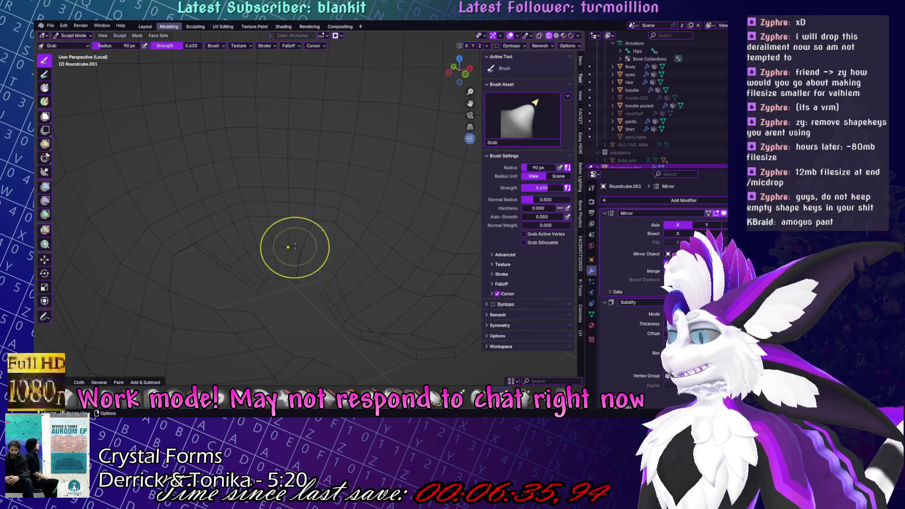
pyautogui.press('Tab')
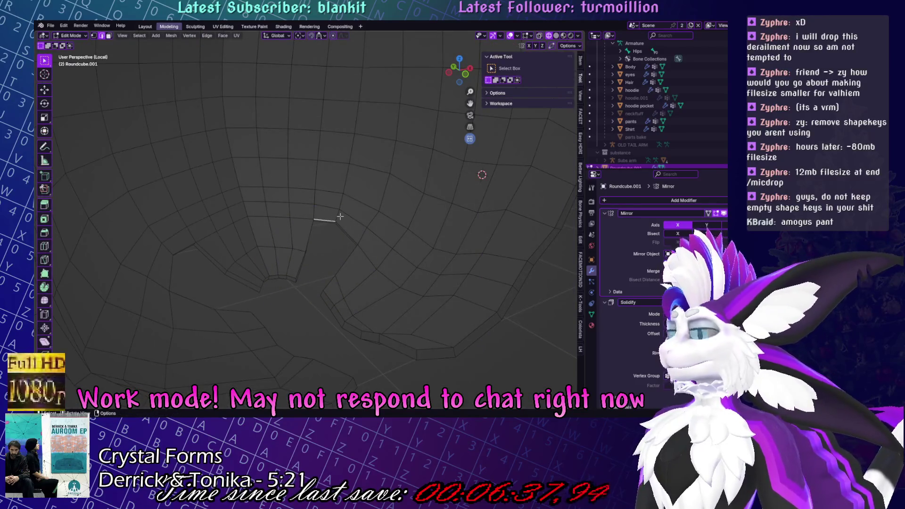
pyautogui.moveTo(339, 217)
pyautogui.mouseDown(button='middle')
pyautogui.moveTo(370, 232)
pyautogui.moveTo(371, 245)
pyautogui.mouseUp(button='middle')
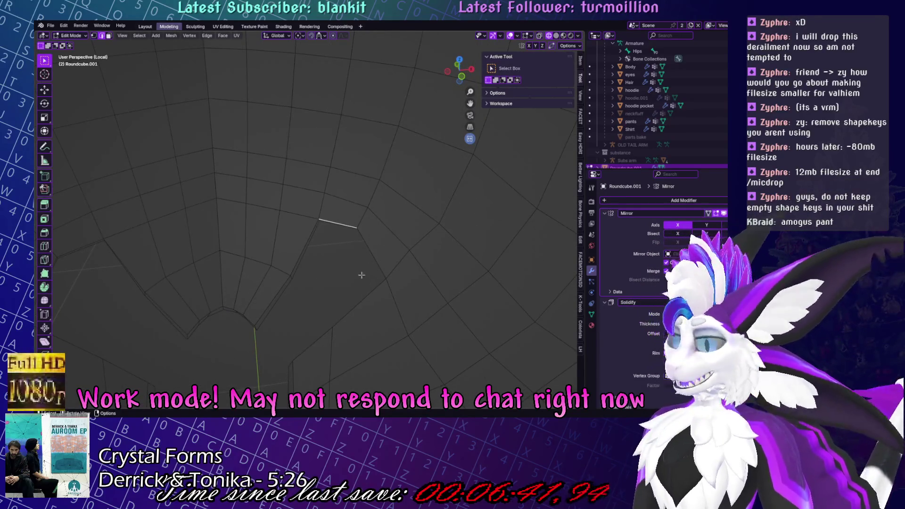
pyautogui.keyDown('shift'); pyautogui.moveTo(362, 275); pyautogui.dragTo(431, 230, button='middle'); pyautogui.keyUp('shift')
pyautogui.moveTo(310, 220)
pyautogui.mouseDown(button='middle')
pyautogui.moveTo(426, 227)
pyautogui.moveTo(424, 218)
pyautogui.mouseUp(button='middle')
# Move the edge's lower vertex left, then nudge nearby edges and a rim vertex upward.
pyautogui.click(357, 149)
pyautogui.moveTo(358, 148); pyautogui.dragTo(369, 162, button='middle')
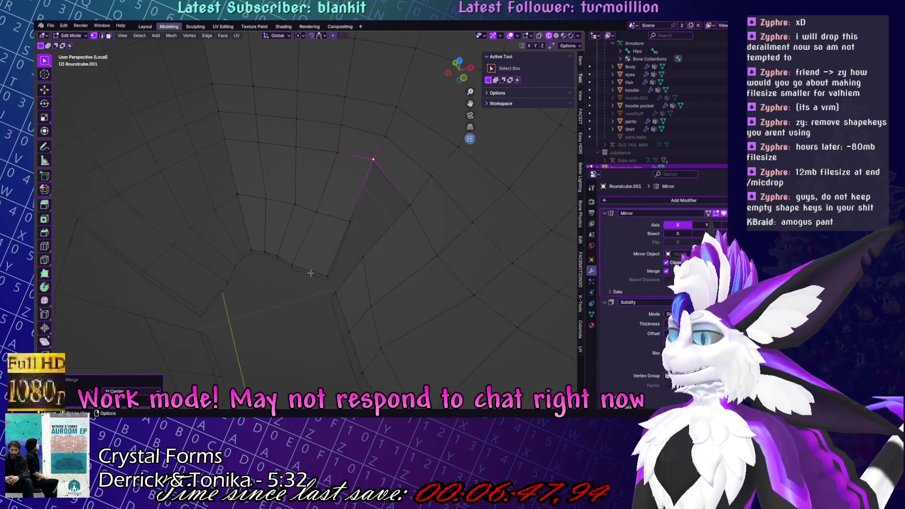
pyautogui.click(329, 278)
pyautogui.press('g')
pyautogui.click(309, 273)
pyautogui.moveTo(273, 253); pyautogui.dragTo(310, 278)
pyautogui.press('g')
pyautogui.click(308, 270)
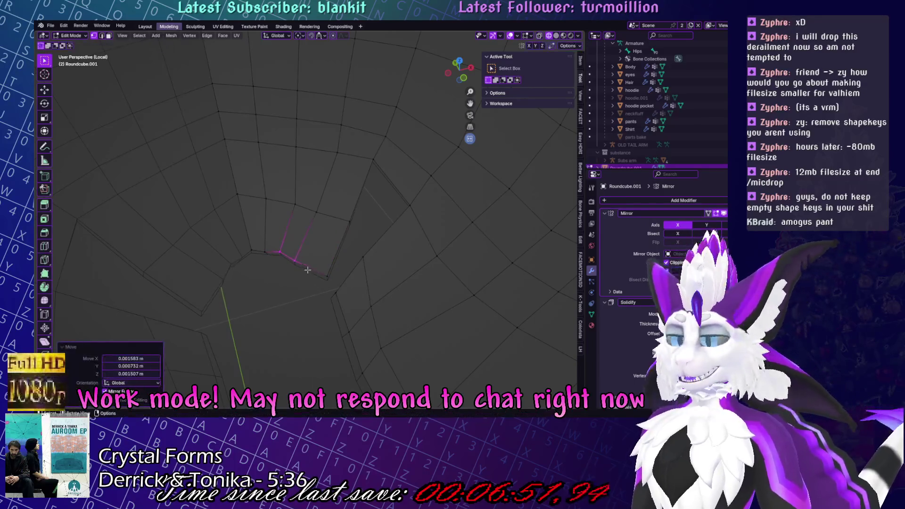
pyautogui.click(266, 251)
pyautogui.press('g')
pyautogui.click(267, 240)
# Slide two rim vertices along their edges and nudge the vertex further right.
pyautogui.press('g')
pyautogui.press('g')
pyautogui.click(267, 240)
pyautogui.click(238, 196)
pyautogui.press('g')
pyautogui.press('g')
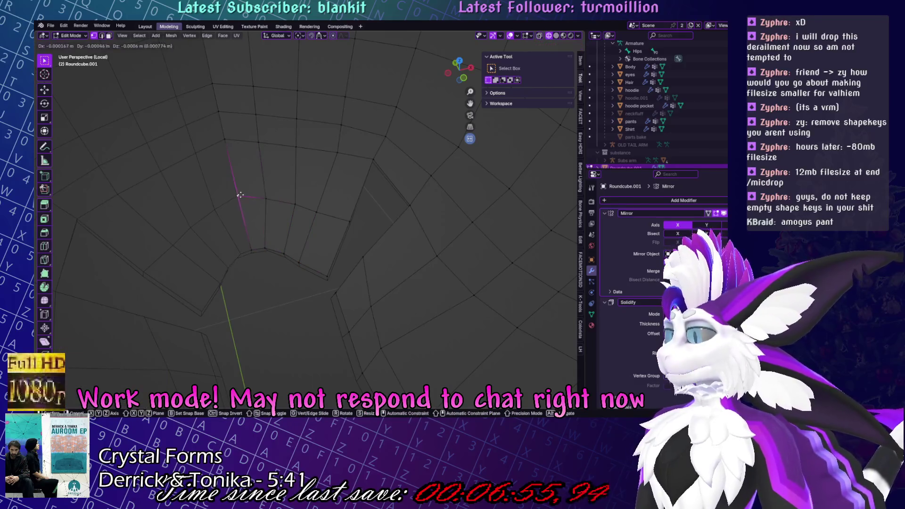
pyautogui.click(238, 196)
pyautogui.click(316, 210)
pyautogui.press('g')
pyautogui.click(341, 220)
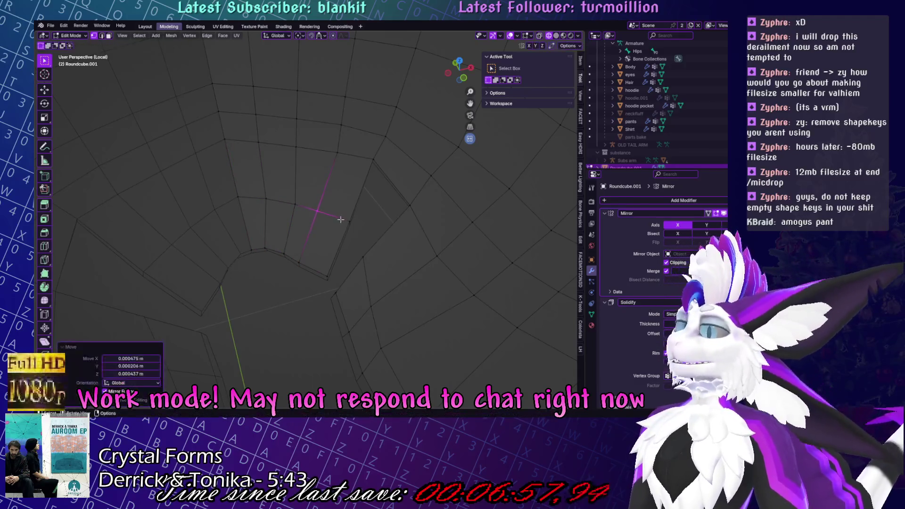
# Select a face and edges beside the opening, cancelling a trial edge move.
pyautogui.press('3')
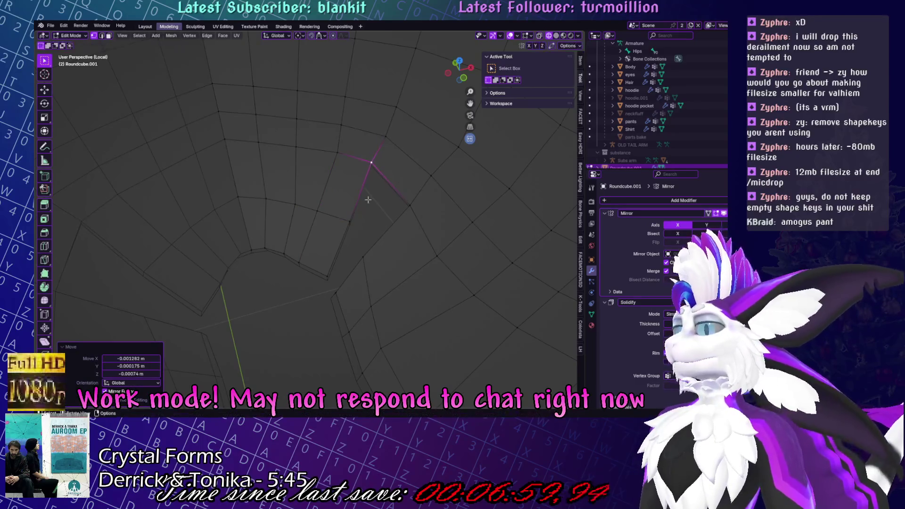
pyautogui.click(356, 193)
pyautogui.press('2')
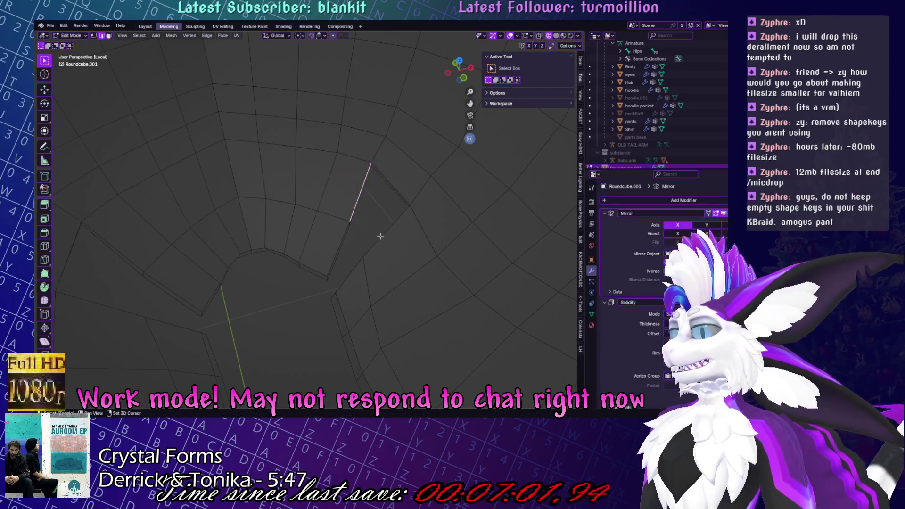
pyautogui.click(337, 236)
pyautogui.click(408, 238)
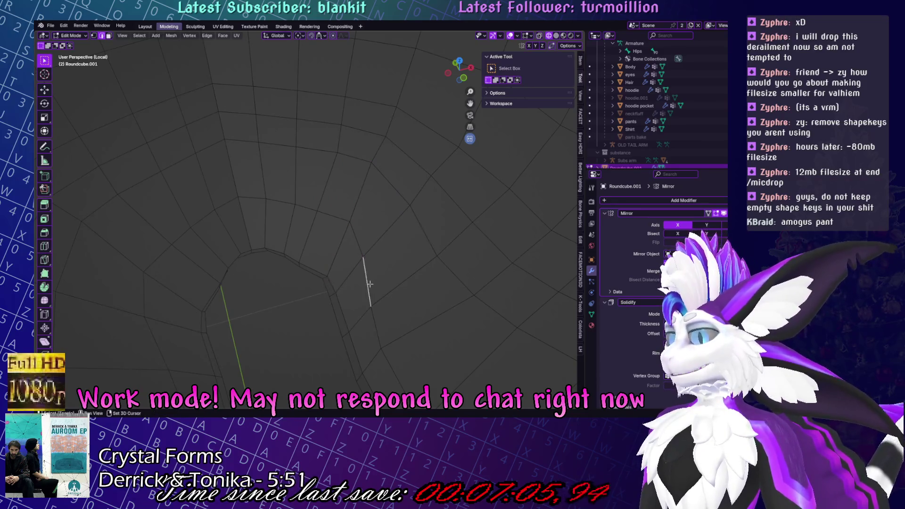
pyautogui.moveTo(372, 283); pyautogui.dragTo(363, 264, button='middle')
pyautogui.press('g')
pyautogui.press('Escape')
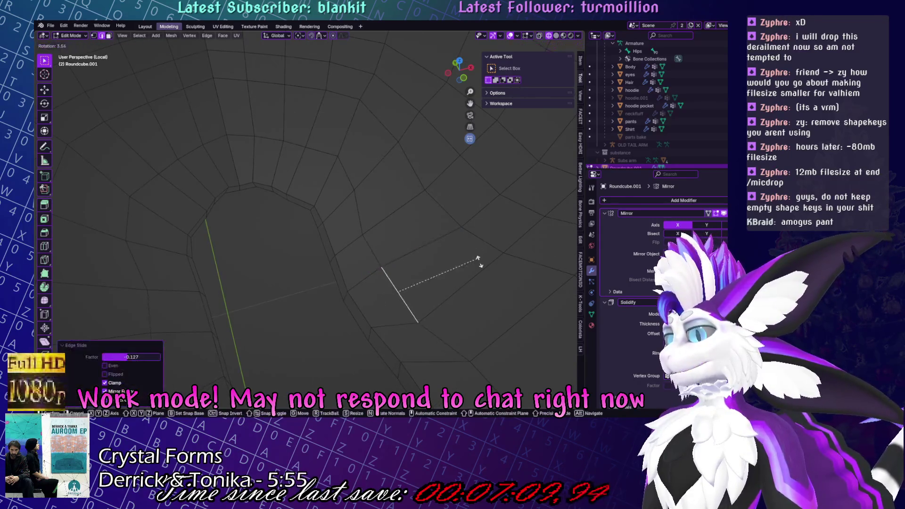
# Slide a vertex at the hood opening along its edge by 0.111, then view the whole hood.
pyautogui.press('1')
pyautogui.click(363, 231)
pyautogui.press('g')
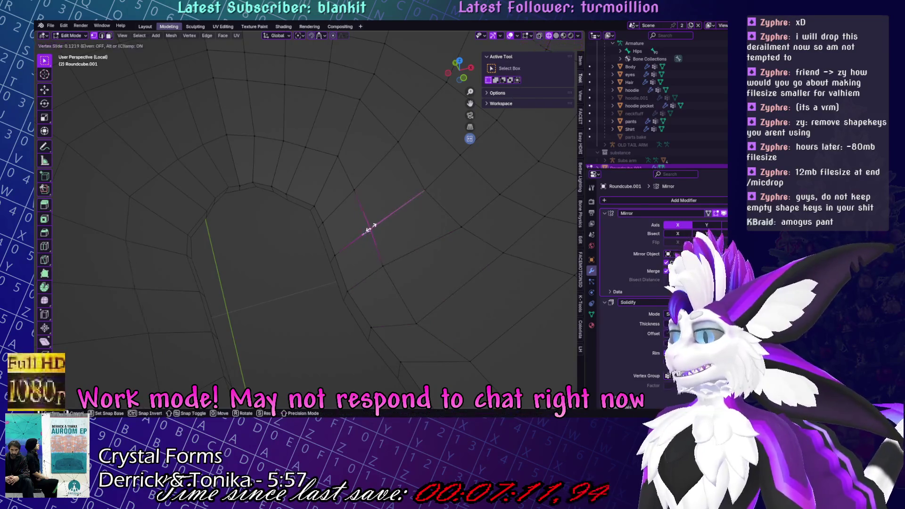
pyautogui.click(367, 228)
pyautogui.scroll(-5, 367, 235)
pyautogui.moveTo(368, 235); pyautogui.dragTo(350, 306, button='middle')
pyautogui.scroll(4, 367, 249)
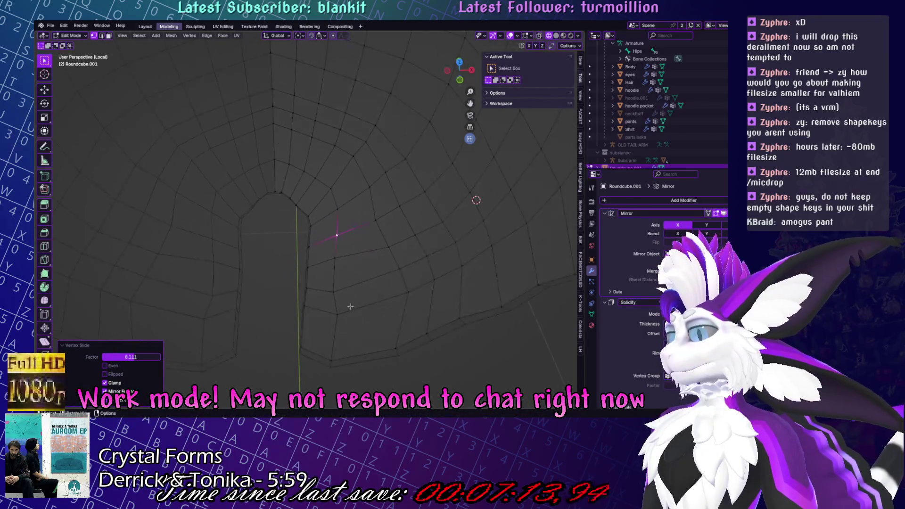
pyautogui.hotkey('ctrl', 'Tab')
# Put the hood into Sculpt Mode with the Grab brush and orbit it to the right side view.
pyautogui.click(353, 292)
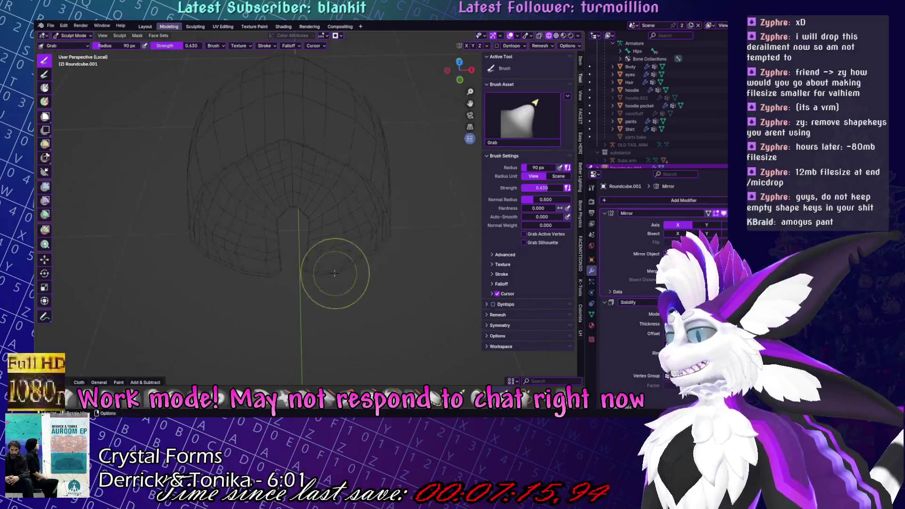
pyautogui.hotkey('shift', 's')
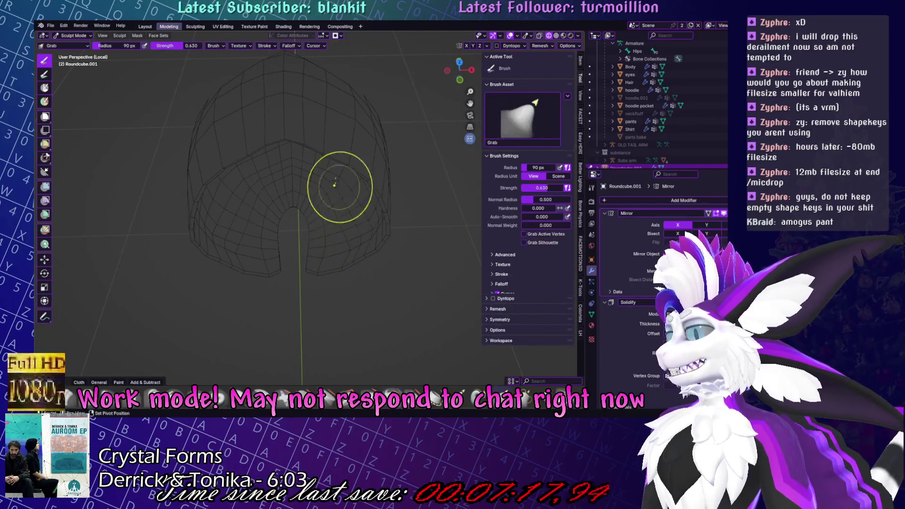
pyautogui.press('g')
pyautogui.moveTo(299, 167); pyautogui.dragTo(302, 156, button='middle')
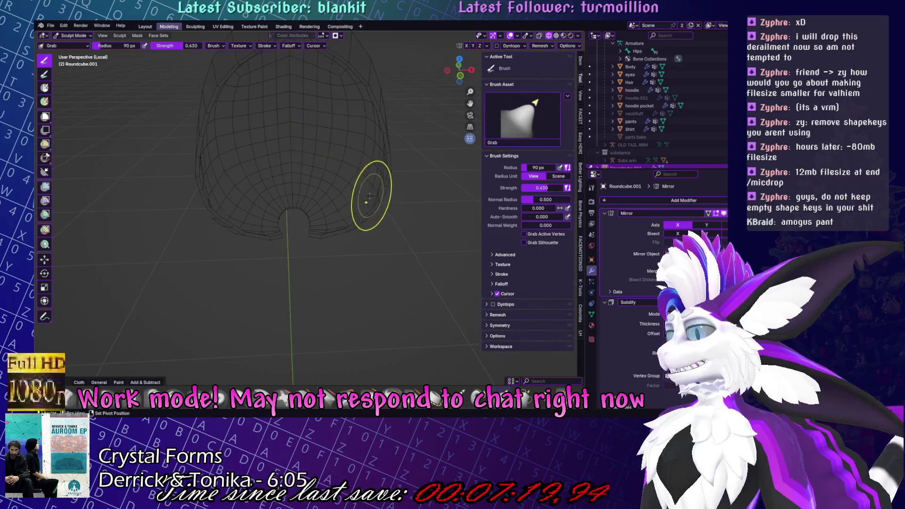
pyautogui.moveTo(350, 217); pyautogui.dragTo(384, 212, button='middle')
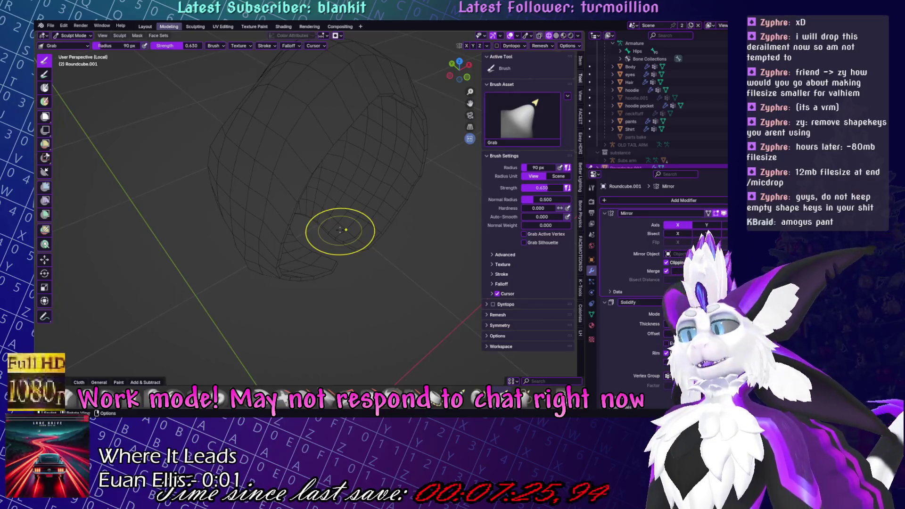
pyautogui.moveTo(429, 162)
pyautogui.mouseDown(button='middle')
pyautogui.moveTo(401, 174)
pyautogui.moveTo(358, 168)
pyautogui.mouseUp(button='middle')
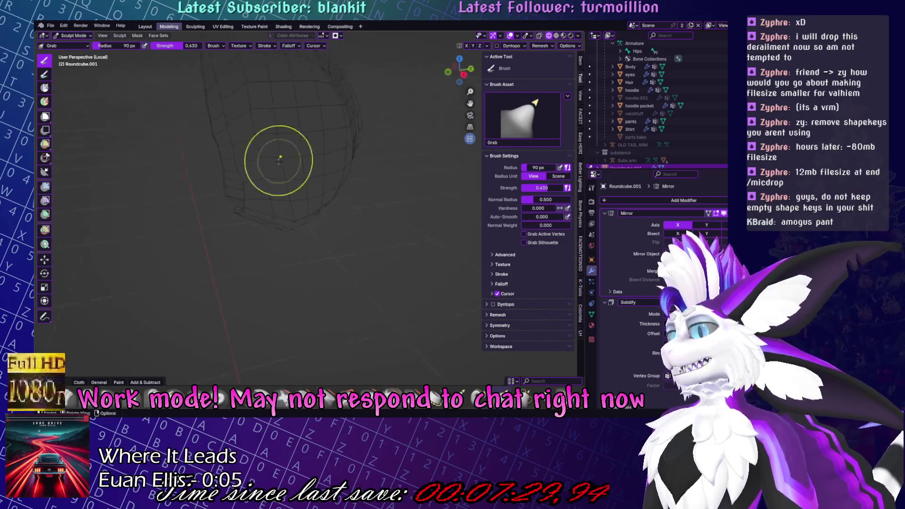
pyautogui.moveTo(263, 115)
pyautogui.mouseDown(button='middle')
pyautogui.moveTo(336, 209)
pyautogui.moveTo(374, 218)
pyautogui.moveTo(394, 177)
pyautogui.mouseUp(button='middle')
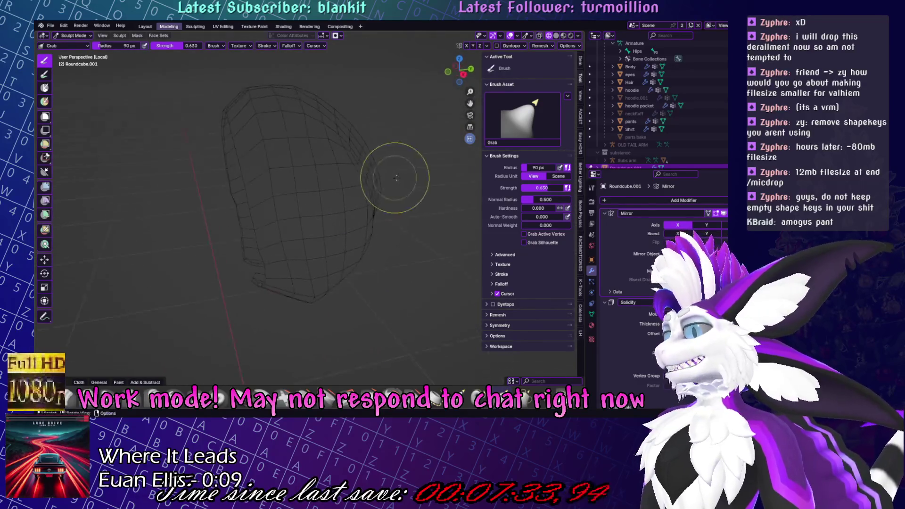
pyautogui.press('KP_3')
# Add a loop cut across the hood and scale it outward by 1.021.
pyautogui.press('Tab')
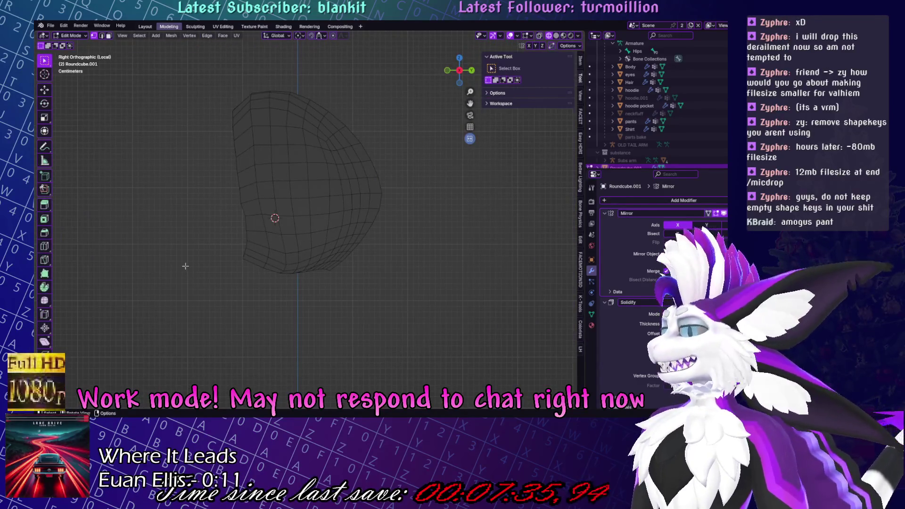
pyautogui.click(44, 246)
pyautogui.click(255, 179)
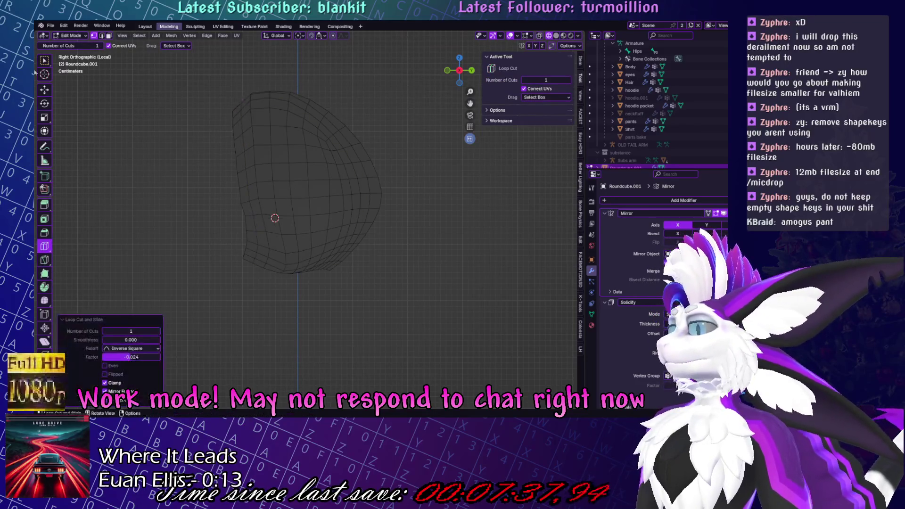
pyautogui.press('s')
pyautogui.click(334, 69)
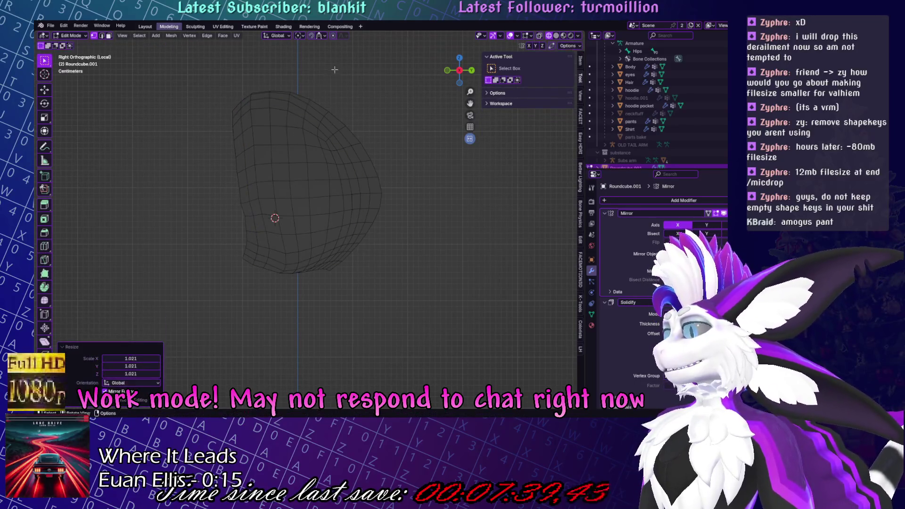
pyautogui.click(255, 111)
# Slide a vertical edge loop on the hood's side by factor 0.132.
pyautogui.moveTo(257, 119); pyautogui.dragTo(288, 127, button='middle')
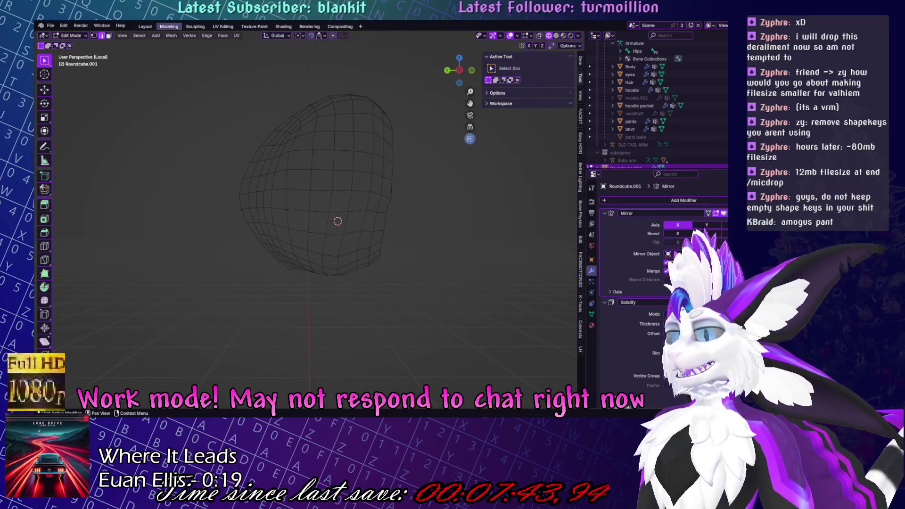
pyautogui.press('KP_3')
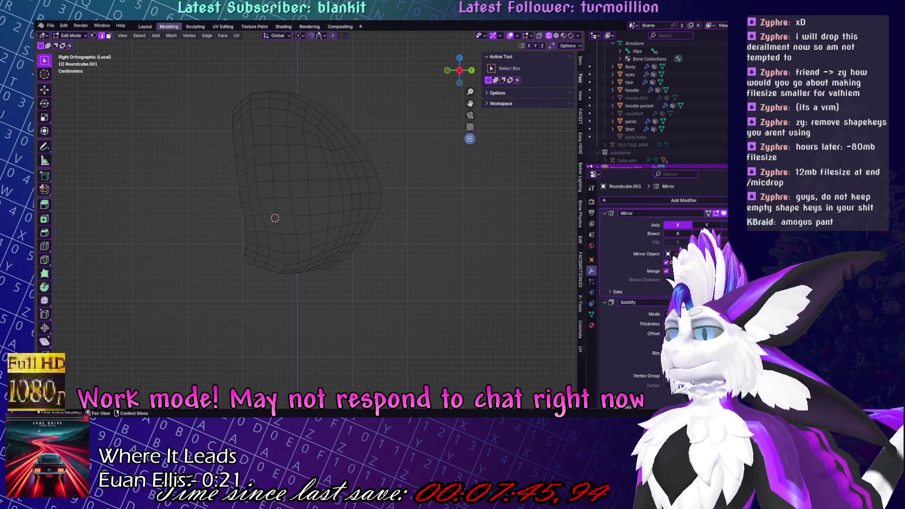
pyautogui.keyDown('shift'); pyautogui.moveTo(316, 129); pyautogui.dragTo(334, 158, button='middle'); pyautogui.keyUp('shift')
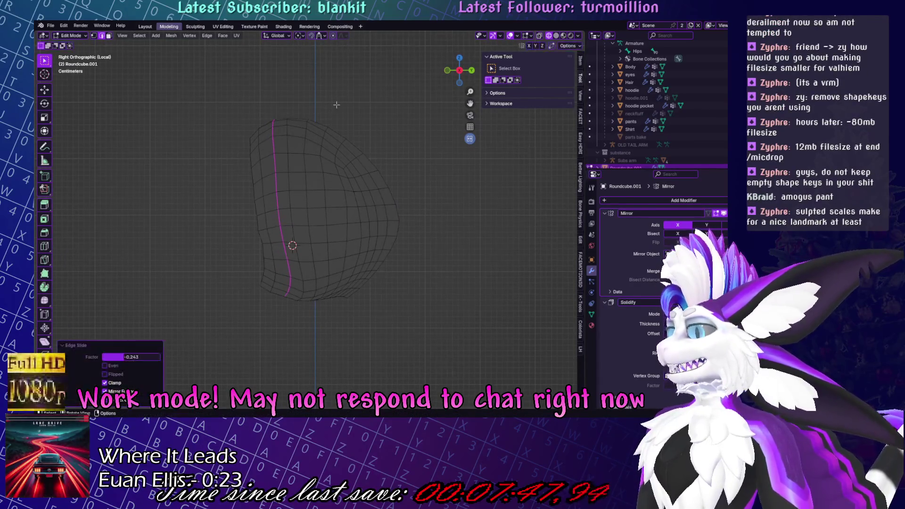
pyautogui.keyDown('alt'); pyautogui.click(290, 161); pyautogui.keyUp('alt')
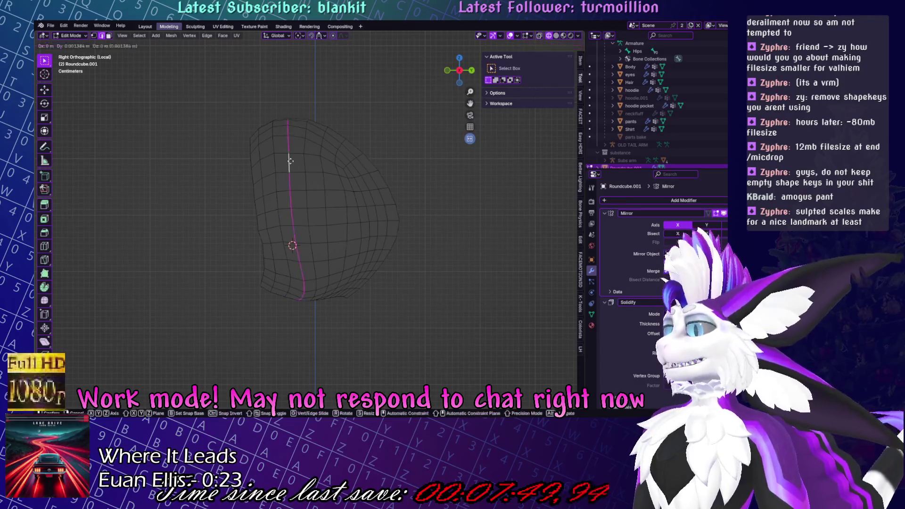
pyautogui.click(376, 147)
pyautogui.moveTo(358, 110); pyautogui.dragTo(377, 123, button='middle')
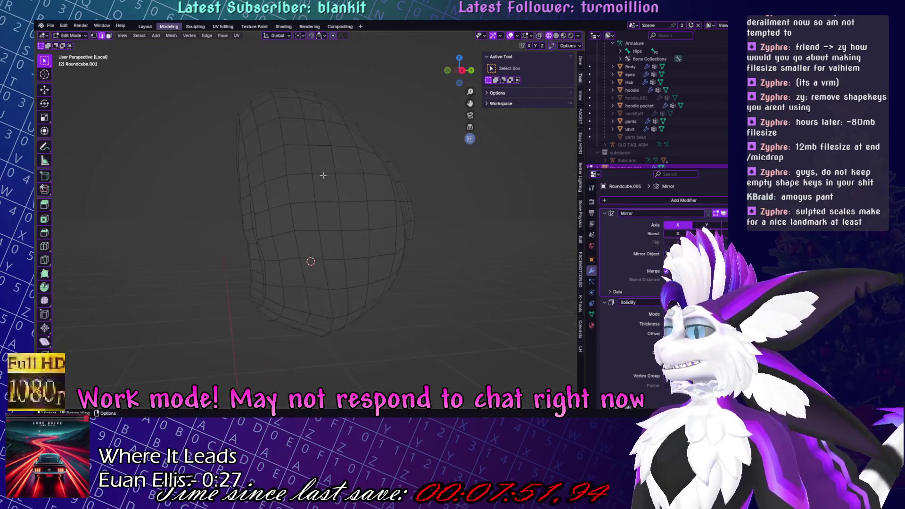
pyautogui.keyDown('alt'); pyautogui.click(263, 175); pyautogui.keyUp('alt')
pyautogui.press('g')
pyautogui.press('g')
pyautogui.moveTo(331, 67)
pyautogui.mouseDown(button='middle')
pyautogui.moveTo(400, 105)
pyautogui.moveTo(453, 163)
pyautogui.mouseUp(button='middle')
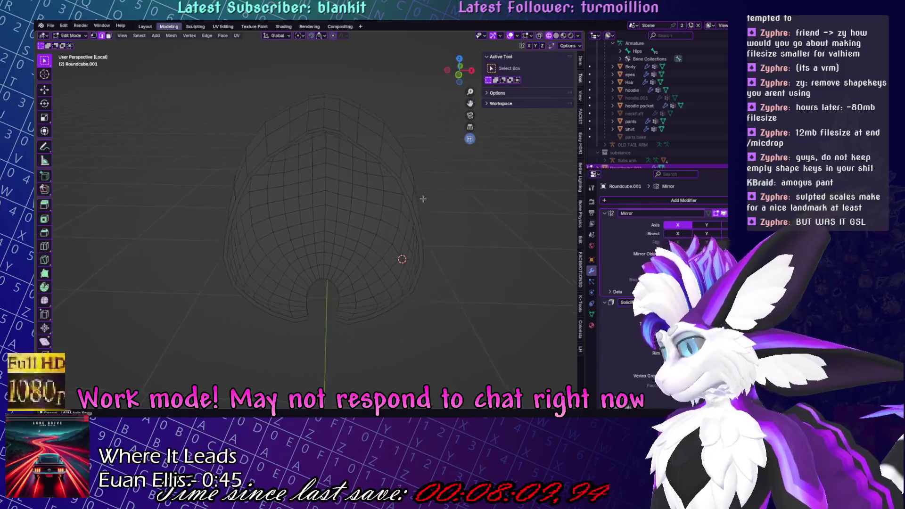
# Enter Sculpt Mode and inflate the hood with the Inflate/Deflate brush.
pyautogui.moveTo(445, 151); pyautogui.dragTo(307, 198, button='middle')
pyautogui.hotkey('ctrl', 'Tab')
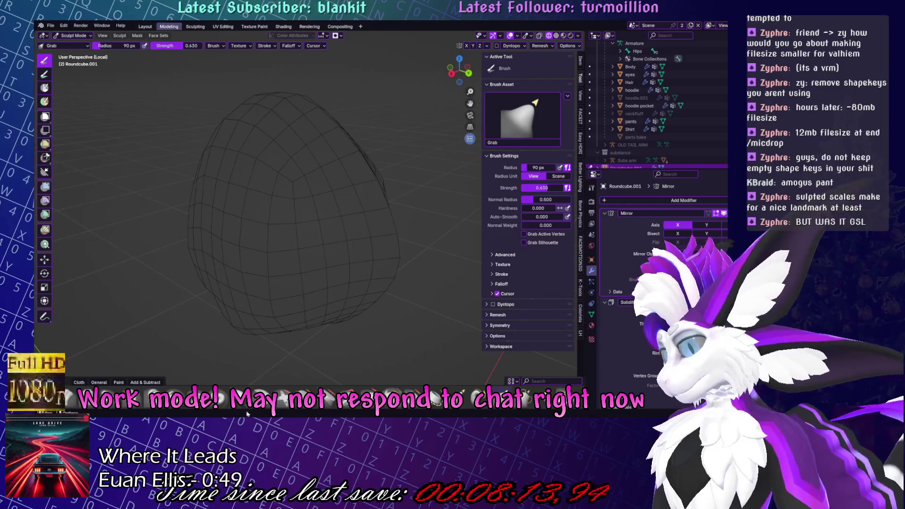
pyautogui.press('i')
pyautogui.scroll(-2, 321, 297)
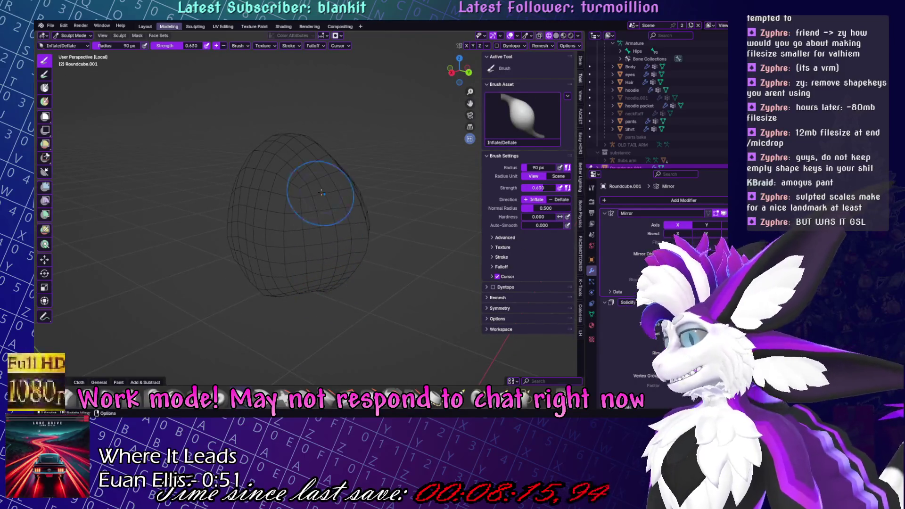
pyautogui.moveTo(329, 292); pyautogui.dragTo(336, 285, button='middle')
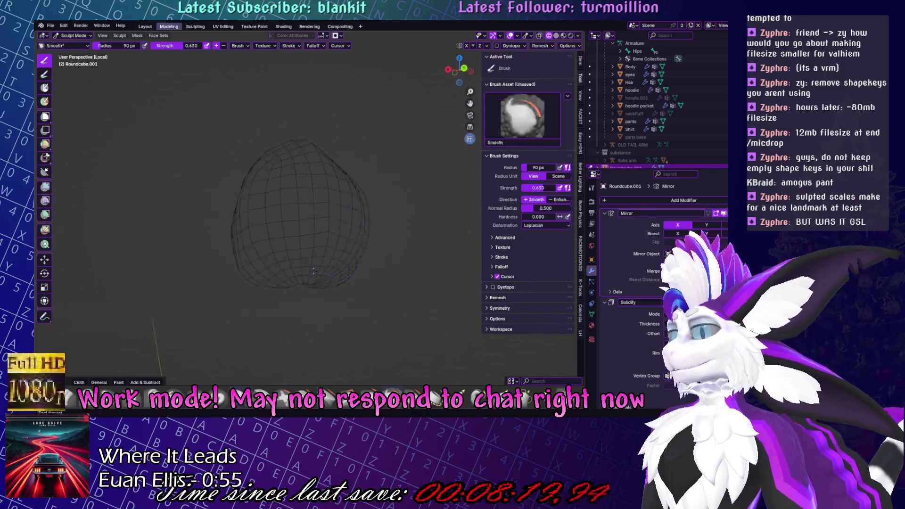
pyautogui.moveTo(339, 274); pyautogui.dragTo(303, 208, button='middle')
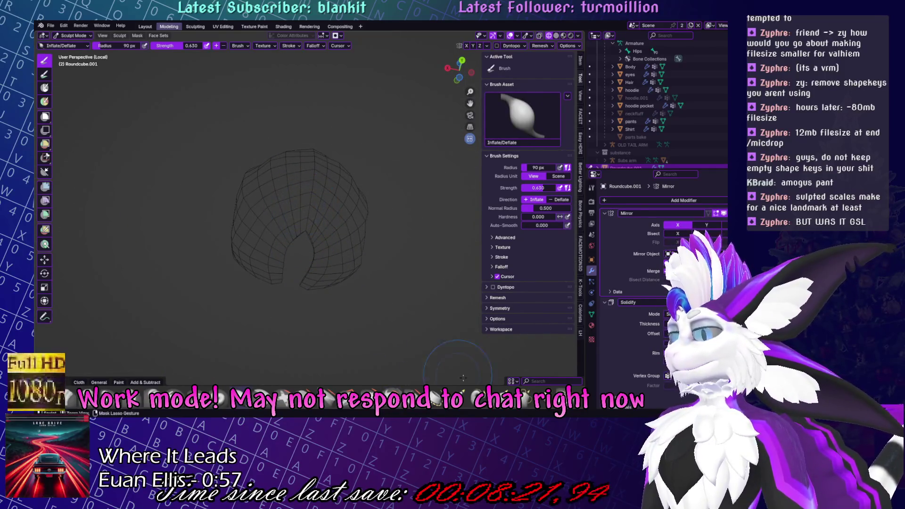
# Switch to Solid shading and pull the hood into a pointed egg shape with Grab.
pyautogui.press('g')
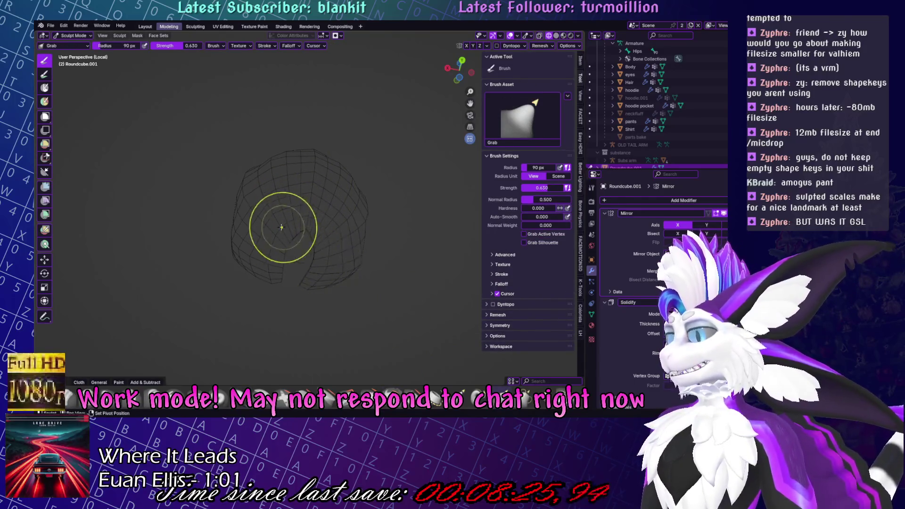
pyautogui.moveTo(339, 217); pyautogui.dragTo(374, 212, button='middle')
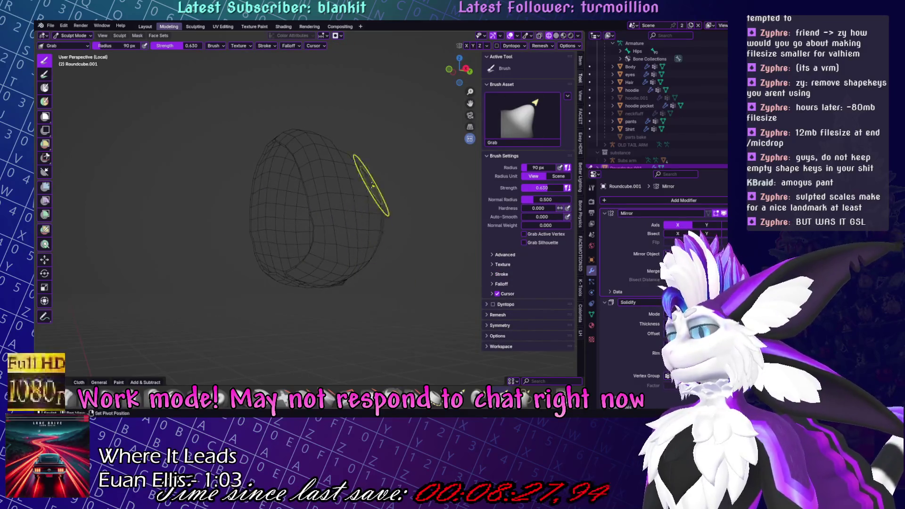
pyautogui.click(556, 36)
pyautogui.moveTo(360, 202)
pyautogui.mouseDown(button='middle')
pyautogui.moveTo(372, 226)
pyautogui.moveTo(344, 198)
pyautogui.moveTo(353, 208)
pyautogui.moveTo(338, 168)
pyautogui.moveTo(304, 183)
pyautogui.moveTo(269, 167)
pyautogui.mouseUp(button='middle')
pyautogui.moveTo(269, 166); pyautogui.dragTo(278, 177)
pyautogui.moveTo(299, 172)
pyautogui.mouseDown(button='middle')
pyautogui.moveTo(390, 182)
pyautogui.moveTo(327, 257)
pyautogui.moveTo(313, 236)
pyautogui.mouseUp(button='middle')
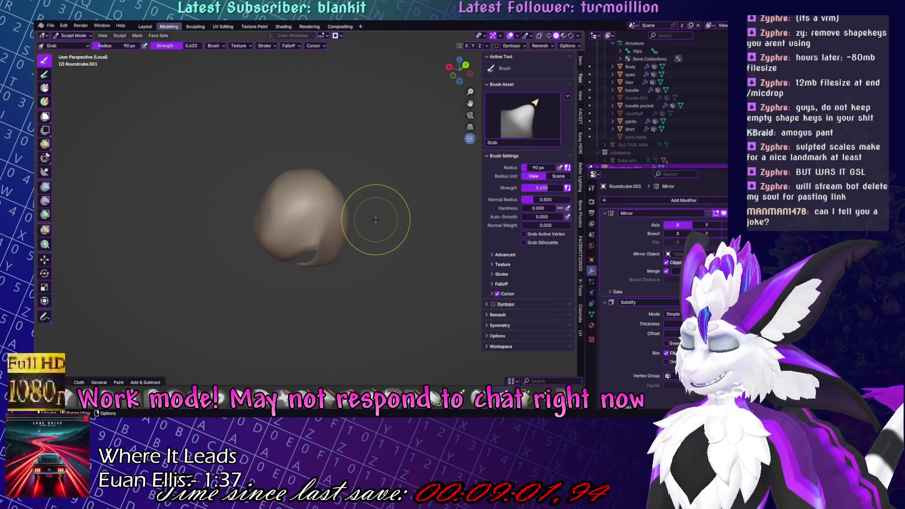
# Zoom in, grab the surface near the notch downward, and return to wireframe display.
pyautogui.moveTo(373, 162)
pyautogui.mouseDown(button='middle')
pyautogui.moveTo(351, 177)
pyautogui.moveTo(368, 208)
pyautogui.mouseUp(button='middle')
pyautogui.scroll(4, 371, 223)
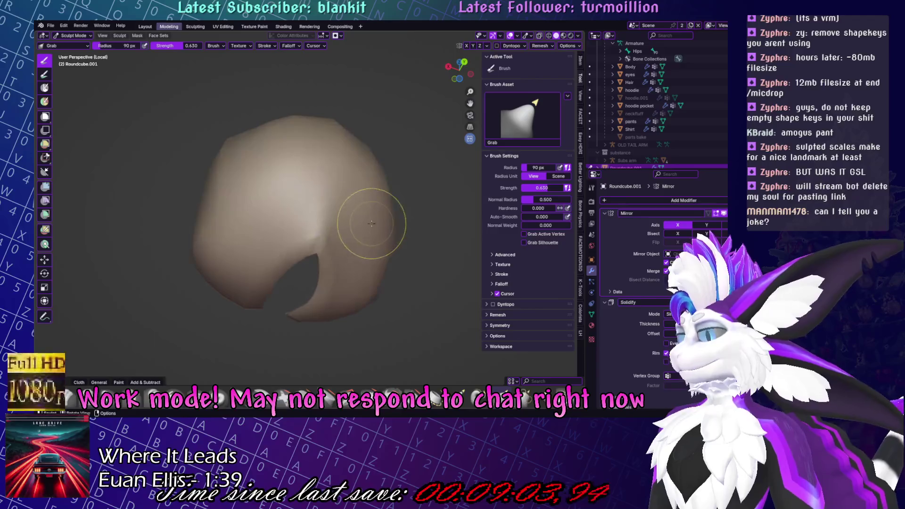
pyautogui.moveTo(306, 239)
pyautogui.mouseDown()
pyautogui.moveTo(294, 267)
pyautogui.moveTo(299, 258)
pyautogui.mouseUp()
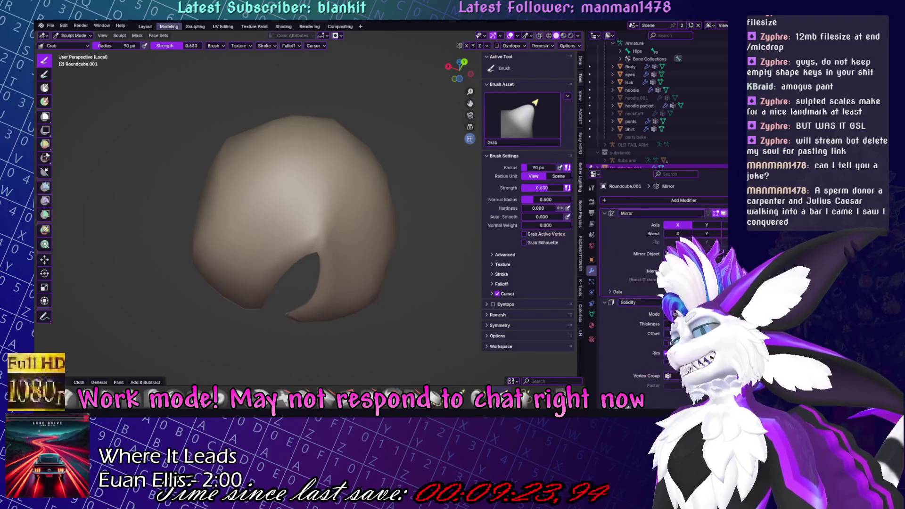
pyautogui.moveTo(311, 193); pyautogui.dragTo(324, 189, button='middle')
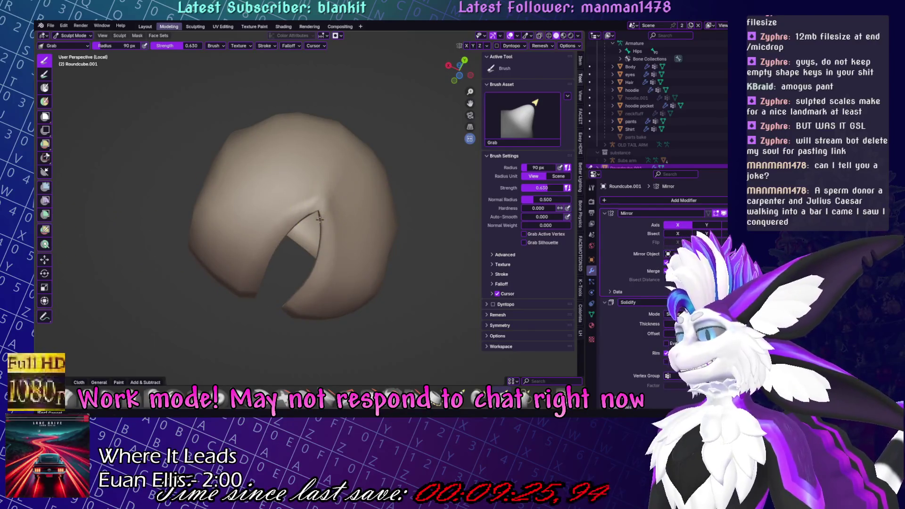
pyautogui.click(549, 36)
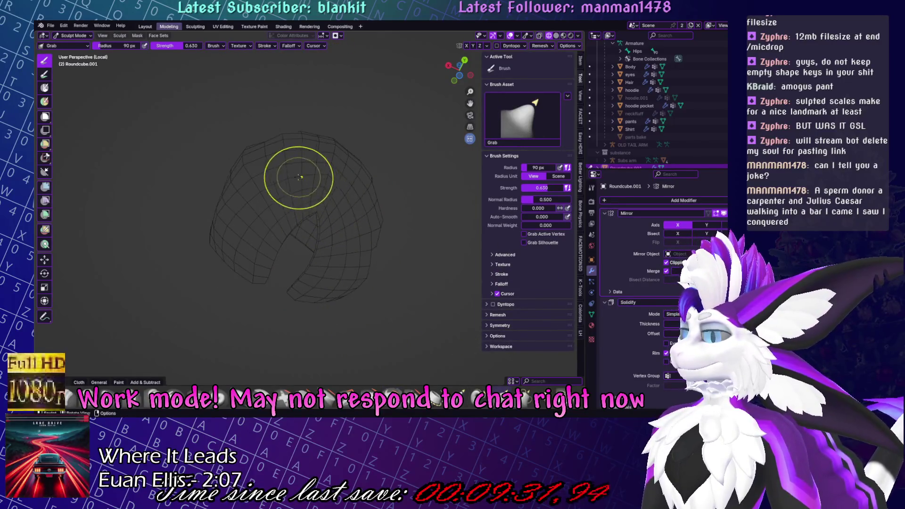
# Inflate and grab-shape the isolated hood into a rounded form.
pyautogui.moveTo(293, 178)
pyautogui.mouseDown(button='middle')
pyautogui.moveTo(309, 188)
pyautogui.moveTo(315, 237)
pyautogui.mouseUp(button='middle')
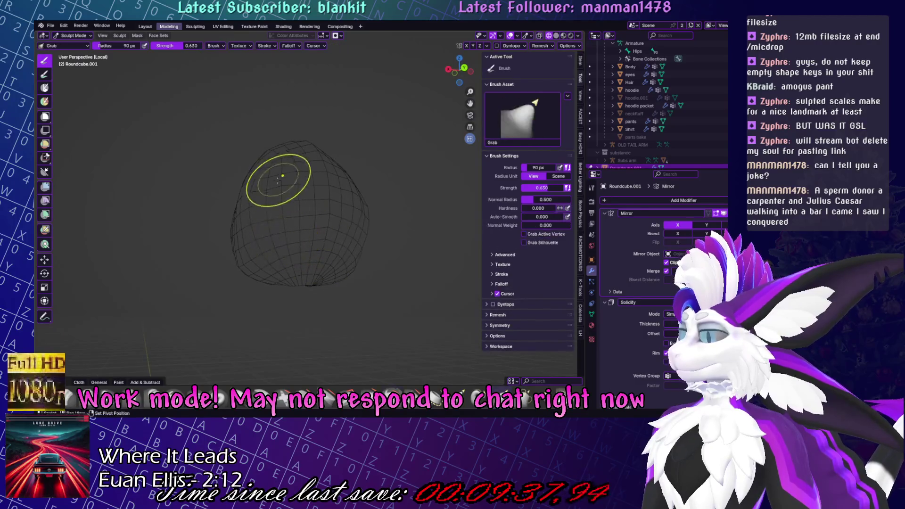
pyautogui.moveTo(259, 222); pyautogui.dragTo(304, 157, button='middle')
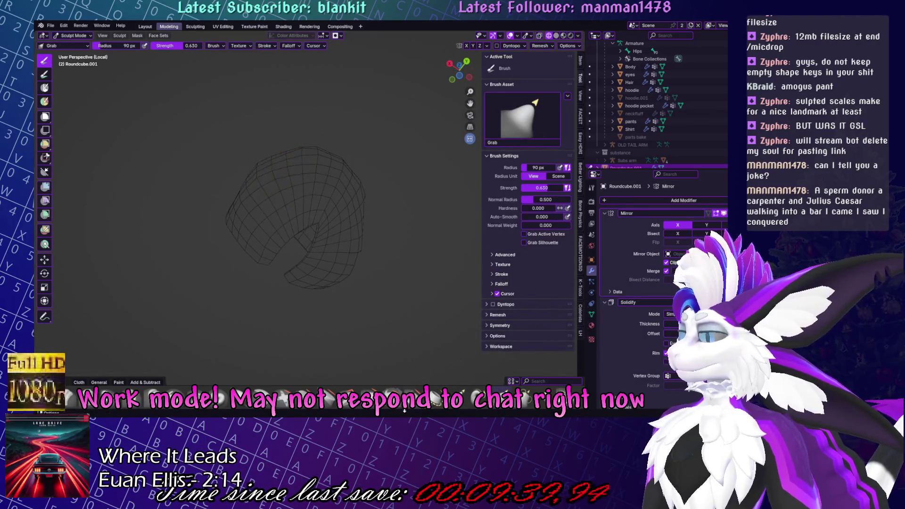
pyautogui.press('i')
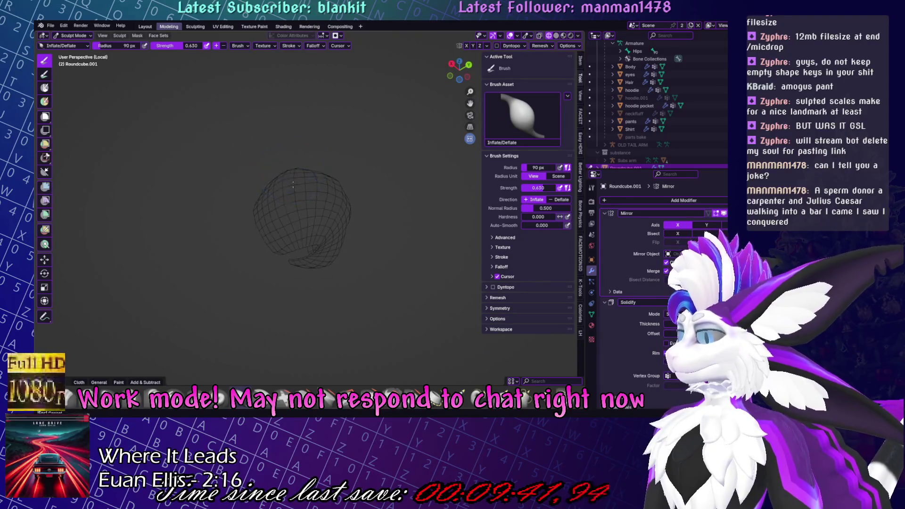
pyautogui.moveTo(294, 243)
pyautogui.mouseDown(button='middle')
pyautogui.moveTo(392, 217)
pyautogui.moveTo(367, 205)
pyautogui.moveTo(333, 213)
pyautogui.moveTo(310, 237)
pyautogui.mouseUp(button='middle')
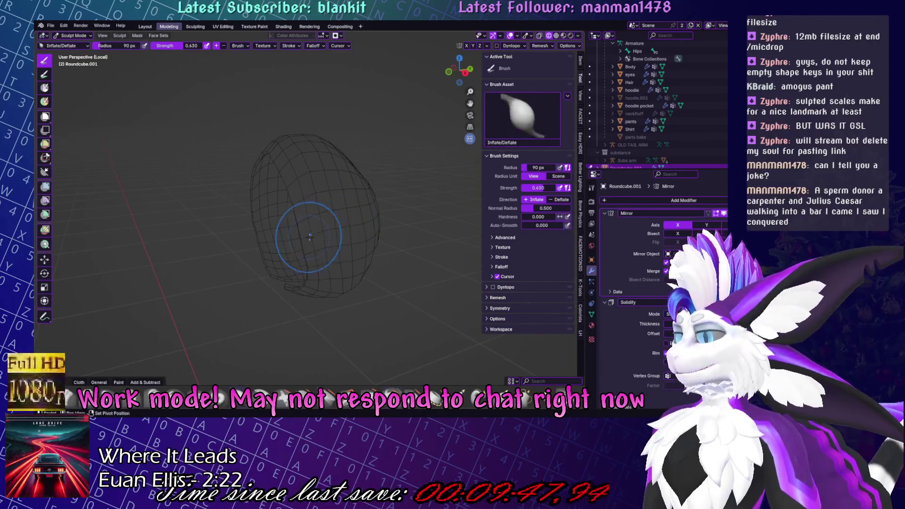
pyautogui.moveTo(395, 260); pyautogui.dragTo(348, 246, button='middle')
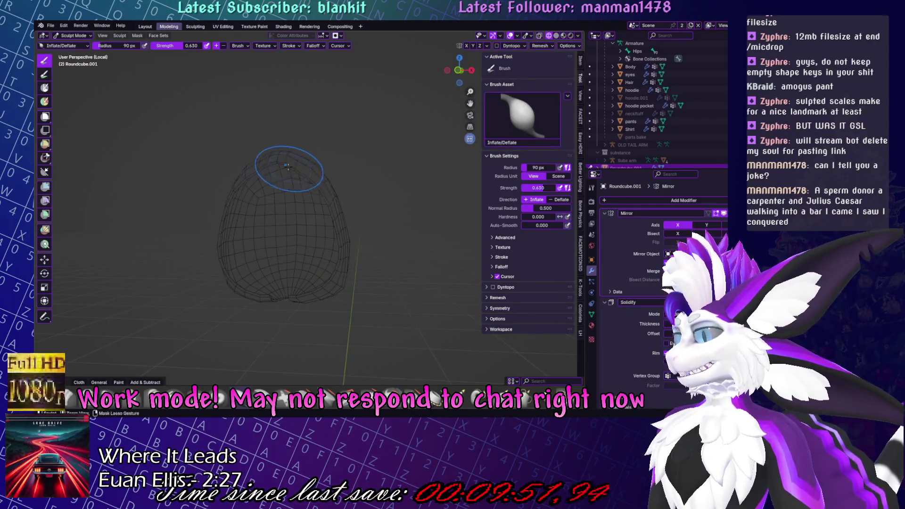
pyautogui.press('g')
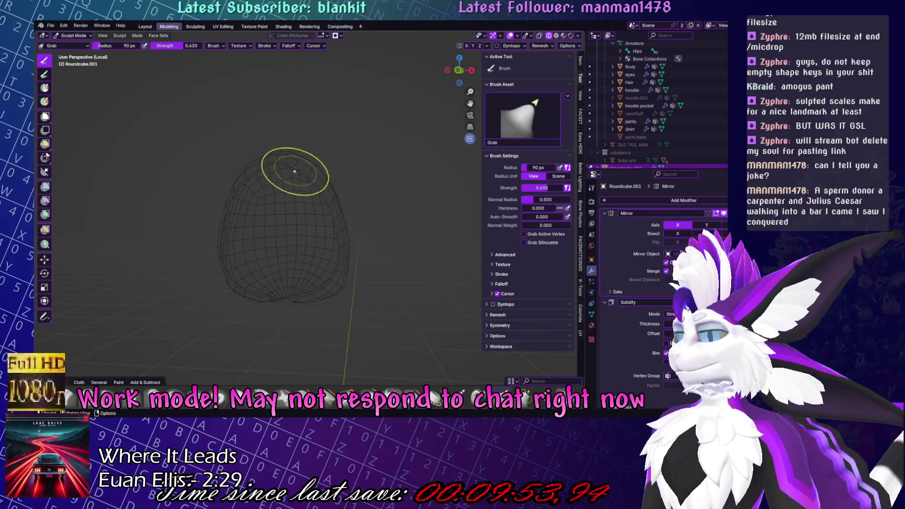
pyautogui.moveTo(329, 158); pyautogui.dragTo(314, 177, button='middle')
pyautogui.moveTo(372, 201); pyautogui.dragTo(374, 232, button='middle')
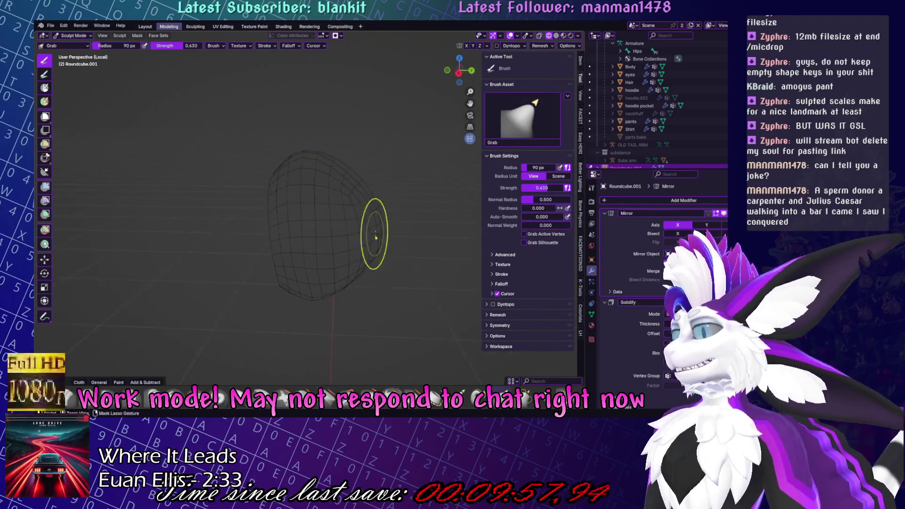
# Leave local view to check the hood on the character's head, then enter Edit Mode.
pyautogui.press('KP_Divide')
pyautogui.press('KP_3')
pyautogui.moveTo(331, 169)
pyautogui.mouseDown(button='middle')
pyautogui.moveTo(347, 268)
pyautogui.moveTo(313, 269)
pyautogui.moveTo(341, 237)
pyautogui.moveTo(367, 236)
pyautogui.moveTo(415, 267)
pyautogui.moveTo(425, 257)
pyautogui.mouseUp(button='middle')
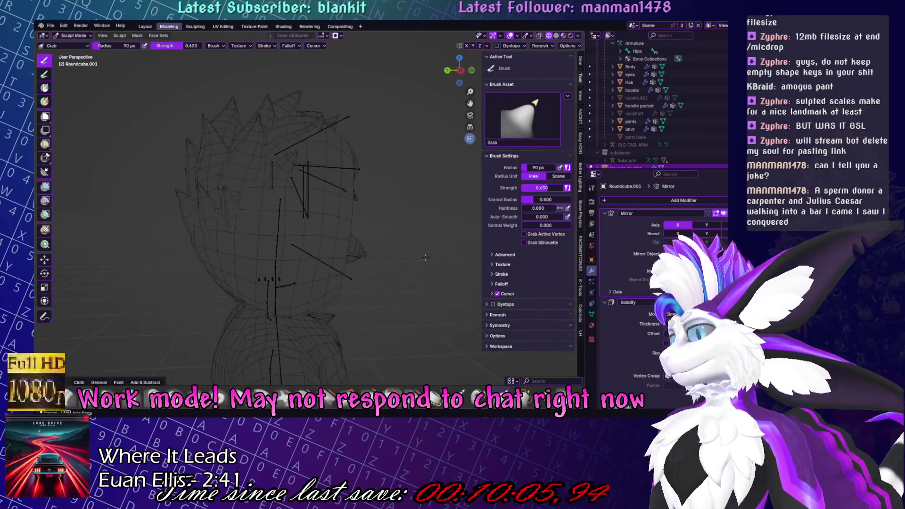
pyautogui.moveTo(324, 123)
pyautogui.mouseDown(button='middle')
pyautogui.moveTo(337, 146)
pyautogui.moveTo(329, 183)
pyautogui.moveTo(384, 188)
pyautogui.moveTo(343, 208)
pyautogui.moveTo(373, 252)
pyautogui.moveTo(343, 226)
pyautogui.mouseUp(button='middle')
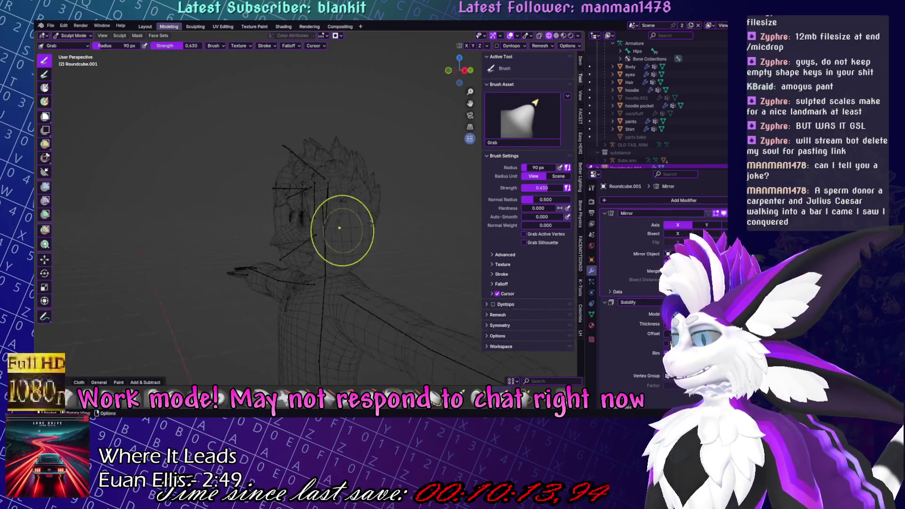
pyautogui.press('Tab')
# Add an extra edge loop around the hood's face opening and grow it into a band.
pyautogui.moveTo(406, 200); pyautogui.dragTo(401, 202, button='middle')
pyautogui.scroll(4, 401, 202)
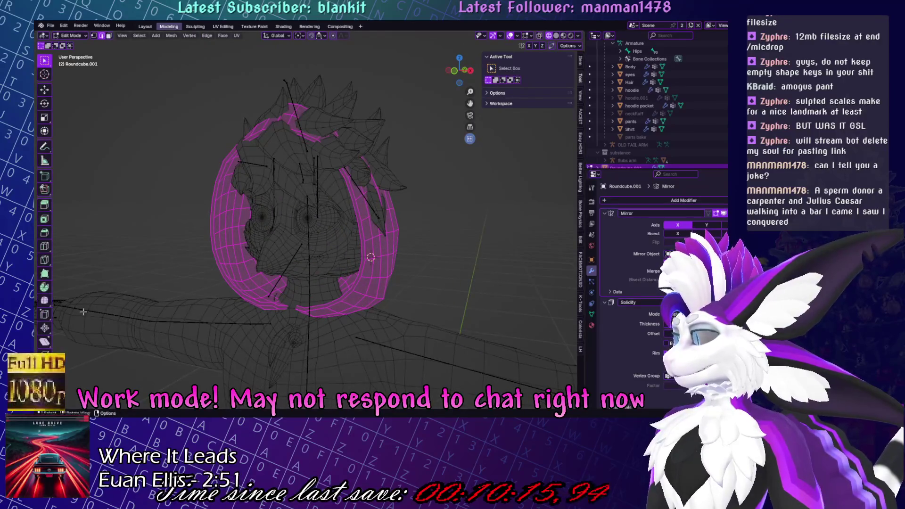
pyautogui.moveTo(302, 300); pyautogui.dragTo(358, 227, button='middle')
pyautogui.hotkey('ctrl', 'r')
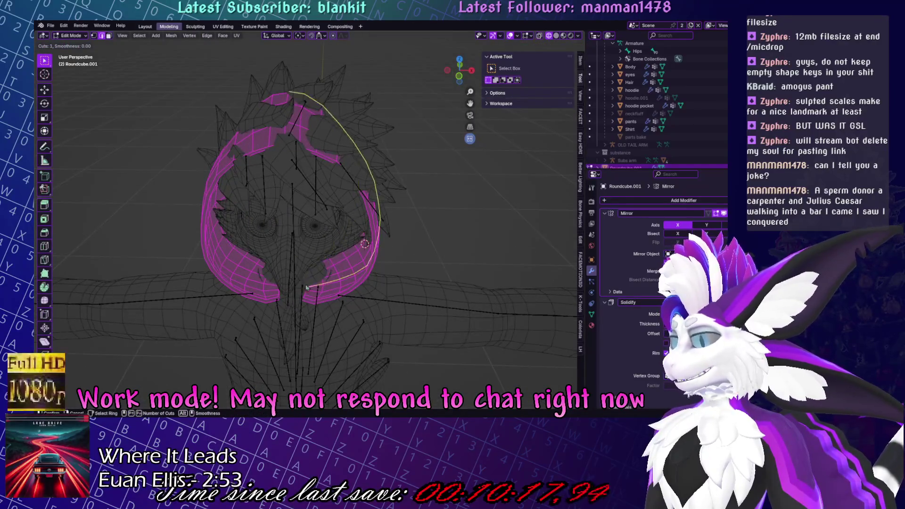
pyautogui.click(375, 202)
pyautogui.click(330, 237)
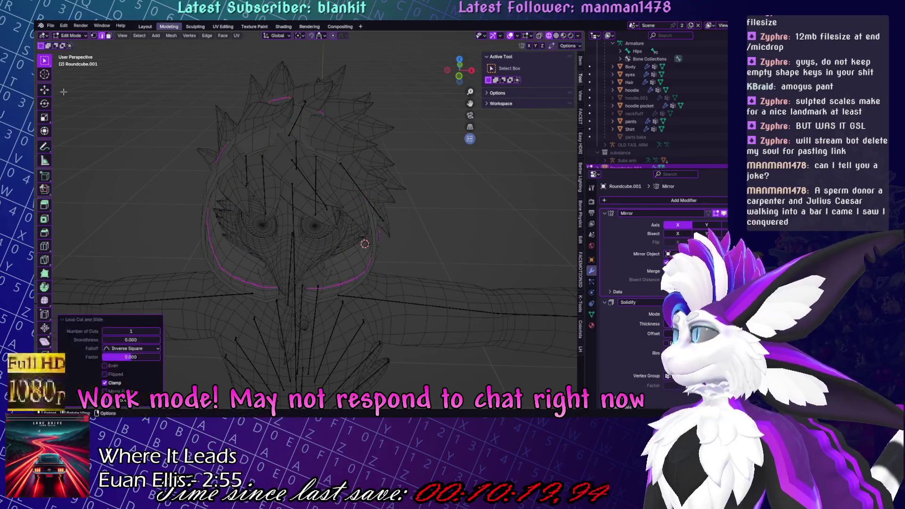
pyautogui.press('ctrl+KP_Add')
pyautogui.press('ctrl+KP_Add')
pyautogui.press('ctrl+KP_Add')
pyautogui.scroll(4, 322, 293)
pyautogui.keyDown('shift'); pyautogui.moveTo(321, 293); pyautogui.dragTo(334, 164, button='middle'); pyautogui.keyUp('shift')
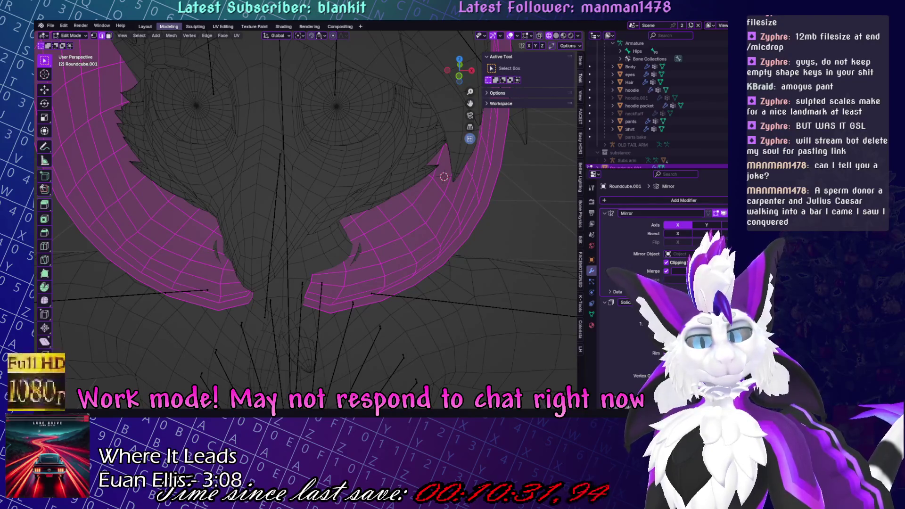
# Shrink the hood's two lower front ends with proportional editing and squash them to 0.730 on Y.
pyautogui.moveTo(236, 286)
pyautogui.mouseDown(button='middle')
pyautogui.moveTo(375, 258)
pyautogui.moveTo(410, 263)
pyautogui.mouseUp(button='middle')
pyautogui.hotkey('alt', 'h')
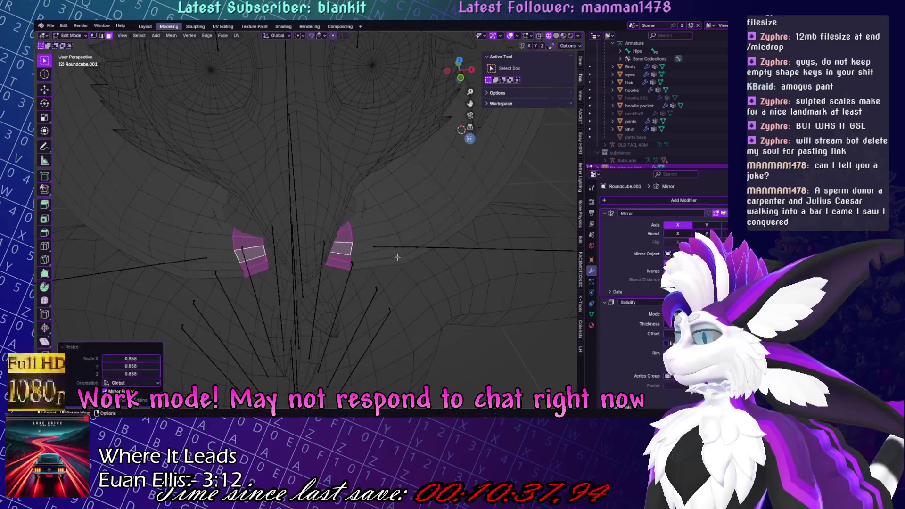
pyautogui.press('o')
pyautogui.press('s')
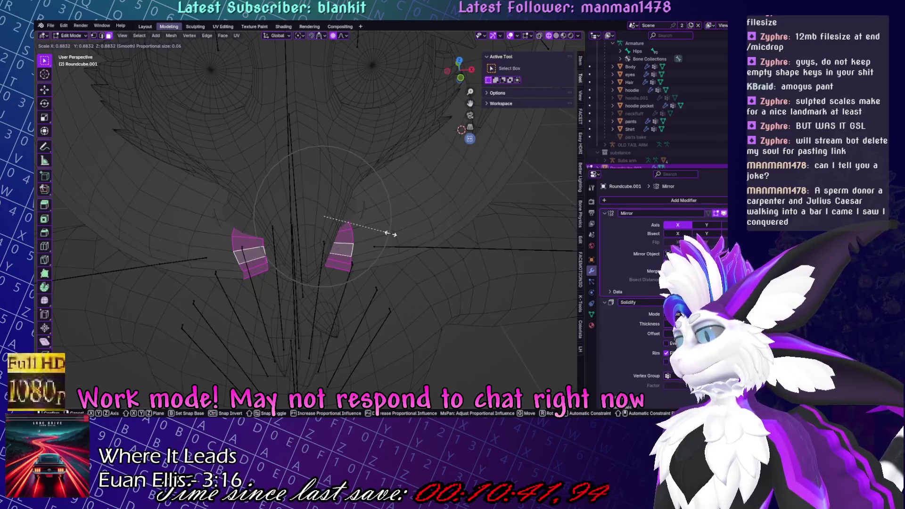
pyautogui.scroll(-7, 386, 232)
pyautogui.click(383, 229)
pyautogui.moveTo(384, 229)
pyautogui.mouseDown(button='middle')
pyautogui.moveTo(415, 230)
pyautogui.moveTo(394, 274)
pyautogui.mouseUp(button='middle')
pyautogui.press('s')
pyautogui.press('y')
pyautogui.click(410, 244)
# Check the reshaped hood from angled views outside Edit Mode, then return to Edit Mode.
pyautogui.press('g')
pyautogui.rightClick(394, 275)
pyautogui.scroll(-4, 420, 245)
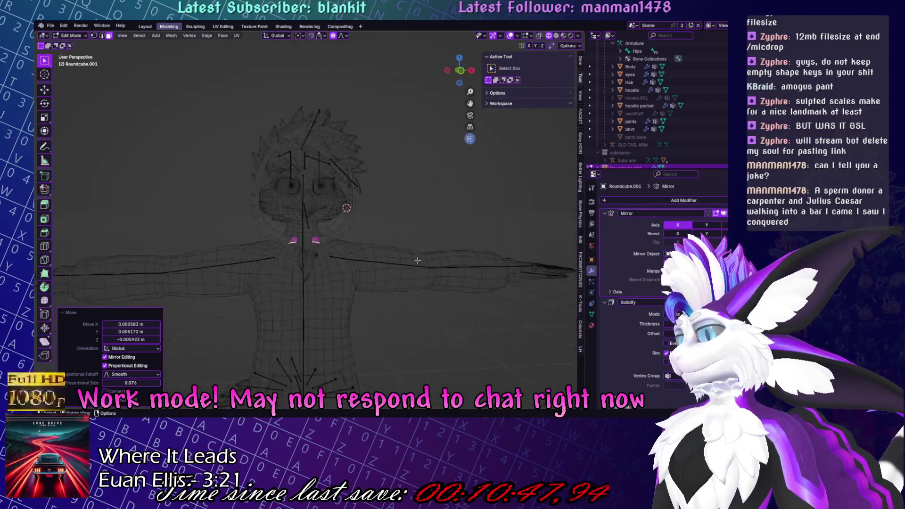
pyautogui.press('Tab')
pyautogui.moveTo(353, 177); pyautogui.dragTo(324, 171, button='middle')
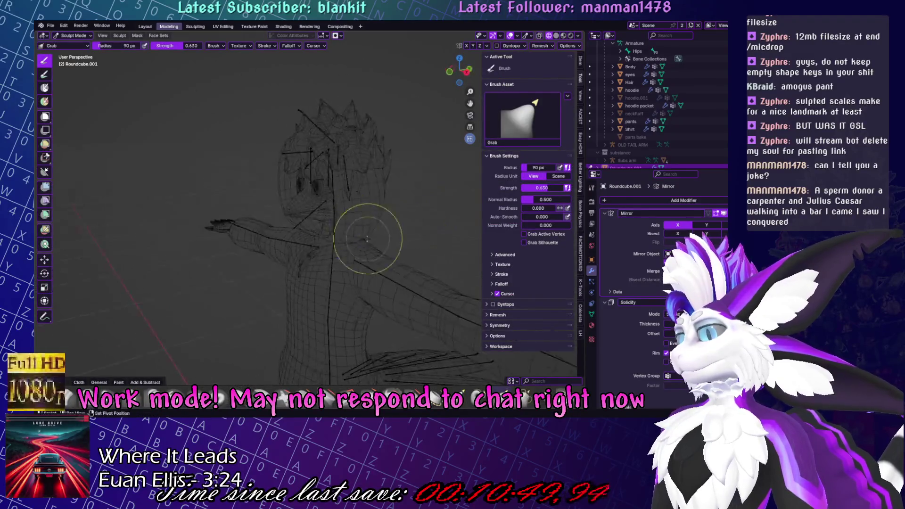
pyautogui.moveTo(344, 237); pyautogui.dragTo(414, 229, button='middle')
pyautogui.press('Tab')
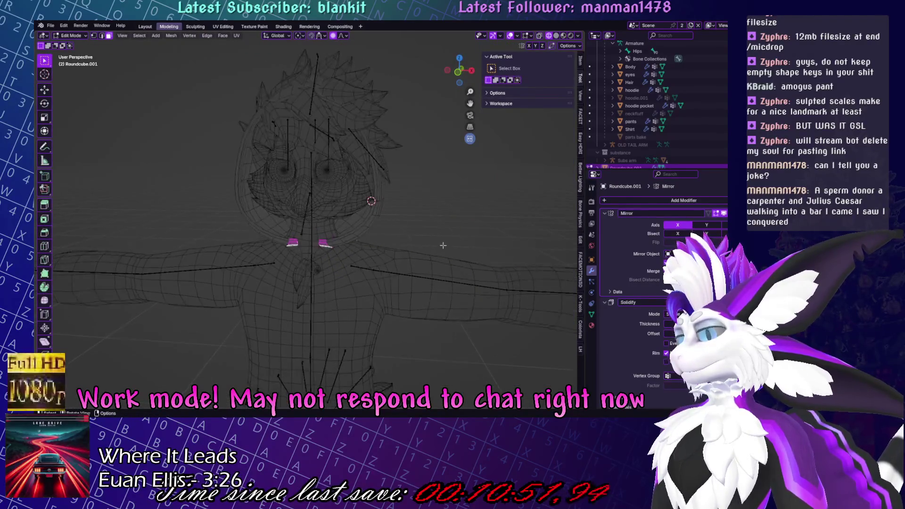
# Select the hood's upper band, excluding the lower strips, and shrink it inward along its normals.
pyautogui.scroll(6, 443, 245)
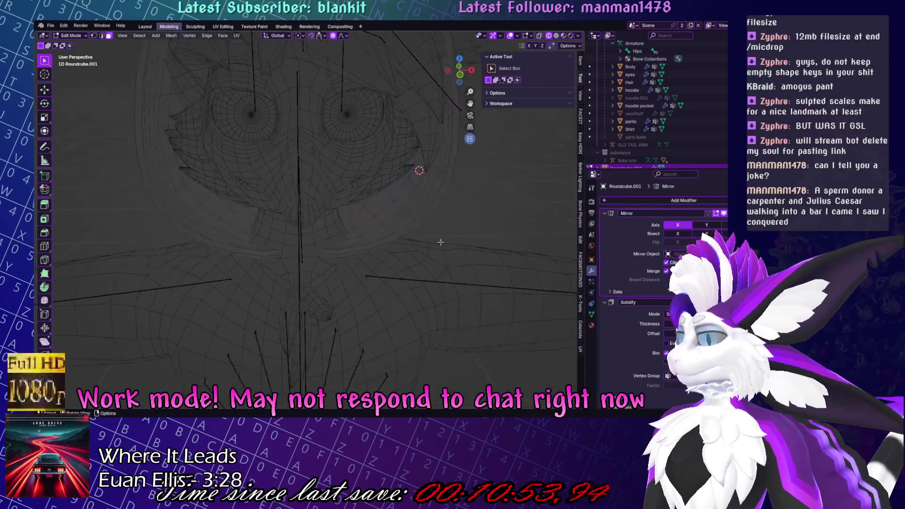
pyautogui.press('l')
pyautogui.scroll(-1, 424, 299)
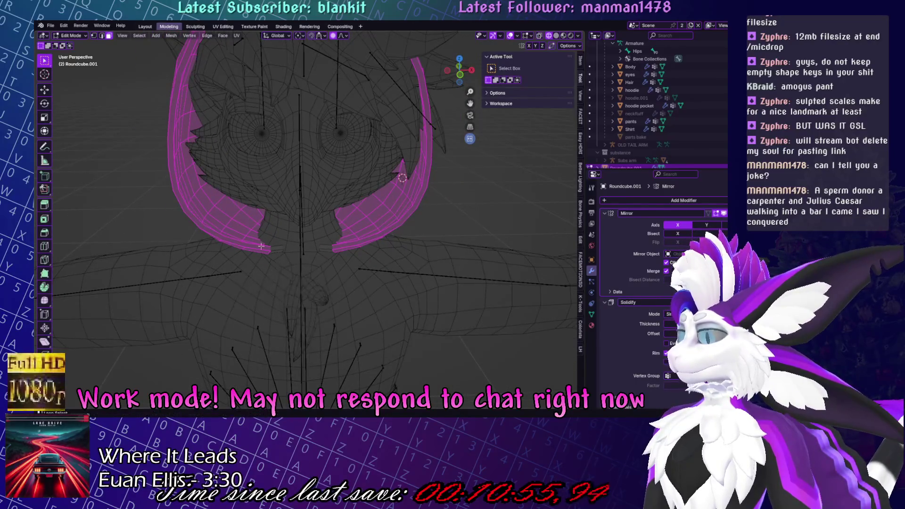
pyautogui.hotkey('shift', 'l')
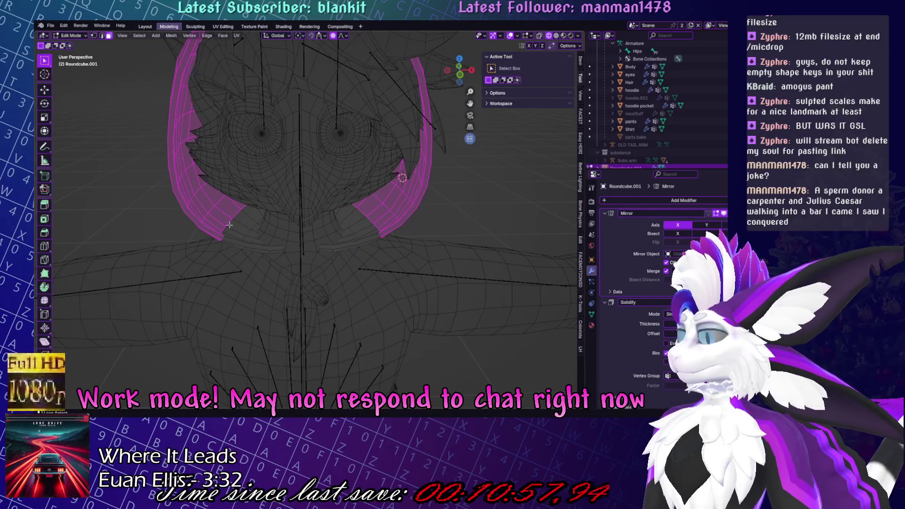
pyautogui.hotkey('shift', 'l')
pyautogui.hotkey('shift', 'l')
pyautogui.hotkey('alt', 'h')
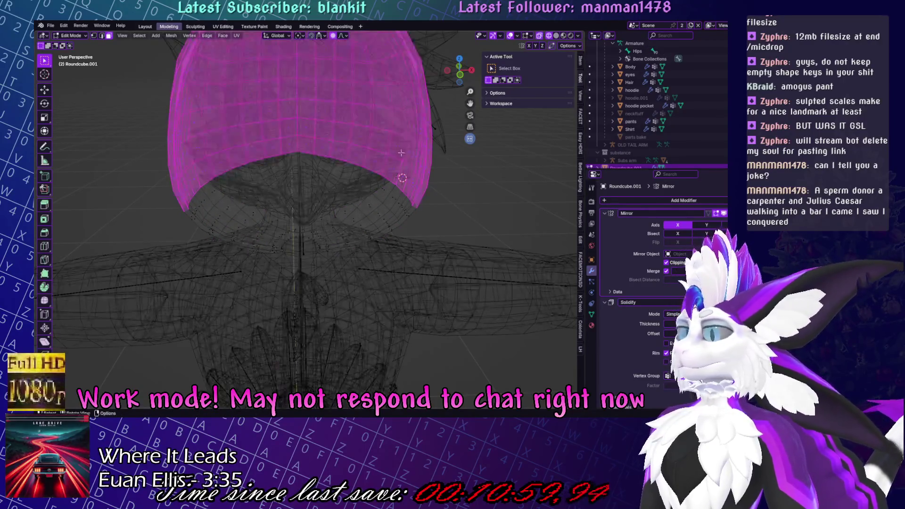
pyautogui.hotkey('shift', 'l')
pyautogui.moveTo(366, 151); pyautogui.dragTo(367, 176, button='middle')
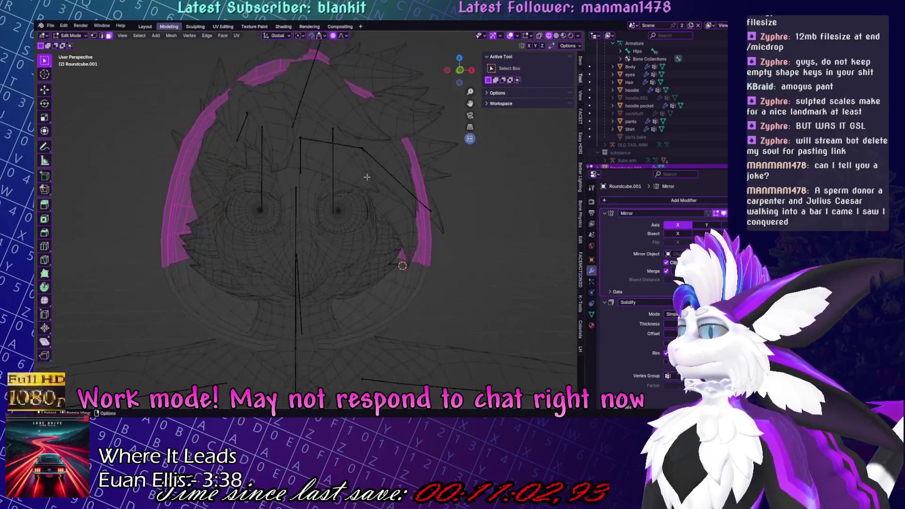
pyautogui.click(42, 330)
pyautogui.moveTo(382, 150)
pyautogui.mouseDown()
pyautogui.moveTo(372, 154)
pyautogui.moveTo(385, 154)
pyautogui.moveTo(368, 131)
pyautogui.mouseUp()
# Finish the shrink, inspect the hood in Sculpt Mode from several angles, then return to Edit Mode.
pyautogui.moveTo(368, 131); pyautogui.dragTo(412, 183, button='middle')
pyautogui.click(430, 279)
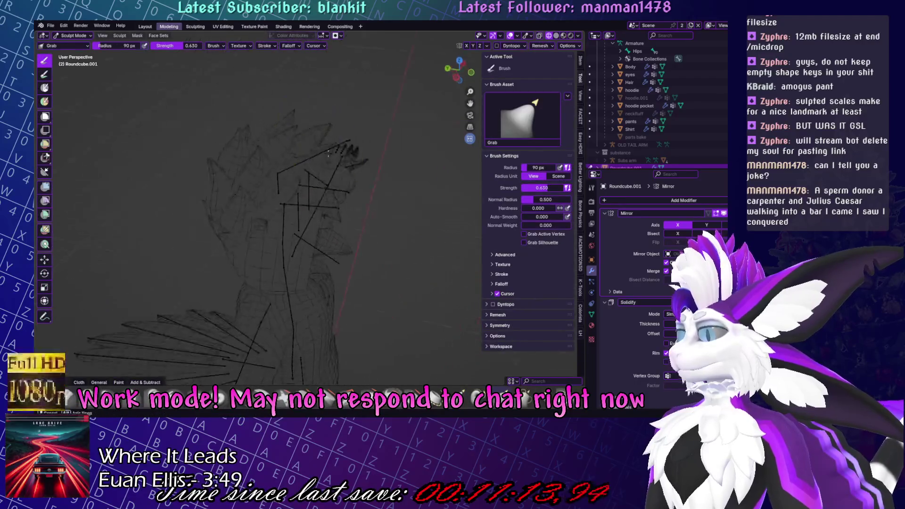
pyautogui.moveTo(302, 213); pyautogui.dragTo(324, 212, button='middle')
pyautogui.scroll(-2, 314, 195)
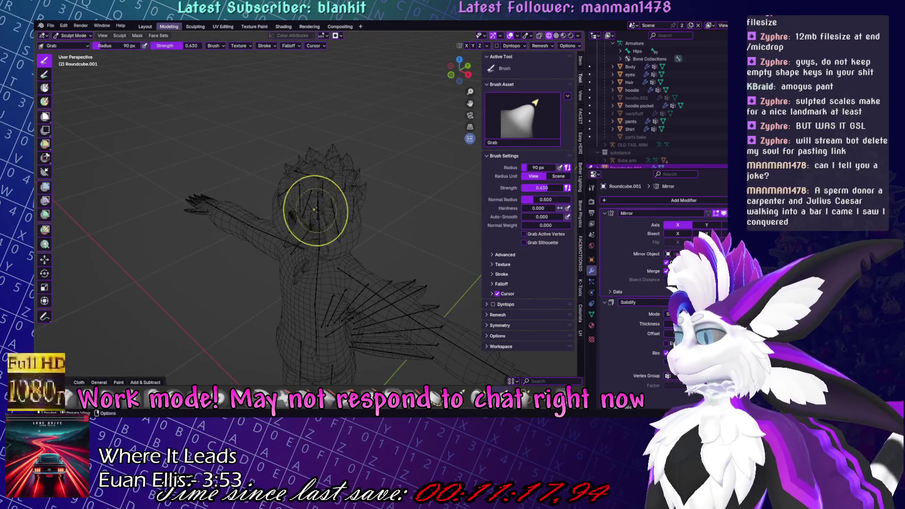
pyautogui.moveTo(300, 190); pyautogui.dragTo(309, 183, button='middle')
pyautogui.moveTo(303, 213)
pyautogui.mouseDown(button='middle')
pyautogui.moveTo(384, 208)
pyautogui.moveTo(359, 208)
pyautogui.moveTo(340, 253)
pyautogui.mouseUp(button='middle')
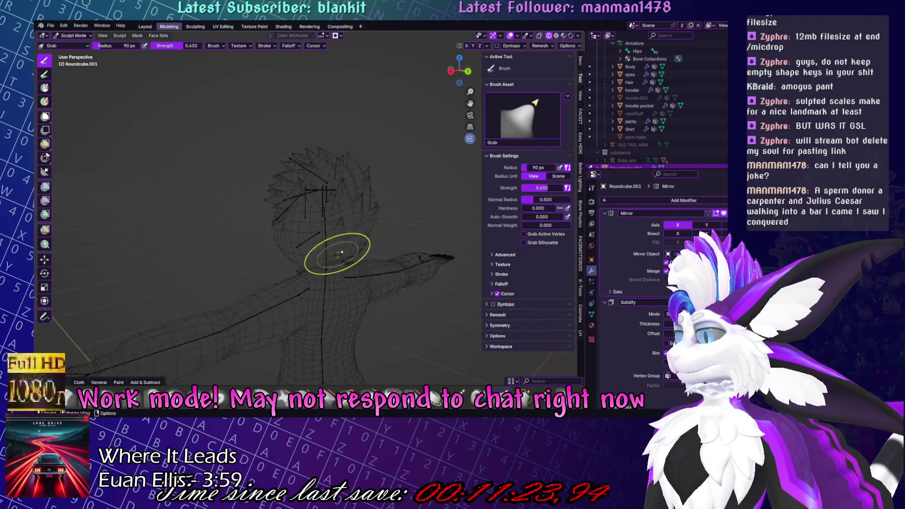
pyautogui.scroll(3, 367, 221)
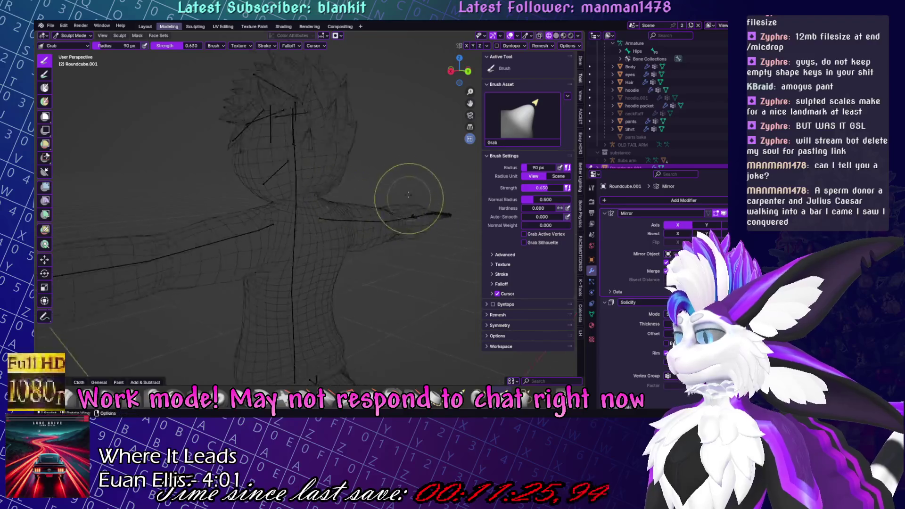
pyautogui.press('Tab')
pyautogui.moveTo(294, 197); pyautogui.dragTo(437, 226, button='middle')
# In the hoodie mesh, lower the neckline edges in right view and flatten them to 0.943 on Z.
pyautogui.press('Tab')
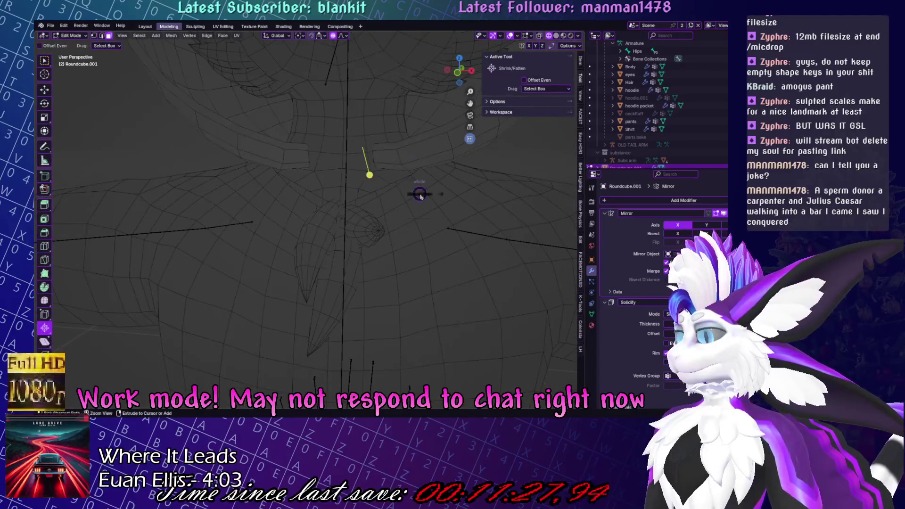
pyautogui.click(437, 226)
pyautogui.press('Tab')
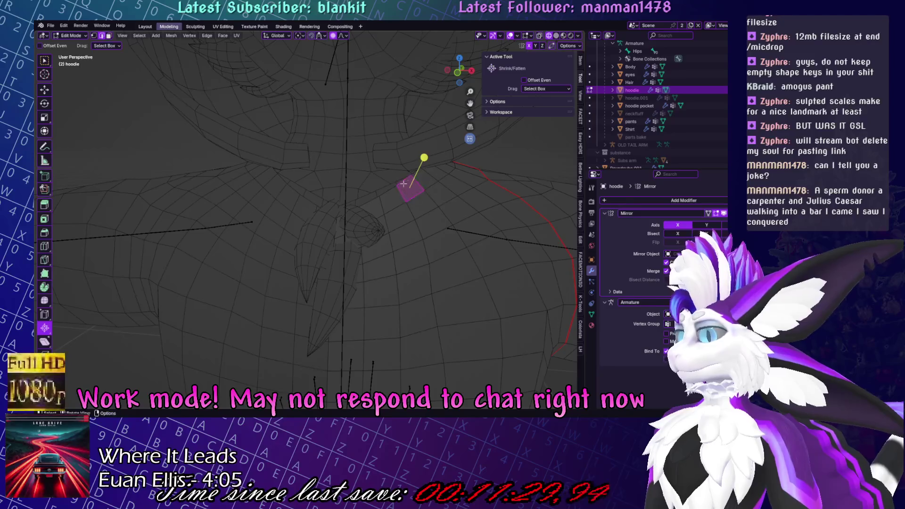
pyautogui.moveTo(406, 179)
pyautogui.mouseDown(button='middle')
pyautogui.moveTo(360, 208)
pyautogui.moveTo(324, 202)
pyautogui.moveTo(436, 188)
pyautogui.mouseUp(button='middle')
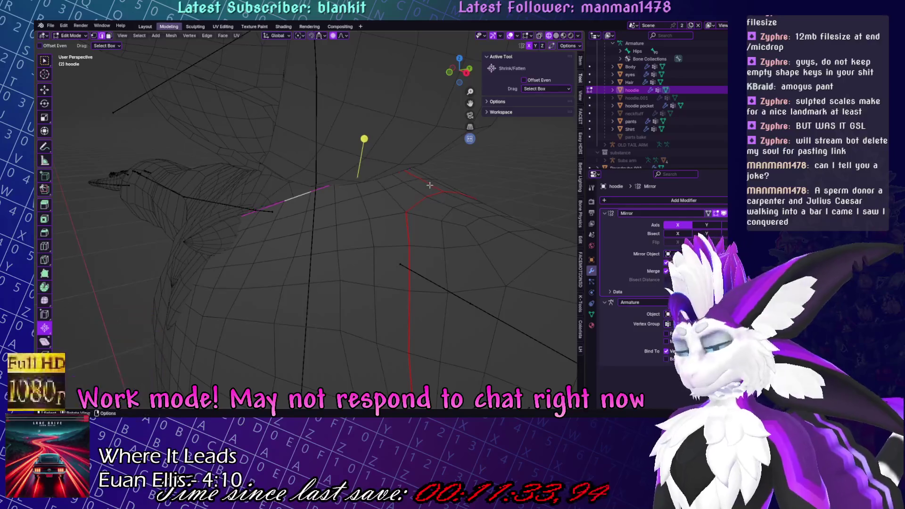
pyautogui.press('KP_3')
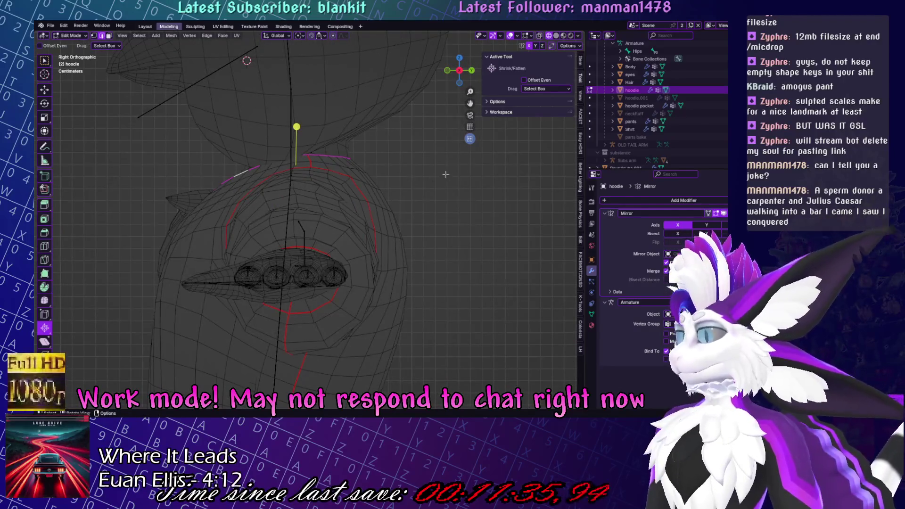
pyautogui.press('g')
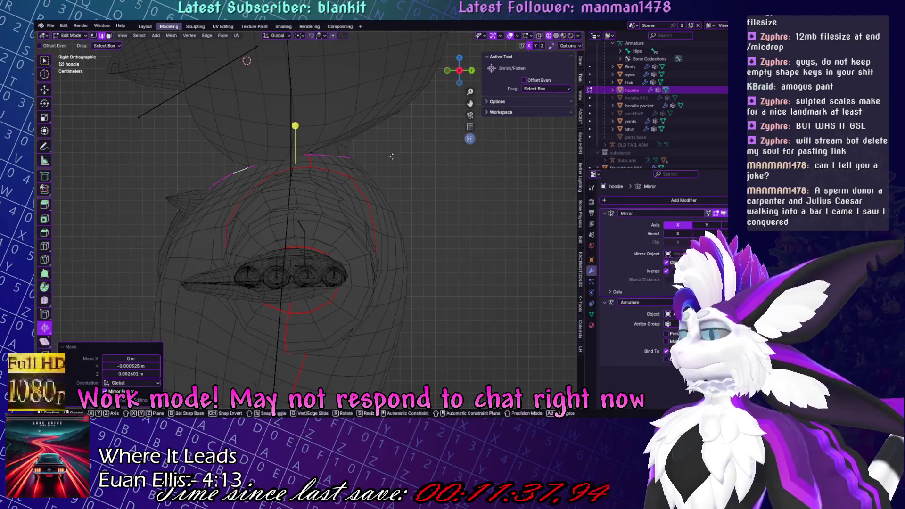
pyautogui.click(392, 156)
pyautogui.press('s')
pyautogui.press('z')
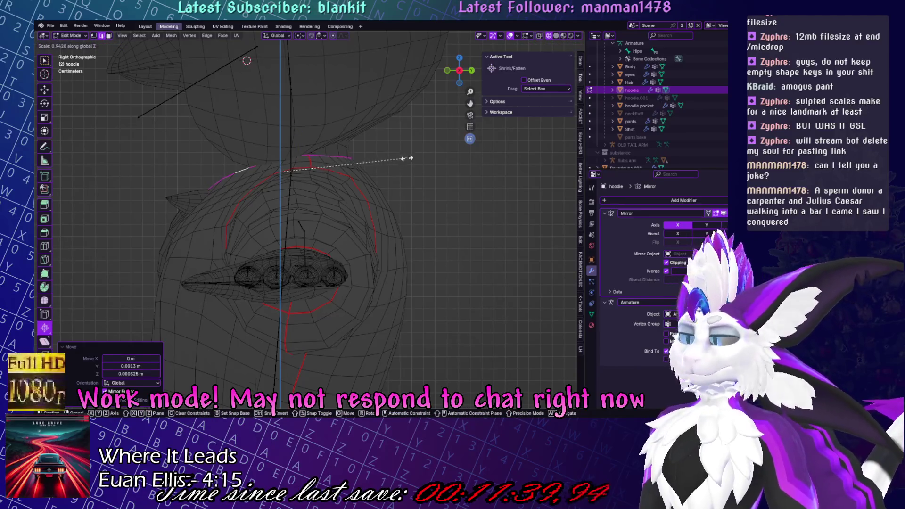
pyautogui.click(406, 158)
# In front view, shrink the neck edge to 0.798 and shift it slightly sideways.
pyautogui.moveTo(339, 162); pyautogui.dragTo(348, 194, button='middle')
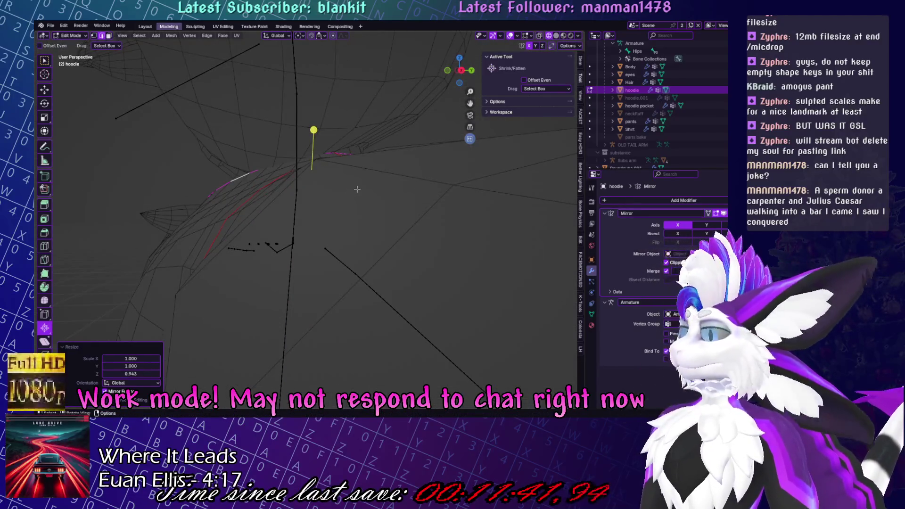
pyautogui.press('KP_1')
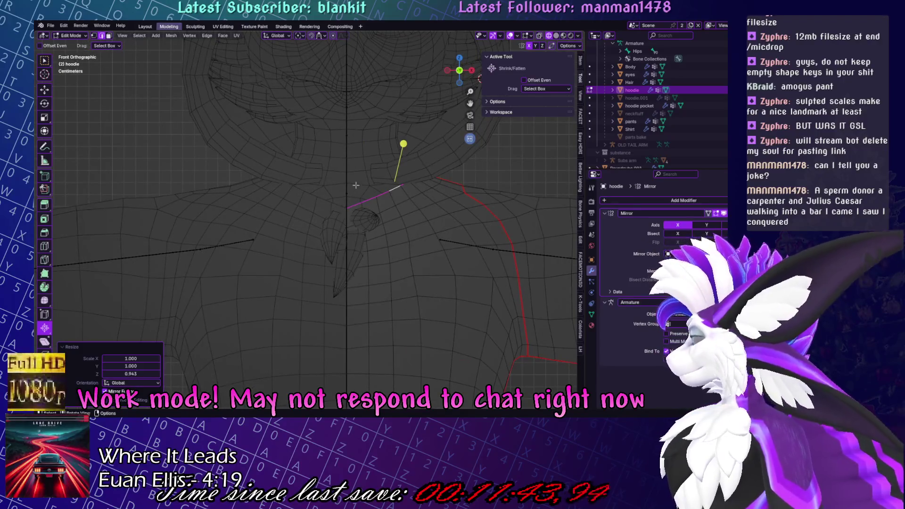
pyautogui.press('s')
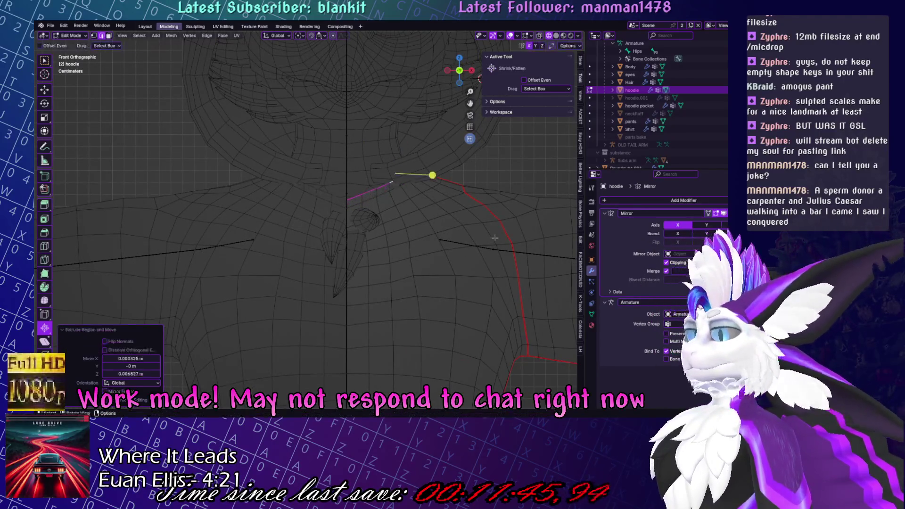
pyautogui.click(482, 233)
pyautogui.press('g')
pyautogui.click(475, 225)
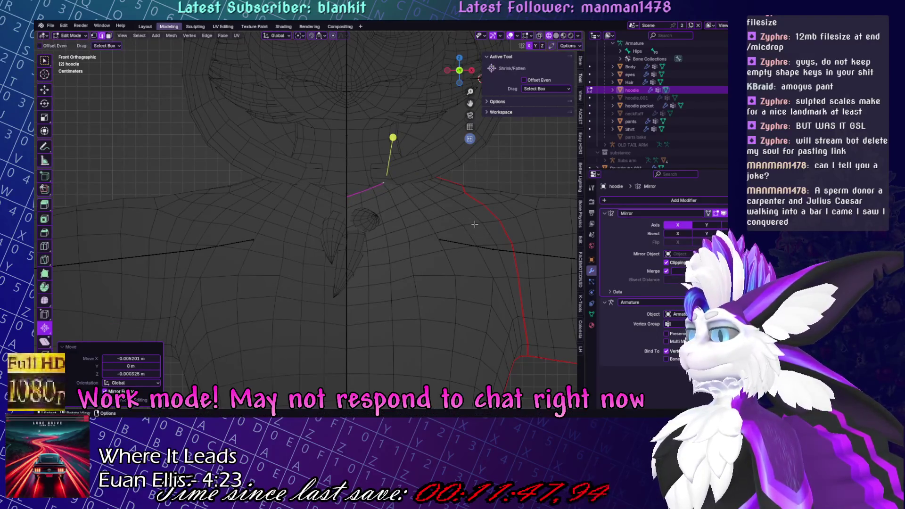
pyautogui.moveTo(463, 188)
pyautogui.mouseDown(button='middle')
pyautogui.moveTo(303, 193)
pyautogui.moveTo(395, 198)
pyautogui.mouseUp(button='middle')
pyautogui.press('KP_3')
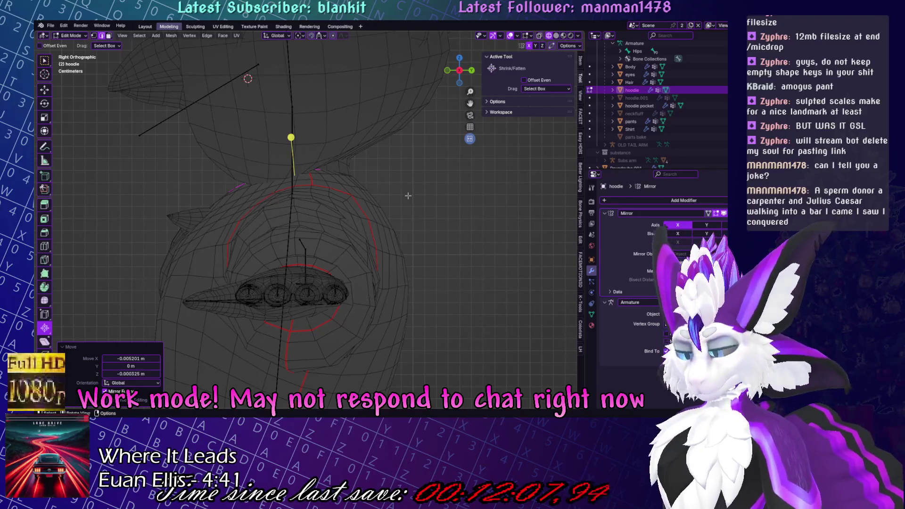
# Nudge the neckline edges along X and switch to solid shading, undoing a trial edge slide.
pyautogui.moveTo(405, 196)
pyautogui.mouseDown(button='middle')
pyautogui.moveTo(429, 187)
pyautogui.moveTo(400, 202)
pyautogui.moveTo(376, 192)
pyautogui.moveTo(347, 216)
pyautogui.moveTo(391, 151)
pyautogui.moveTo(363, 155)
pyautogui.mouseUp(button='middle')
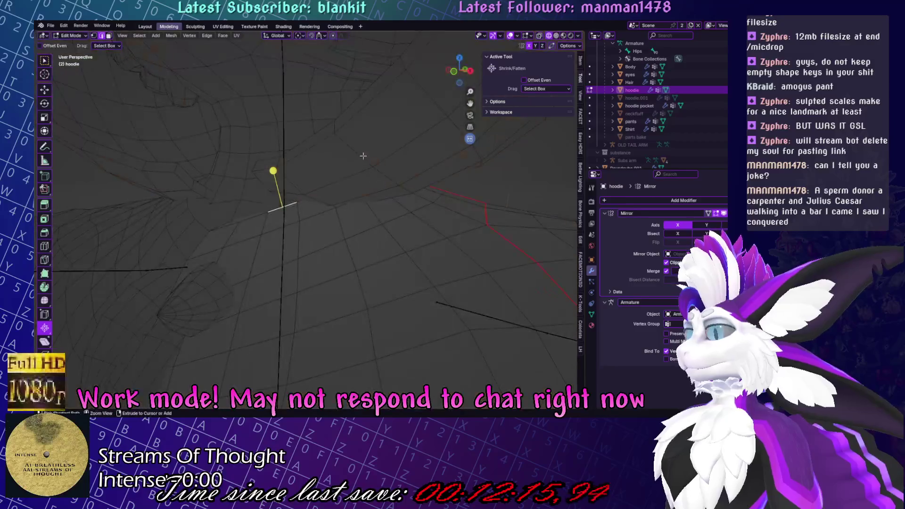
pyautogui.moveTo(332, 201)
pyautogui.mouseDown(button='middle')
pyautogui.moveTo(411, 208)
pyautogui.moveTo(381, 180)
pyautogui.moveTo(334, 186)
pyautogui.mouseUp(button='middle')
pyautogui.press('g')
pyautogui.press('x')
pyautogui.click(396, 189)
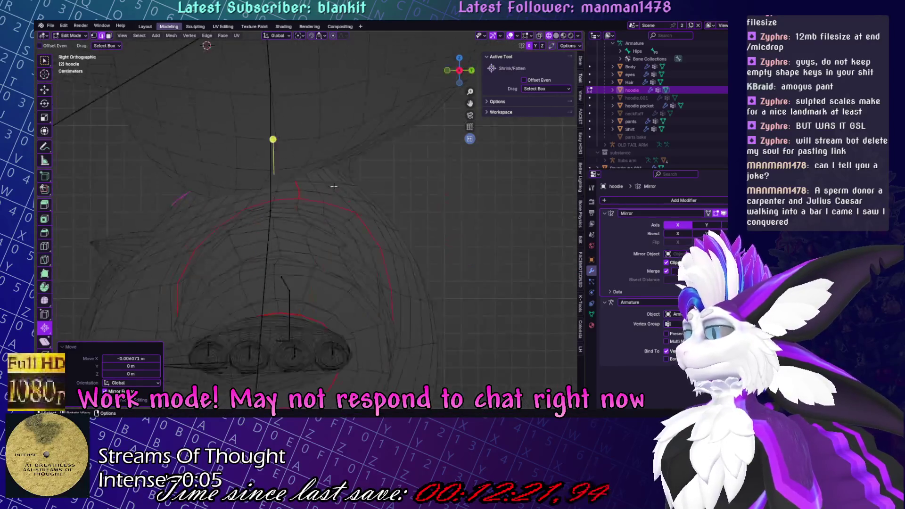
pyautogui.click(556, 35)
pyautogui.press('s')
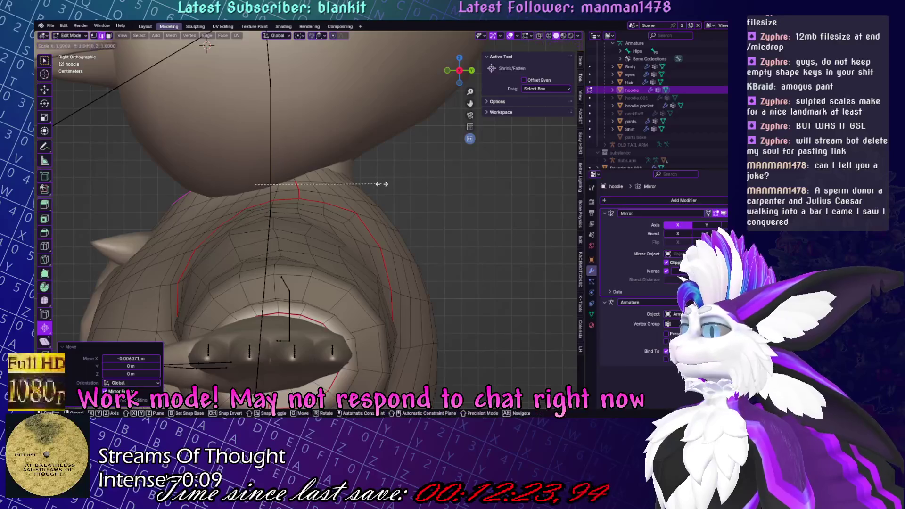
pyautogui.press('y')
pyautogui.press('Escape')
pyautogui.press('g')
pyautogui.press('g')
pyautogui.click(401, 189)
pyautogui.hotkey('ctrl', 'z')
# Return to Object Mode and start sculpting the Roundcube.001 hood mesh.
pyautogui.press('Tab')
pyautogui.click(376, 115)
pyautogui.hotkey('ctrl', 'Tab')
# Round out the hood over the head with the Inflate/Deflate and Smooth brushes.
pyautogui.moveTo(383, 186)
pyautogui.mouseDown(button='middle')
pyautogui.moveTo(333, 178)
pyautogui.moveTo(338, 194)
pyautogui.mouseUp(button='middle')
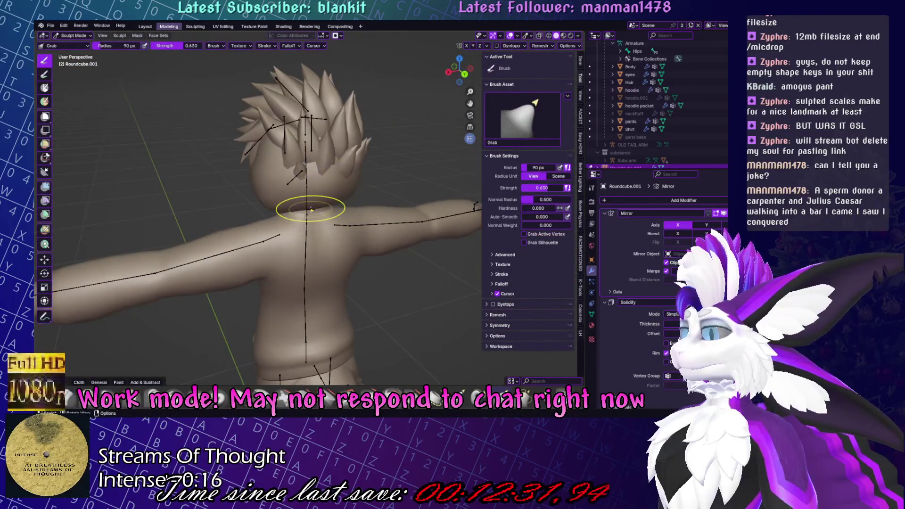
pyautogui.moveTo(289, 212)
pyautogui.mouseDown(button='middle')
pyautogui.moveTo(377, 183)
pyautogui.moveTo(246, 179)
pyautogui.moveTo(151, 152)
pyautogui.moveTo(285, 181)
pyautogui.mouseUp(button='middle')
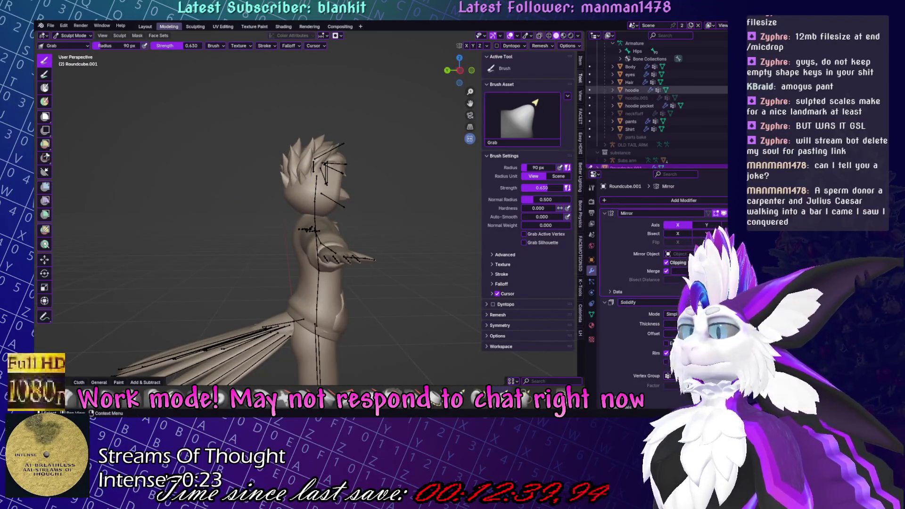
pyautogui.moveTo(290, 189)
pyautogui.mouseDown(button='middle')
pyautogui.moveTo(357, 170)
pyautogui.moveTo(283, 198)
pyautogui.mouseUp(button='middle')
pyautogui.moveTo(294, 142)
pyautogui.mouseDown(button='middle')
pyautogui.moveTo(313, 177)
pyautogui.moveTo(302, 157)
pyautogui.mouseUp(button='middle')
pyautogui.moveTo(298, 207)
pyautogui.mouseDown(button='middle')
pyautogui.moveTo(374, 196)
pyautogui.moveTo(363, 157)
pyautogui.moveTo(339, 168)
pyautogui.moveTo(323, 158)
pyautogui.moveTo(404, 152)
pyautogui.moveTo(275, 166)
pyautogui.moveTo(336, 242)
pyautogui.moveTo(410, 198)
pyautogui.mouseUp(button='middle')
pyautogui.press('i')
pyautogui.moveTo(351, 206)
pyautogui.mouseDown(button='middle')
pyautogui.moveTo(324, 219)
pyautogui.moveTo(354, 234)
pyautogui.moveTo(330, 222)
pyautogui.mouseUp(button='middle')
pyautogui.press('s')
pyautogui.press('i')
# Pull the hood into shape around the face with the Grab brush, then return to Object Mode.
pyautogui.moveTo(267, 221); pyautogui.dragTo(283, 236, button='middle')
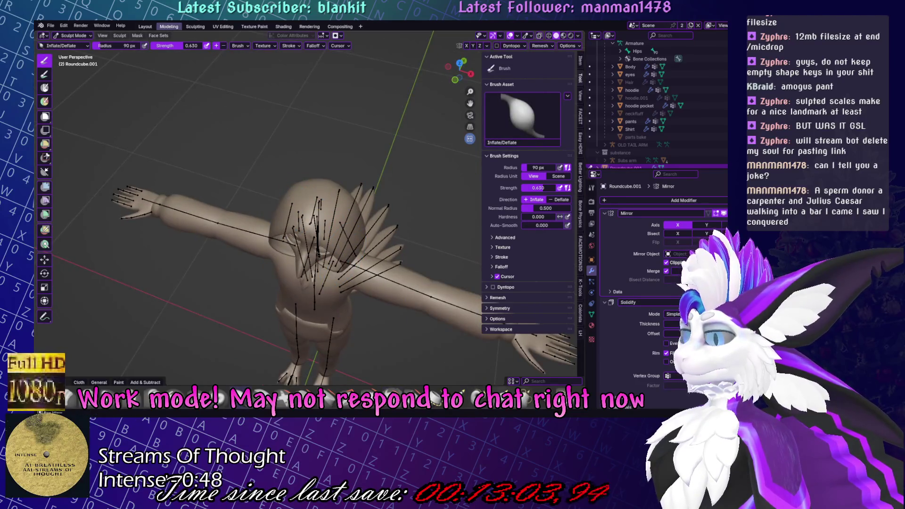
pyautogui.press('g')
pyautogui.scroll(3, 364, 263)
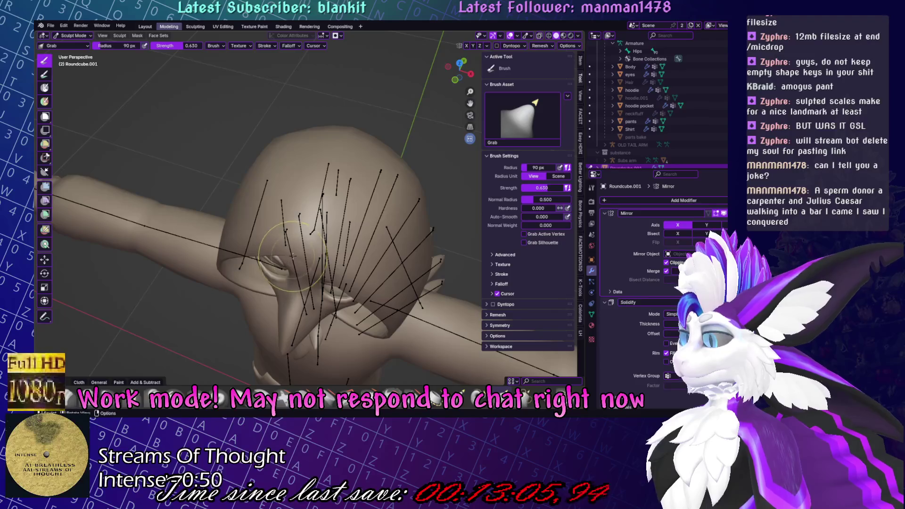
pyautogui.moveTo(296, 260)
pyautogui.mouseDown(button='middle')
pyautogui.moveTo(329, 170)
pyautogui.moveTo(316, 132)
pyautogui.mouseUp(button='middle')
pyautogui.scroll(-5, 306, 236)
pyautogui.scroll(5, 330, 170)
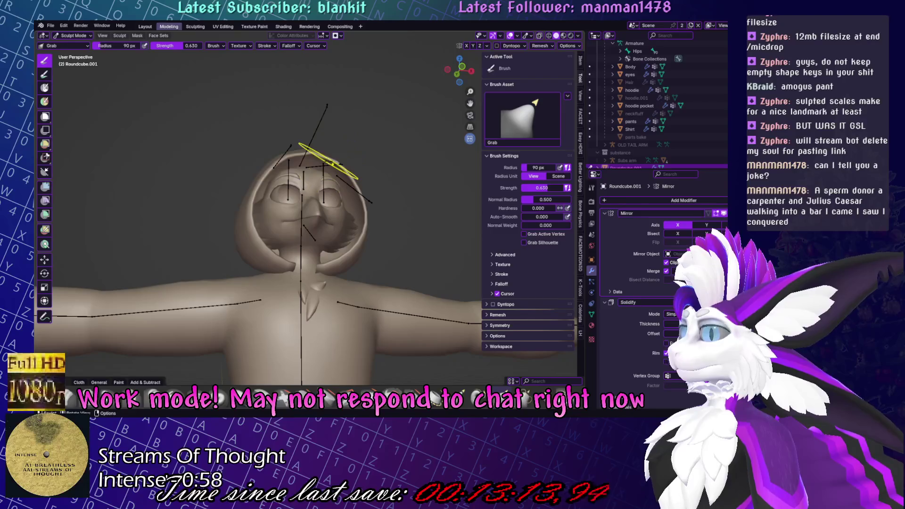
pyautogui.moveTo(364, 137); pyautogui.dragTo(359, 185, button='middle')
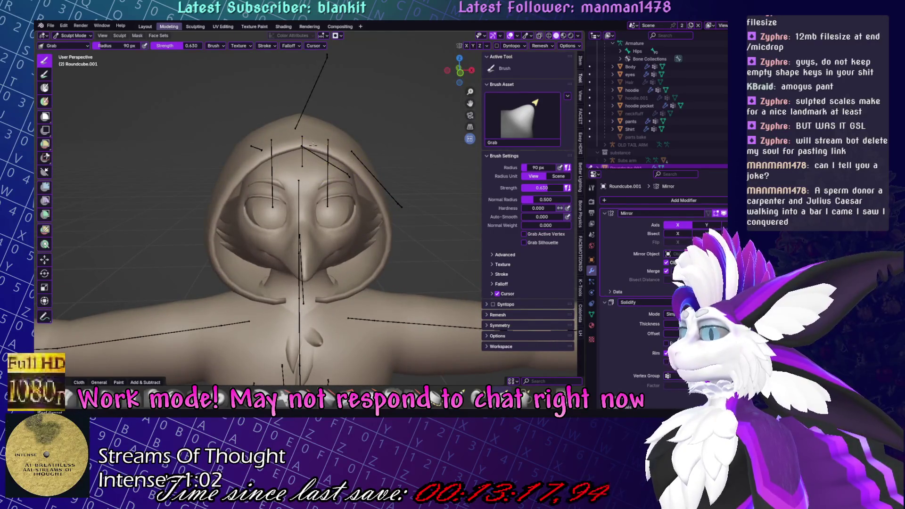
pyautogui.scroll(-5, 349, 156)
pyautogui.hotkey('ctrl', 'Tab')
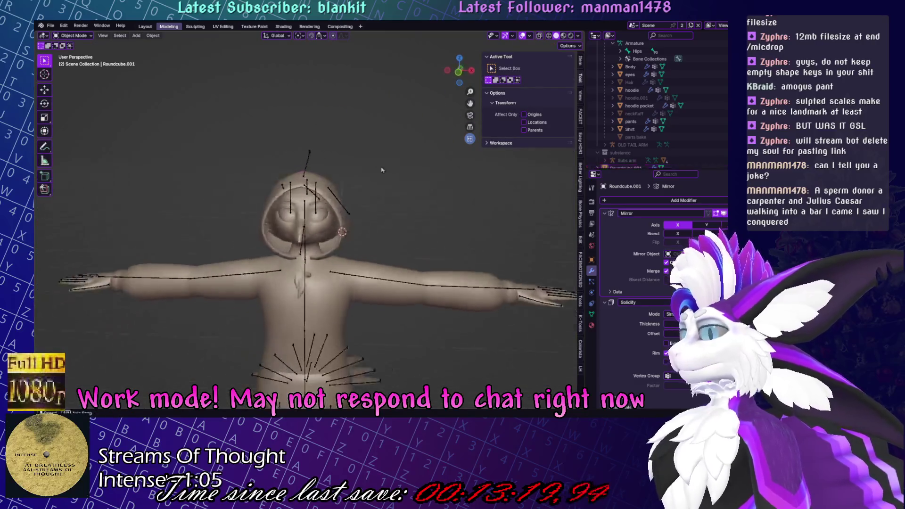
# Save Yuruse.blend and shrink the hood mesh inward by -0.007 m in Edit Mode.
pyautogui.hotkey('ctrl', 's')
pyautogui.moveTo(384, 168); pyautogui.dragTo(77, 167, button='middle')
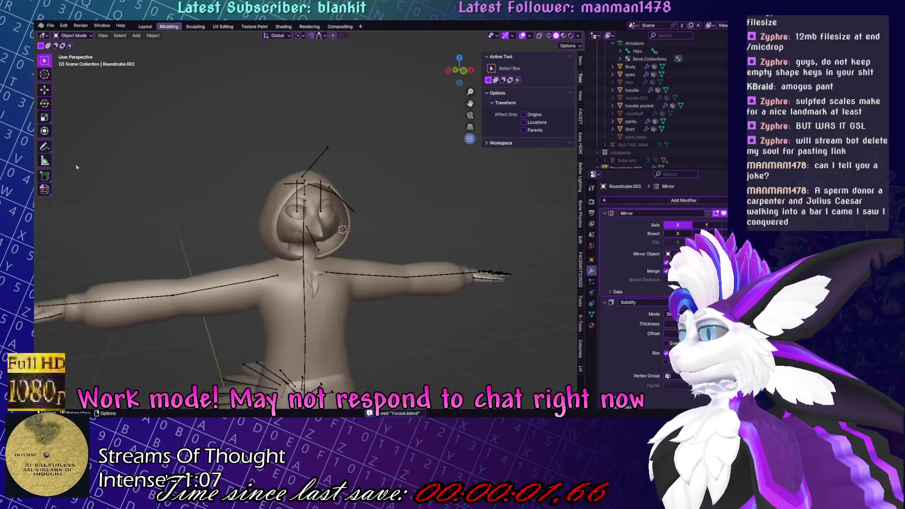
pyautogui.press('Tab')
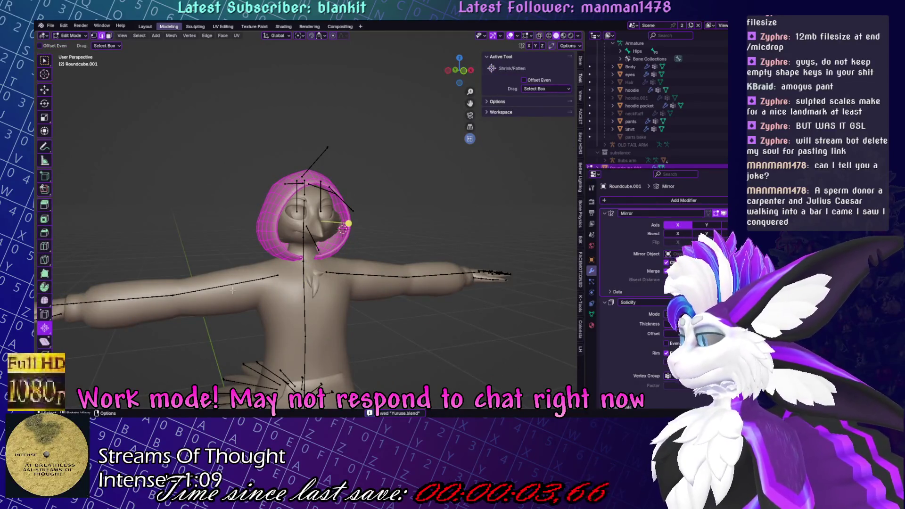
pyautogui.moveTo(347, 224); pyautogui.dragTo(344, 223)
pyautogui.moveTo(344, 223)
pyautogui.mouseDown(button='middle')
pyautogui.moveTo(292, 229)
pyautogui.moveTo(412, 215)
pyautogui.moveTo(307, 225)
pyautogui.mouseUp(button='middle')
# Shear the hood mesh into a slight tilt with the Shear tool.
pyautogui.hotkey('ctrl', 'Tab')
pyautogui.press('Tab')
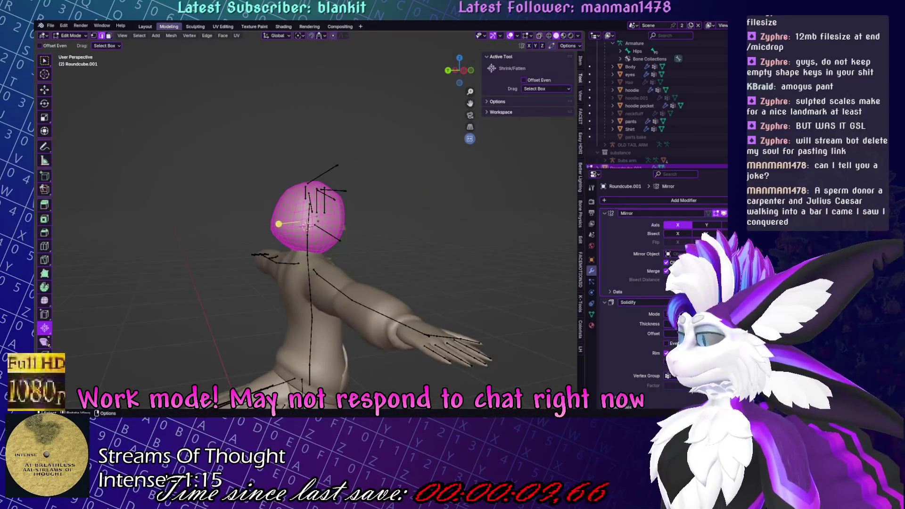
pyautogui.hotkey('shift', 'ctrl', 'alt', 's')
pyautogui.moveTo(271, 216); pyautogui.dragTo(273, 236)
# Check the sheared hood, return to Object Mode and unhide the Hair over it.
pyautogui.press('Tab')
pyautogui.moveTo(306, 226); pyautogui.dragTo(400, 170, button='middle')
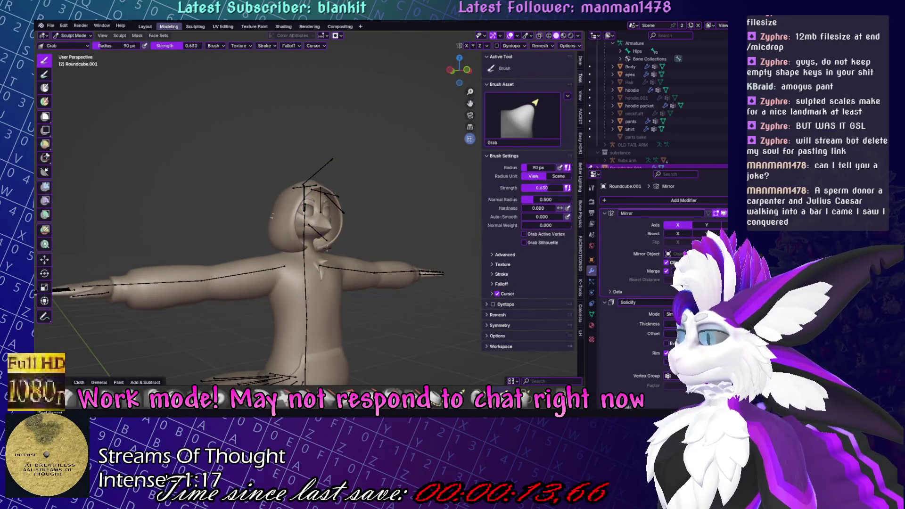
pyautogui.moveTo(400, 170)
pyautogui.mouseDown(button='middle')
pyautogui.moveTo(424, 162)
pyautogui.moveTo(308, 202)
pyautogui.moveTo(394, 212)
pyautogui.moveTo(280, 175)
pyautogui.moveTo(355, 102)
pyautogui.mouseUp(button='middle')
pyautogui.scroll(3, 355, 210)
pyautogui.hotkey('ctrl', 'Tab')
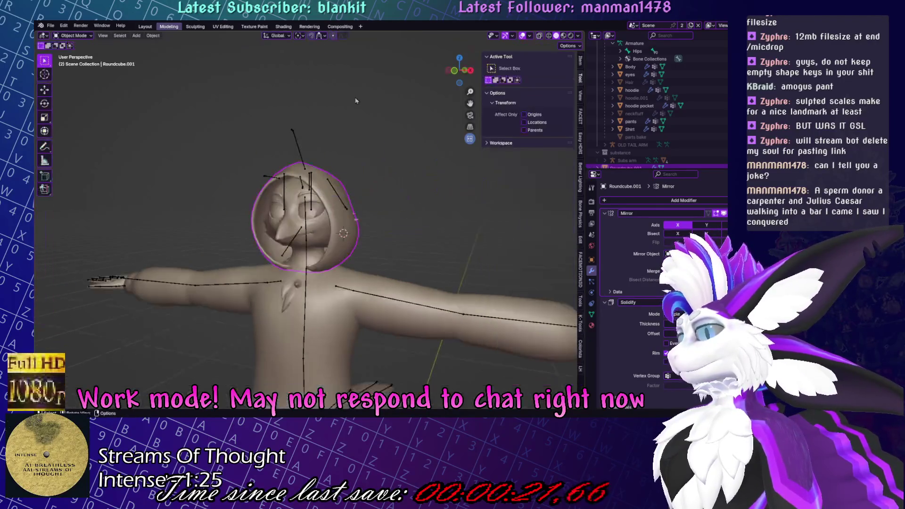
pyautogui.scroll(5, 660, 103)
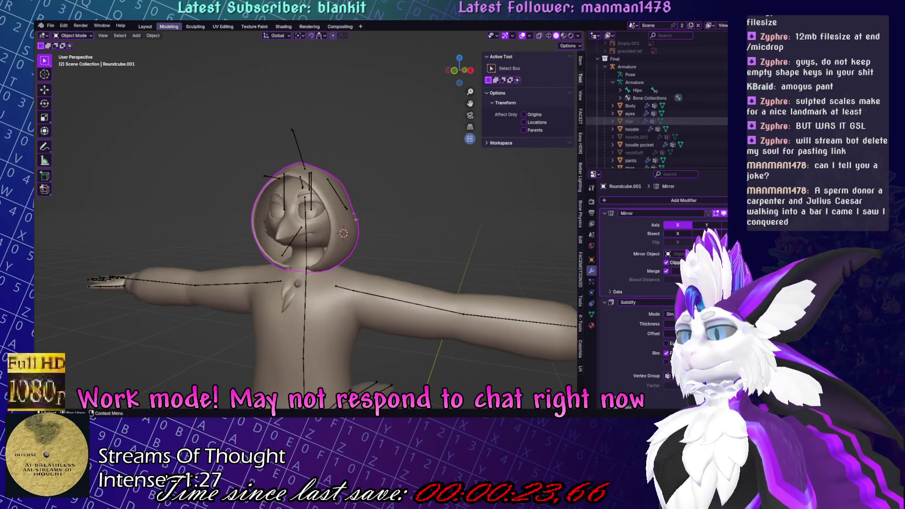
pyautogui.hotkey('alt', 'h')
pyautogui.moveTo(405, 221)
pyautogui.mouseDown(button='middle')
pyautogui.moveTo(421, 235)
pyautogui.moveTo(290, 243)
pyautogui.mouseUp(button='middle')
pyautogui.scroll(-3, 422, 235)
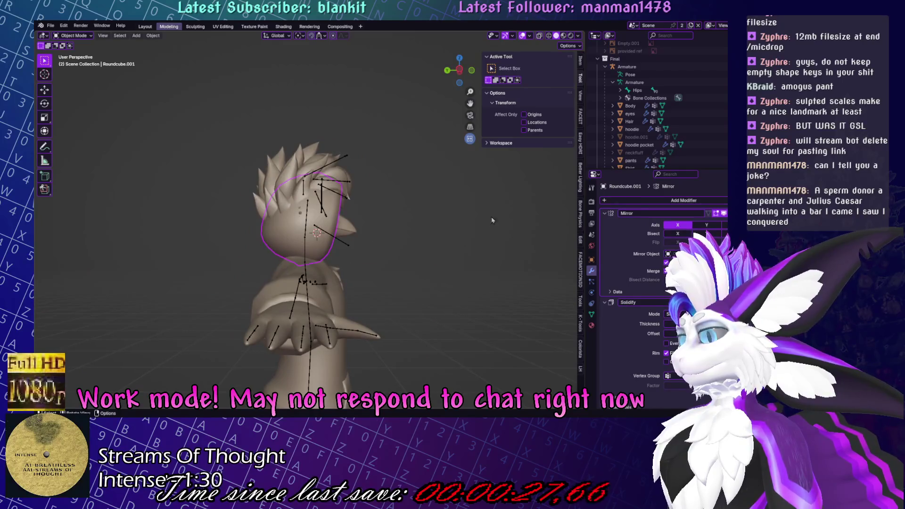
# Rename the Roundcube.001 object to Hood in the Outliner.
pyautogui.press('KP_1')
pyautogui.press('KP_3')
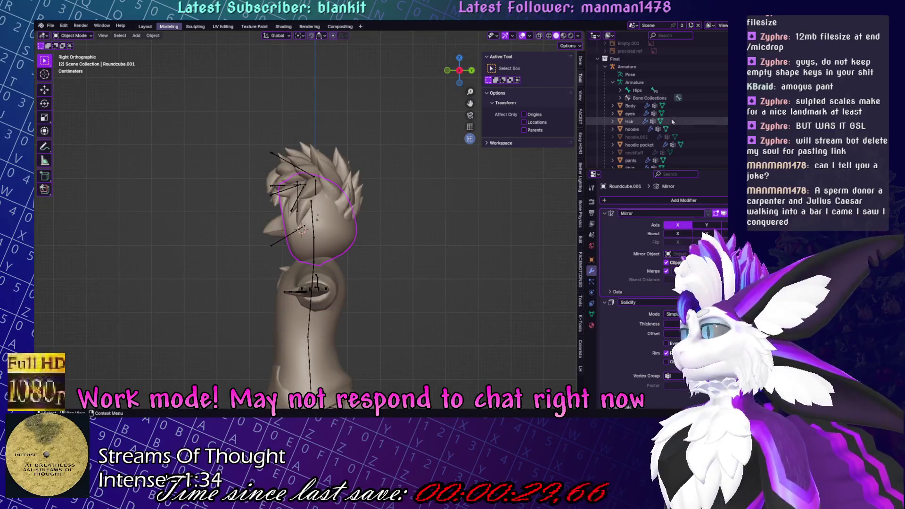
pyautogui.scroll(-4, 673, 122)
pyautogui.doubleClick(625, 161)
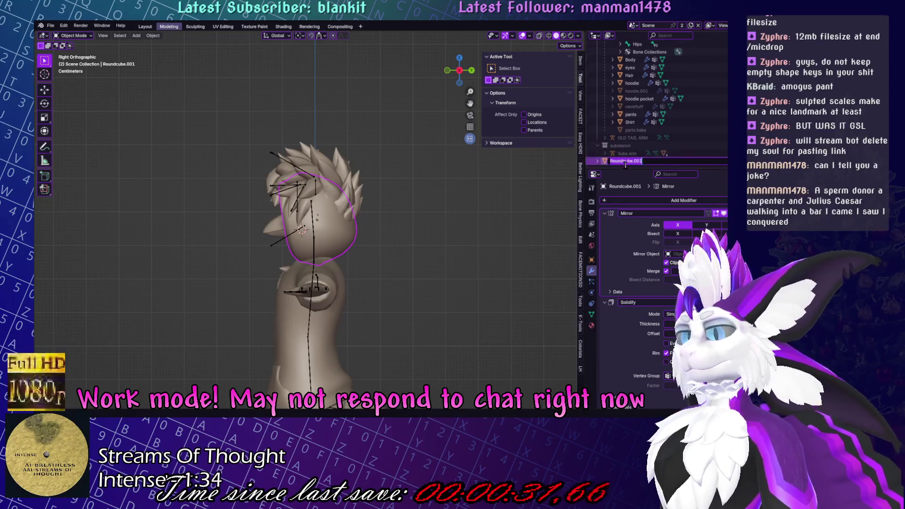
pyautogui.write('Hood')
pyautogui.press('Return')
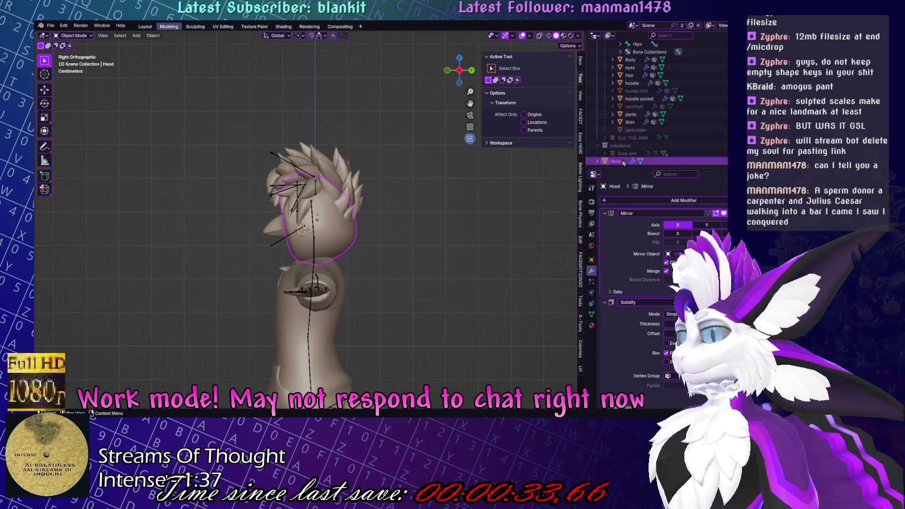
# Hide the hair so the hood is visible, and put the Hood into Edit Mode.
pyautogui.hotkey('ctrl', 'Tab')
pyautogui.scroll(2, 373, 191)
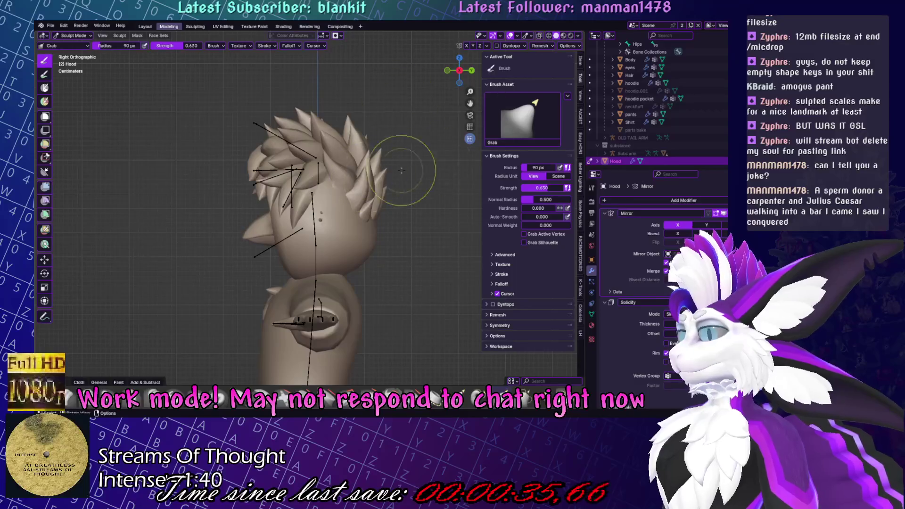
pyautogui.press('h')
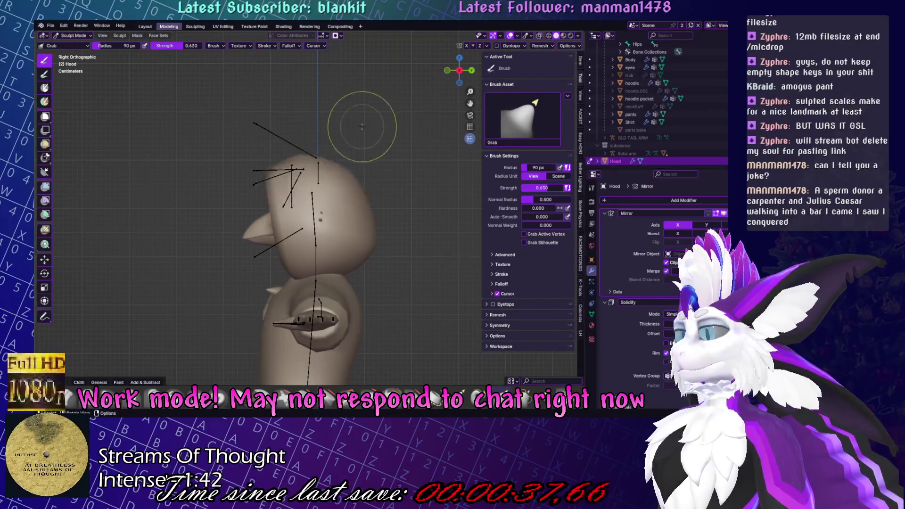
pyautogui.moveTo(273, 152); pyautogui.dragTo(414, 163, button='middle')
pyautogui.press('Tab')
# Add an extra edge loop around the hood and scale it slightly.
pyautogui.click(45, 247)
pyautogui.moveTo(274, 162); pyautogui.dragTo(272, 162)
pyautogui.click(272, 163)
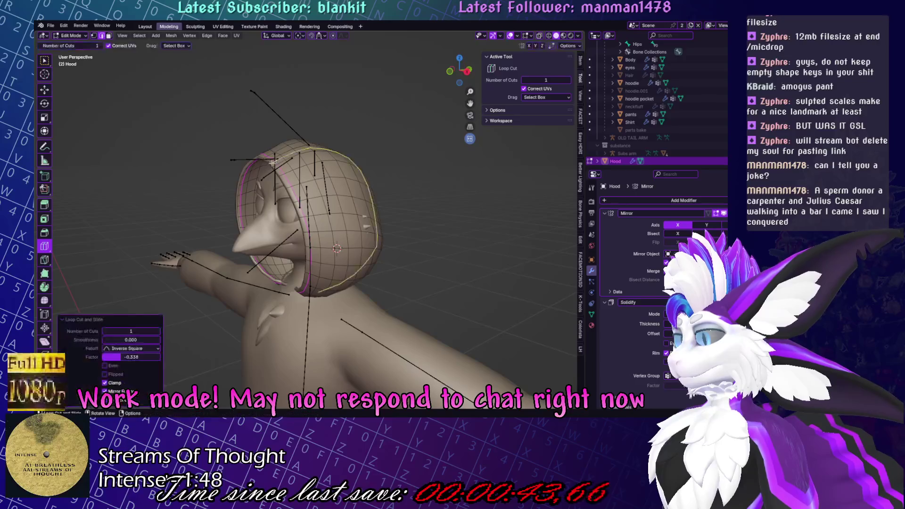
pyautogui.press('w')
pyautogui.scroll(3, 364, 136)
pyautogui.press('s')
pyautogui.click(365, 136)
pyautogui.hotkey('ctrl', 'Tab')
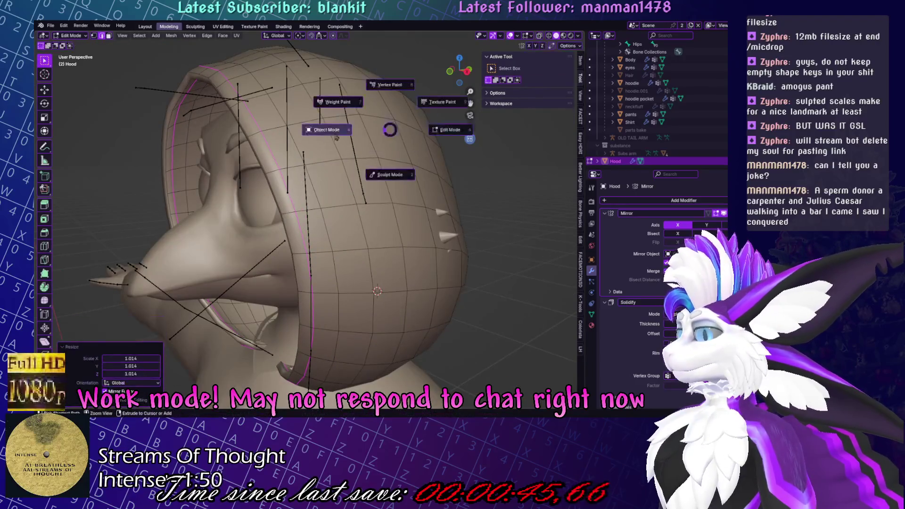
pyautogui.click(364, 136)
pyautogui.scroll(-5, 364, 136)
pyautogui.moveTo(377, 141)
pyautogui.mouseDown(button='middle')
pyautogui.moveTo(470, 178)
pyautogui.moveTo(340, 235)
pyautogui.mouseUp(button='middle')
# Select the hood's face-opening rim loop and scale it down to 0.948.
pyautogui.hotkey('ctrl', 'Tab')
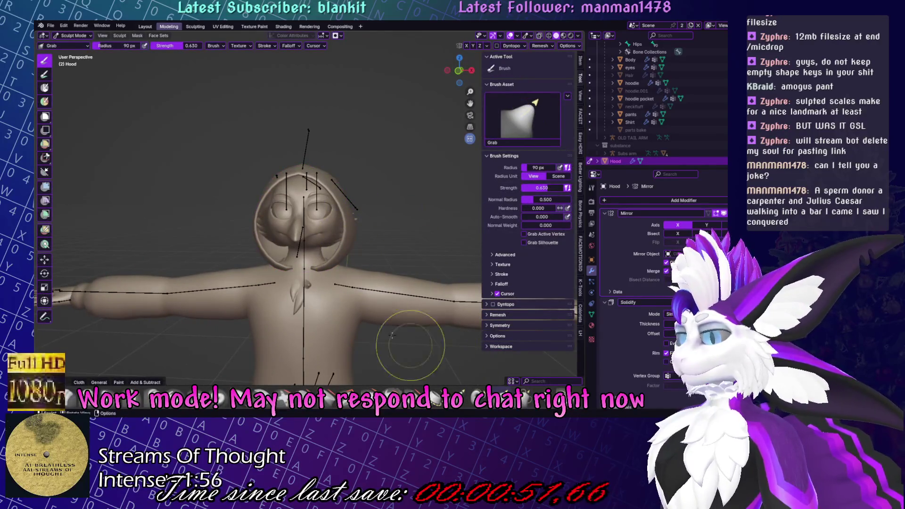
pyautogui.scroll(-3, 330, 213)
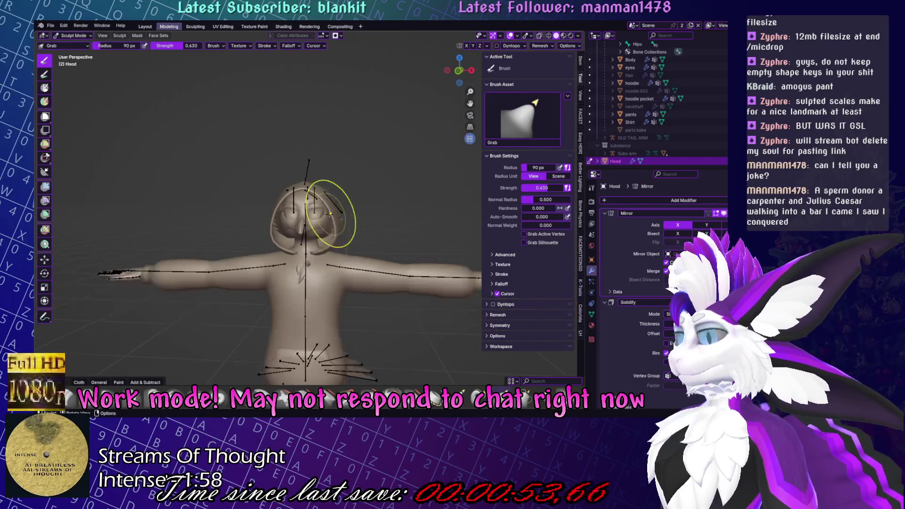
pyautogui.moveTo(384, 138); pyautogui.dragTo(390, 177, button='middle')
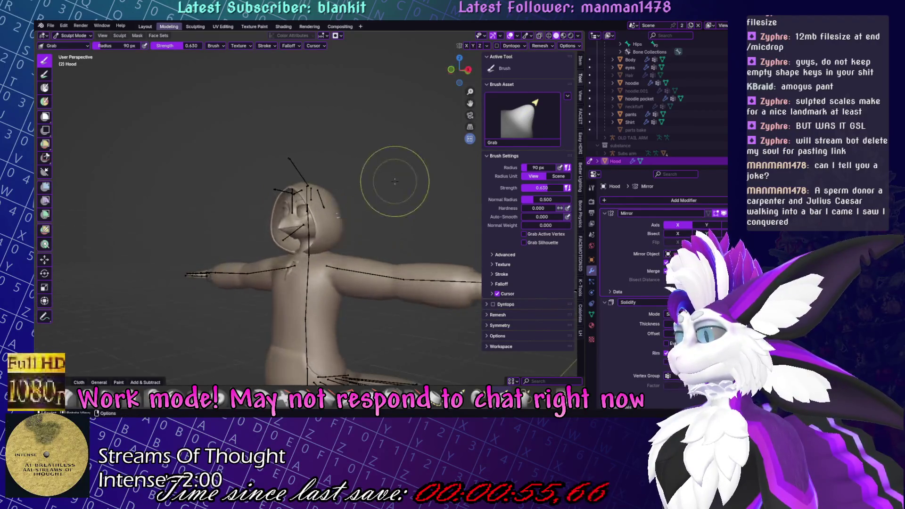
pyautogui.press('Tab')
pyautogui.scroll(5, 366, 241)
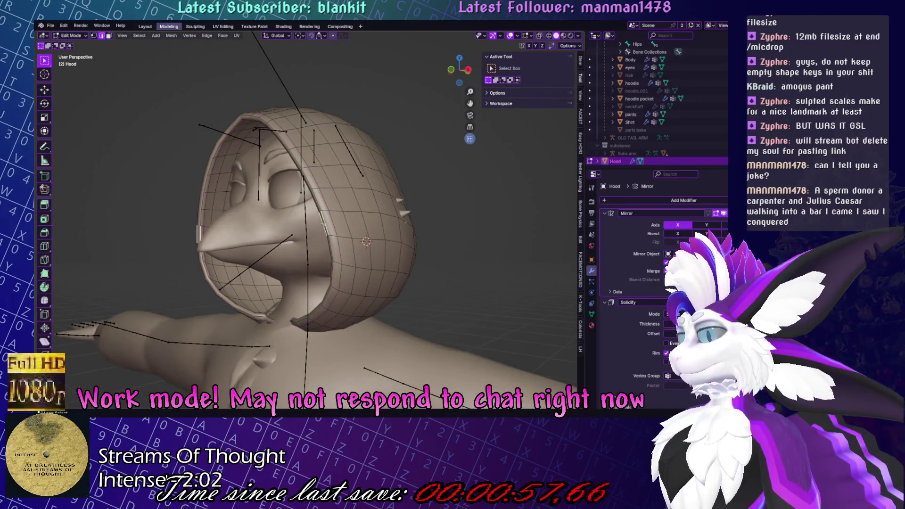
pyautogui.keyDown('alt'); pyautogui.click(326, 220); pyautogui.keyUp('alt')
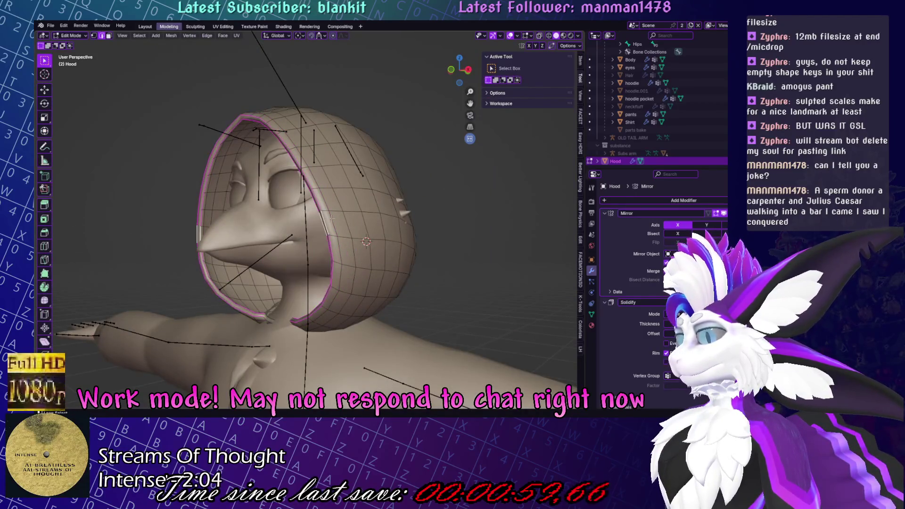
pyautogui.press('s')
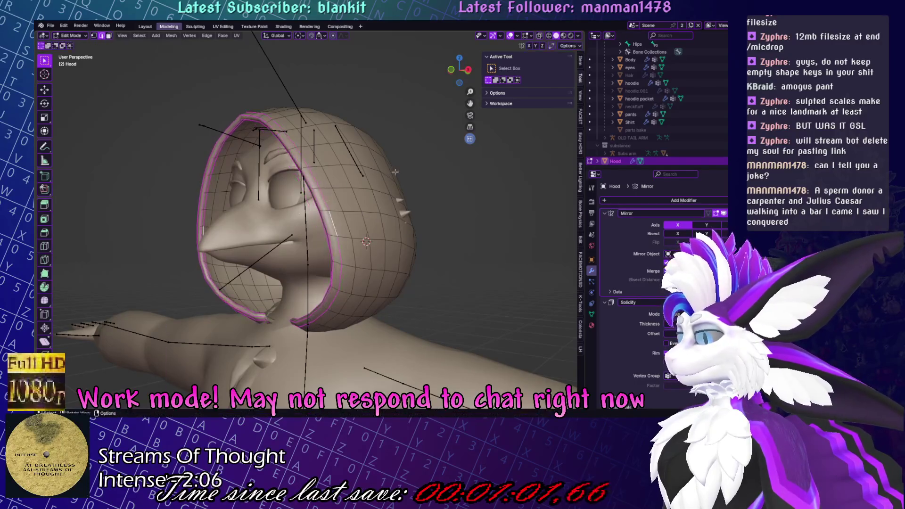
pyautogui.click(389, 173)
pyautogui.press('Tab')
# Lower the hood rim about 0.016 m along Z, then return to Sculpt Mode.
pyautogui.moveTo(377, 221)
pyautogui.mouseDown(button='middle')
pyautogui.moveTo(362, 286)
pyautogui.moveTo(414, 255)
pyautogui.mouseUp(button='middle')
pyautogui.press('Tab')
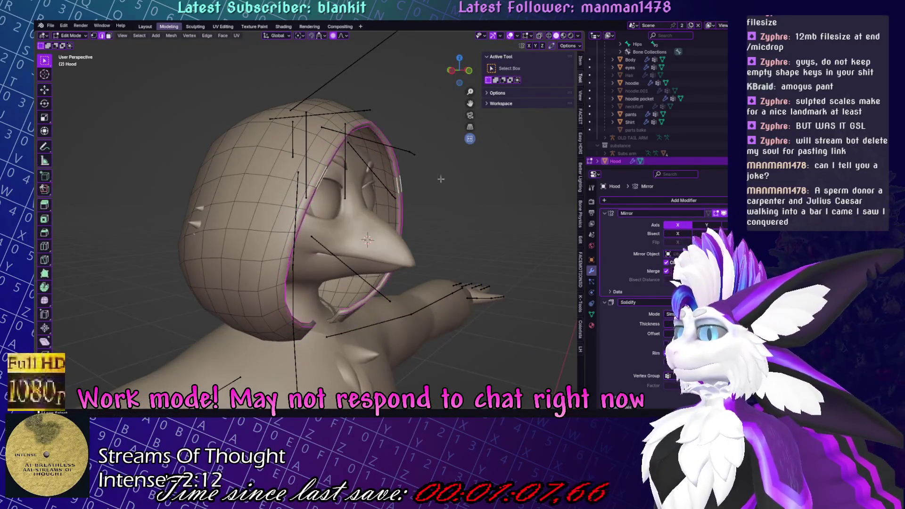
pyautogui.moveTo(466, 174); pyautogui.dragTo(401, 190, button='middle')
pyautogui.press('g')
pyautogui.press('x')
pyautogui.press('z')
pyautogui.scroll(4, 410, 195)
pyautogui.scroll(9, 417, 200)
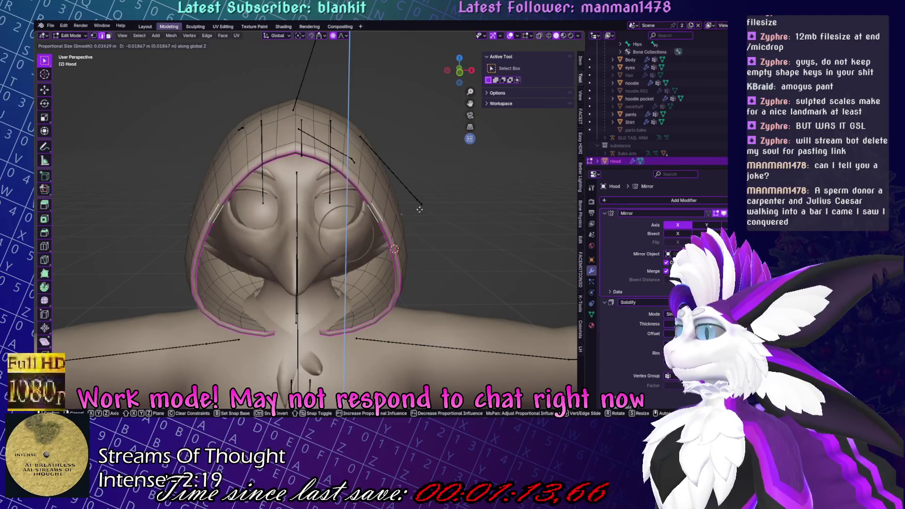
pyautogui.click(430, 210)
pyautogui.moveTo(430, 210); pyautogui.dragTo(424, 174, button='middle')
pyautogui.hotkey('ctrl', 'Tab')
pyautogui.click(395, 188)
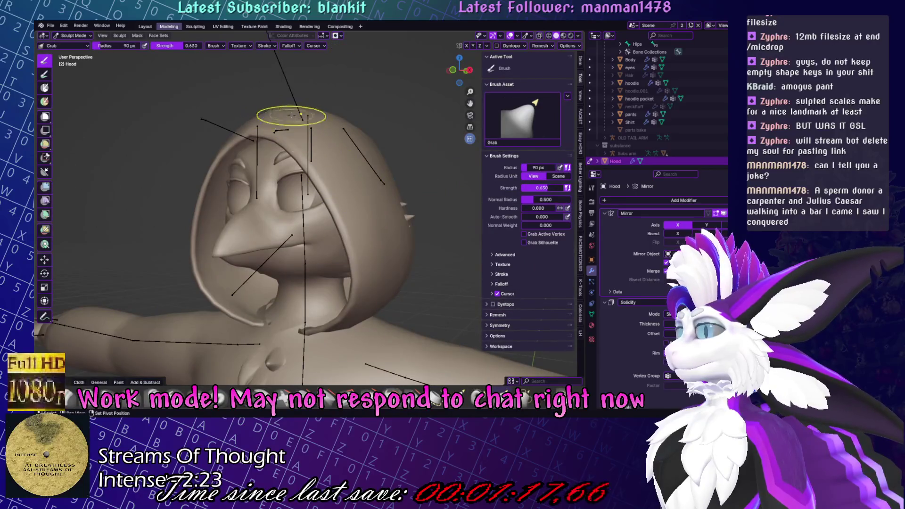
# Shape the hood around the head and neck with Grab brush strokes.
pyautogui.moveTo(353, 316)
pyautogui.mouseDown(button='middle')
pyautogui.moveTo(429, 305)
pyautogui.moveTo(387, 274)
pyautogui.moveTo(336, 259)
pyautogui.moveTo(328, 236)
pyautogui.moveTo(344, 224)
pyautogui.moveTo(333, 228)
pyautogui.moveTo(323, 215)
pyautogui.moveTo(378, 248)
pyautogui.mouseUp(button='middle')
pyautogui.scroll(-2, 428, 306)
pyautogui.moveTo(321, 202)
pyautogui.mouseDown(button='middle')
pyautogui.moveTo(329, 213)
pyautogui.moveTo(301, 226)
pyautogui.moveTo(330, 231)
pyautogui.moveTo(311, 245)
pyautogui.moveTo(401, 221)
pyautogui.moveTo(381, 222)
pyautogui.mouseUp(button='middle')
pyautogui.scroll(5, 321, 222)
pyautogui.scroll(-3, 302, 226)
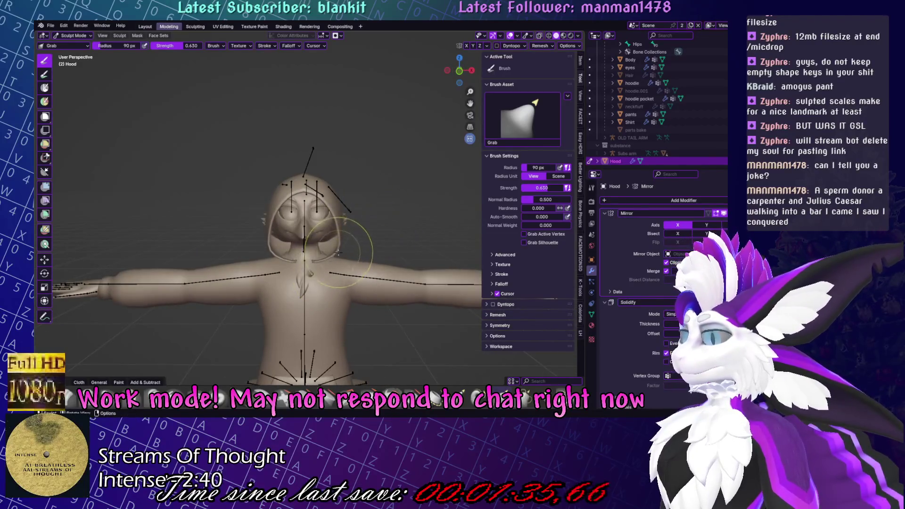
pyautogui.scroll(5, 321, 249)
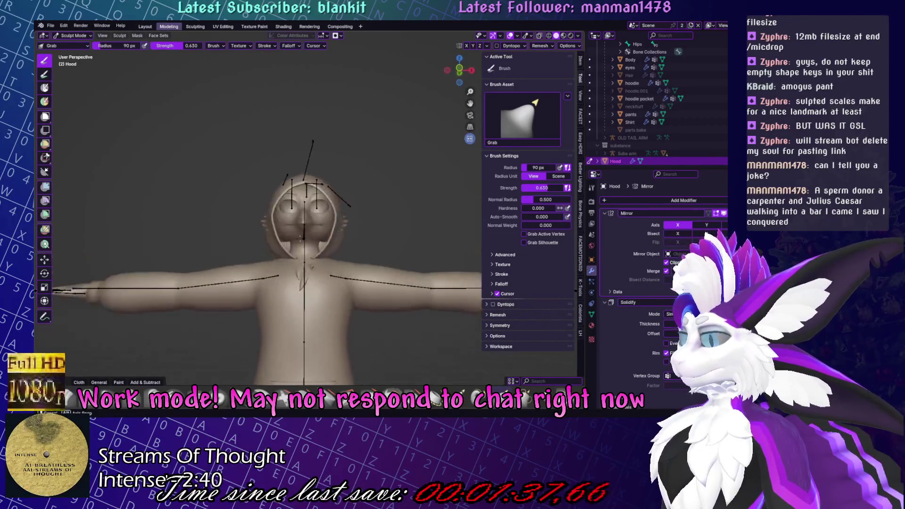
pyautogui.moveTo(363, 279)
pyautogui.mouseDown(button='middle')
pyautogui.moveTo(325, 254)
pyautogui.moveTo(304, 223)
pyautogui.moveTo(302, 280)
pyautogui.moveTo(307, 250)
pyautogui.moveTo(401, 266)
pyautogui.moveTo(346, 281)
pyautogui.moveTo(349, 198)
pyautogui.moveTo(377, 320)
pyautogui.moveTo(299, 237)
pyautogui.moveTo(263, 272)
pyautogui.mouseUp(button='middle')
pyautogui.scroll(5, 262, 272)
# Inflate the hood surface to make it fuller around the face.
pyautogui.press('i')
pyautogui.scroll(-3, 262, 272)
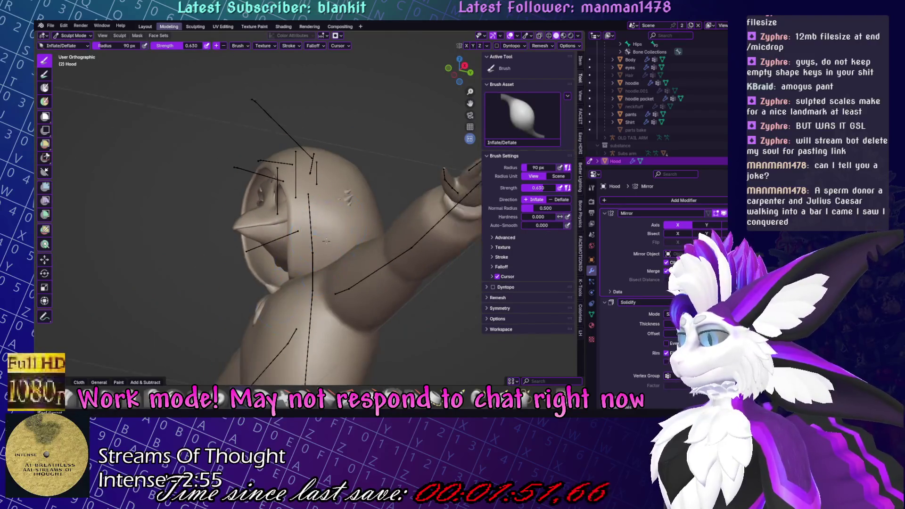
pyautogui.moveTo(333, 220)
pyautogui.mouseDown(button='middle')
pyautogui.moveTo(383, 217)
pyautogui.moveTo(301, 198)
pyautogui.moveTo(350, 160)
pyautogui.moveTo(328, 168)
pyautogui.mouseUp(button='middle')
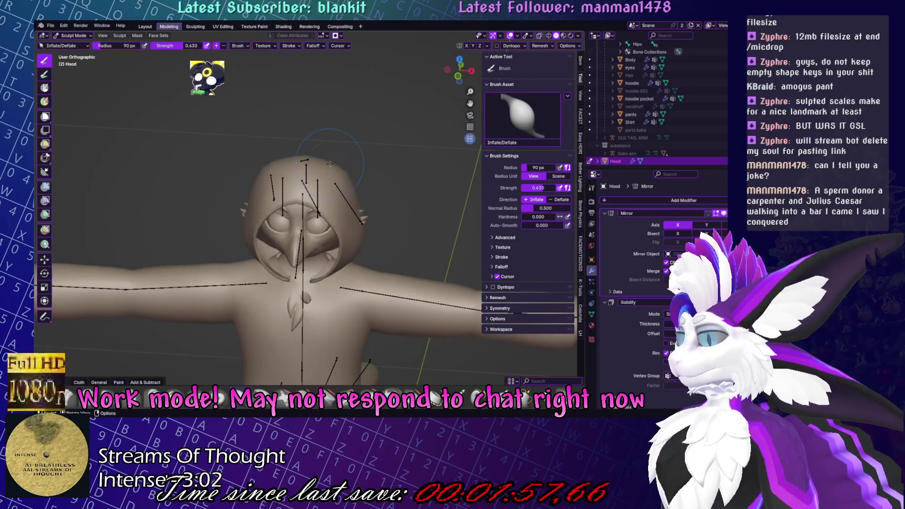
pyautogui.moveTo(328, 167); pyautogui.dragTo(337, 183, button='middle')
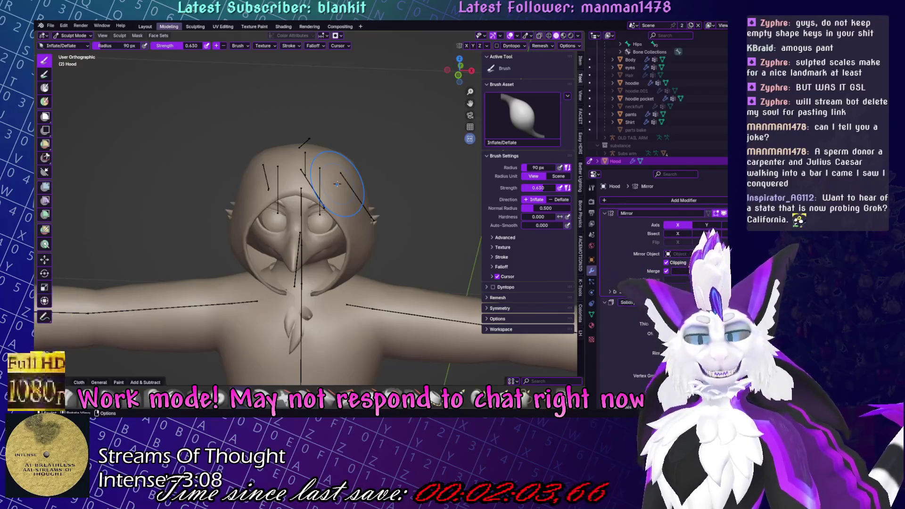
pyautogui.moveTo(340, 183)
pyautogui.mouseDown(button='middle')
pyautogui.moveTo(386, 181)
pyautogui.moveTo(328, 218)
pyautogui.moveTo(333, 240)
pyautogui.moveTo(350, 243)
pyautogui.mouseUp(button='middle')
# Refine the hood with the Grab and Smooth brushes, and save Yurue.blend.
pyautogui.click(469, 400)
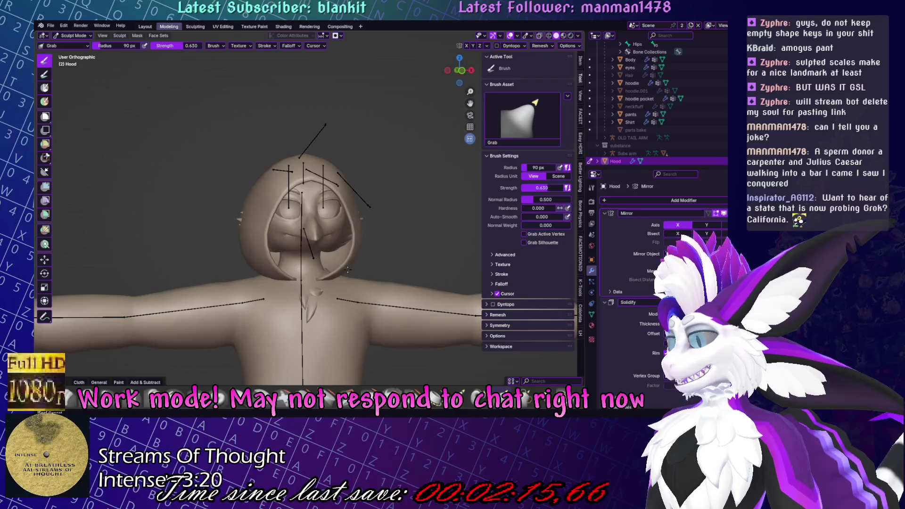
pyautogui.moveTo(342, 250)
pyautogui.mouseDown(button='middle')
pyautogui.moveTo(424, 239)
pyautogui.moveTo(229, 274)
pyautogui.moveTo(290, 272)
pyautogui.moveTo(286, 224)
pyautogui.moveTo(384, 157)
pyautogui.moveTo(334, 160)
pyautogui.moveTo(369, 171)
pyautogui.moveTo(429, 162)
pyautogui.moveTo(265, 157)
pyautogui.moveTo(293, 277)
pyautogui.mouseUp(button='middle')
pyautogui.hotkey('ctrl', 's')
pyautogui.hotkey('shift', 's')
pyautogui.press('g')
pyautogui.moveTo(379, 212)
pyautogui.mouseDown(button='middle')
pyautogui.moveTo(324, 308)
pyautogui.moveTo(347, 155)
pyautogui.moveTo(353, 188)
pyautogui.moveTo(332, 195)
pyautogui.moveTo(330, 280)
pyautogui.mouseUp(button='middle')
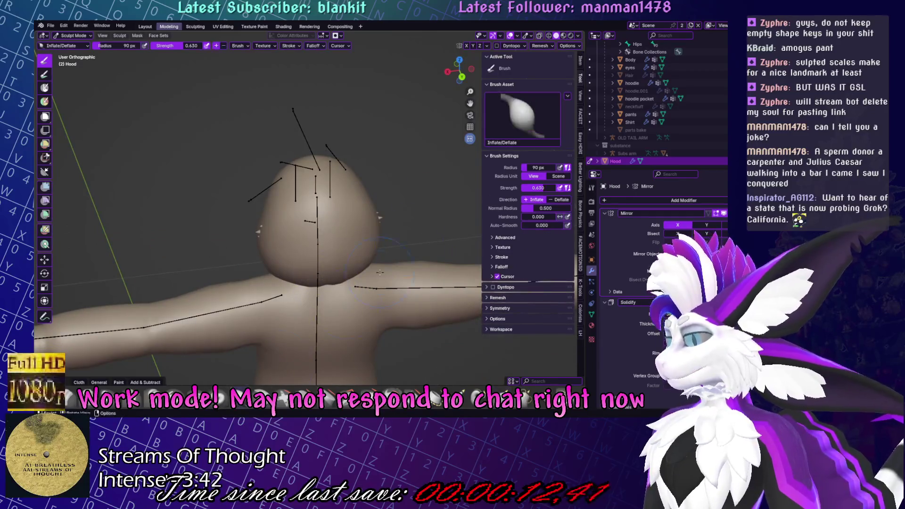
# In Edit Mode, nudge the selected vertices slightly along Z and move the hood's back along Y.
pyautogui.scroll(4, 294, 252)
pyautogui.press('Tab')
pyautogui.press('g')
pyautogui.press('z')
pyautogui.click(370, 242)
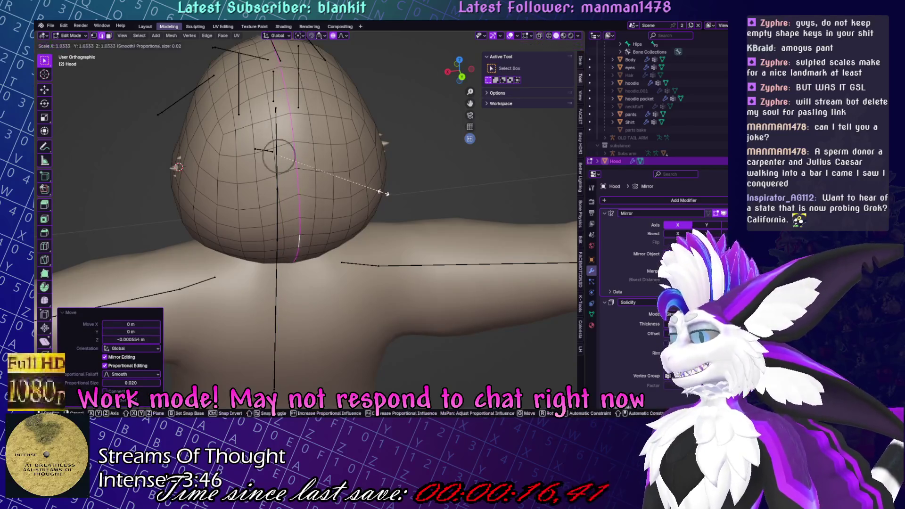
pyautogui.moveTo(380, 194)
pyautogui.mouseDown(button='middle')
pyautogui.moveTo(421, 197)
pyautogui.moveTo(438, 184)
pyautogui.mouseUp(button='middle')
pyautogui.press('g')
pyautogui.press('y')
pyautogui.click(452, 173)
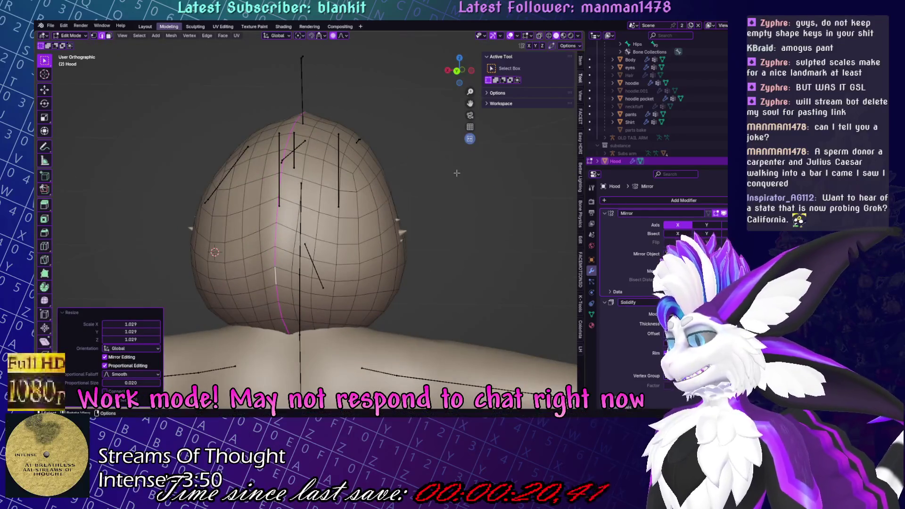
# Lower the back of the hood slightly along Z.
pyautogui.press('g')
pyautogui.press('z')
pyautogui.click(451, 173)
pyautogui.press('s')
pyautogui.rightClick(452, 174)
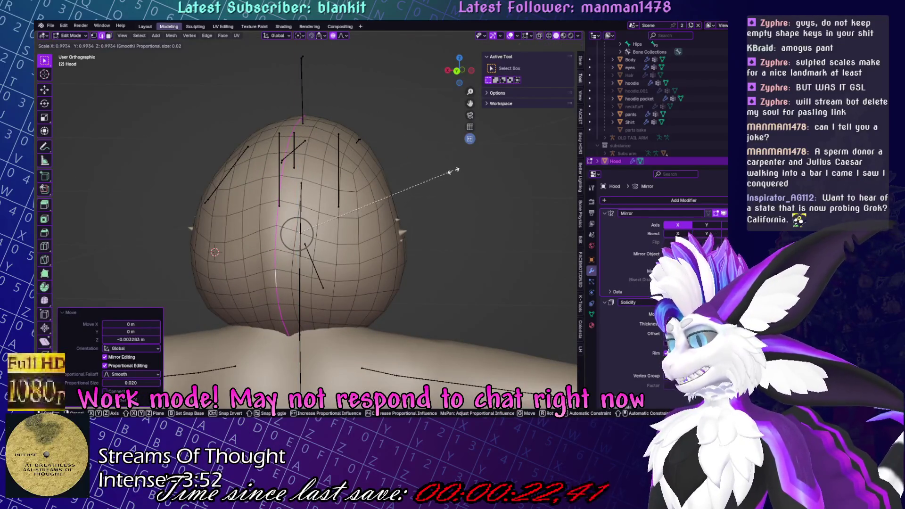
pyautogui.press('g')
pyautogui.press('z')
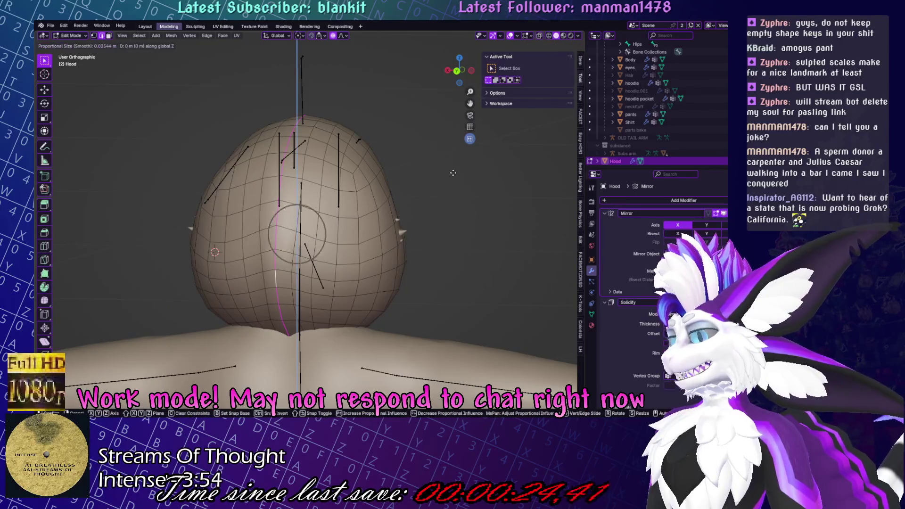
pyautogui.click(455, 179)
# Stretch the hood a little taller along Z, return to Object Mode and save.
pyautogui.moveTo(456, 179); pyautogui.dragTo(458, 188, button='middle')
pyautogui.press('s')
pyautogui.press('z')
pyautogui.click(459, 187)
pyautogui.press('Tab')
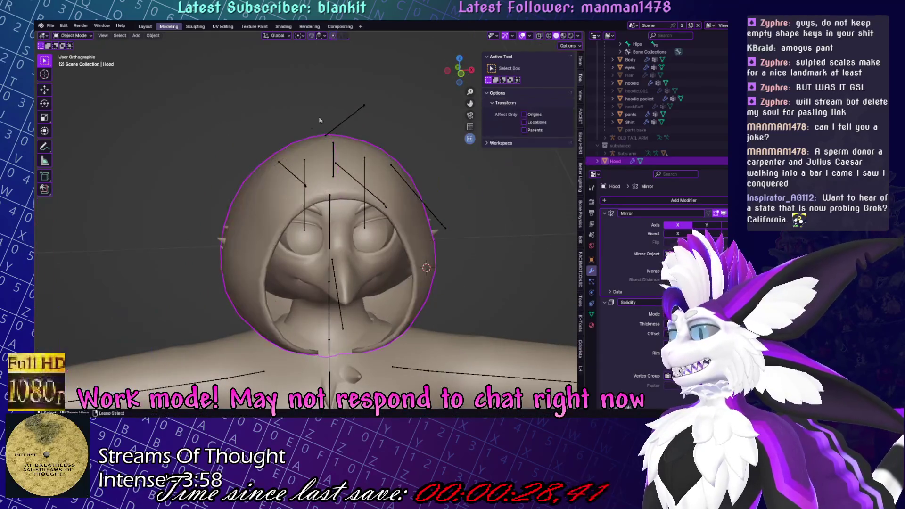
pyautogui.hotkey('ctrl', 's')
pyautogui.moveTo(382, 86); pyautogui.dragTo(335, 87, button='middle')
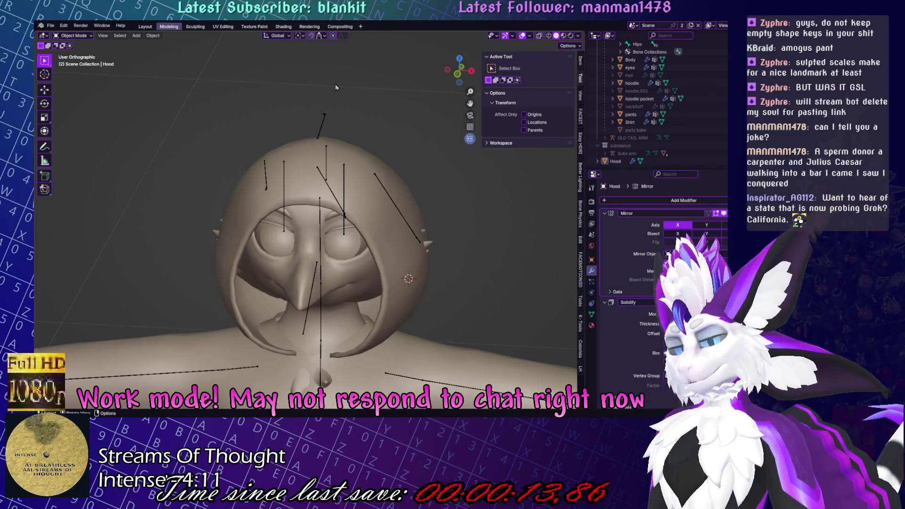
pyautogui.click(403, 249)
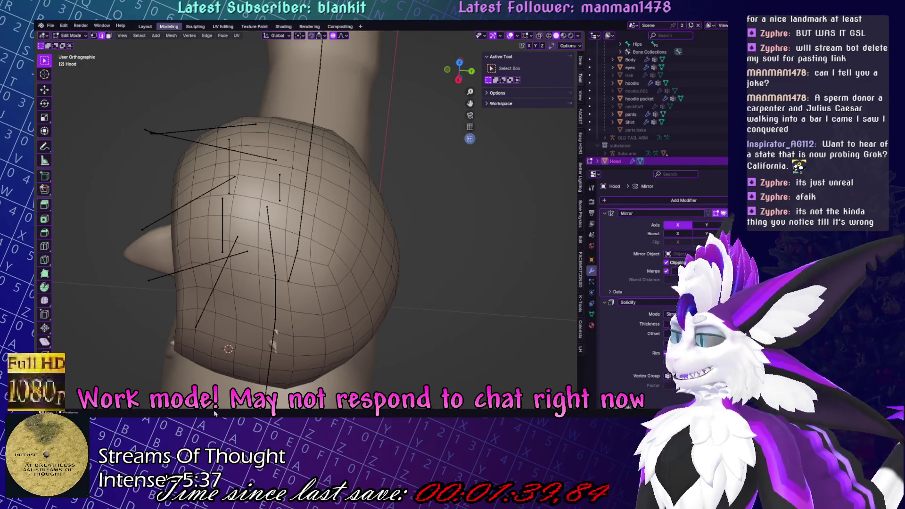
# Put the Hood into Sculpt Mode with the Grab brush, then return to Object Mode.
pyautogui.scroll(-5, 245, 236)
pyautogui.hotkey('ctrl', 'Tab')
pyautogui.moveTo(238, 278)
pyautogui.mouseDown(button='middle')
pyautogui.moveTo(219, 224)
pyautogui.moveTo(367, 246)
pyautogui.moveTo(406, 239)
pyautogui.mouseUp(button='middle')
pyautogui.press('g')
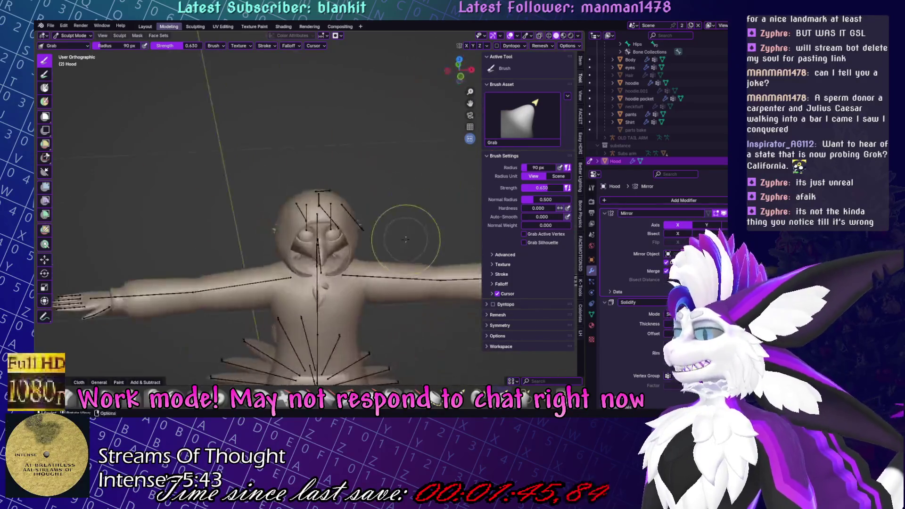
pyautogui.scroll(3, 406, 240)
pyautogui.moveTo(375, 200)
pyautogui.mouseDown(button='middle')
pyautogui.moveTo(376, 190)
pyautogui.moveTo(373, 256)
pyautogui.moveTo(357, 201)
pyautogui.moveTo(406, 161)
pyautogui.mouseUp(button='middle')
pyautogui.hotkey('ctrl', 'Tab')
pyautogui.click(368, 198)
# Switch the Hood to Edit Mode, then to Sculpt Mode, and save the file.
pyautogui.hotkey('ctrl', 'Tab')
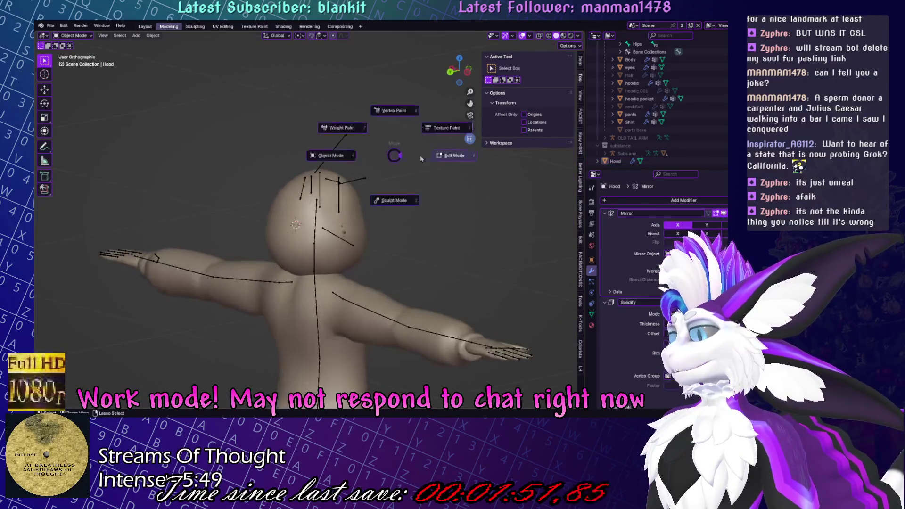
pyautogui.click(416, 159)
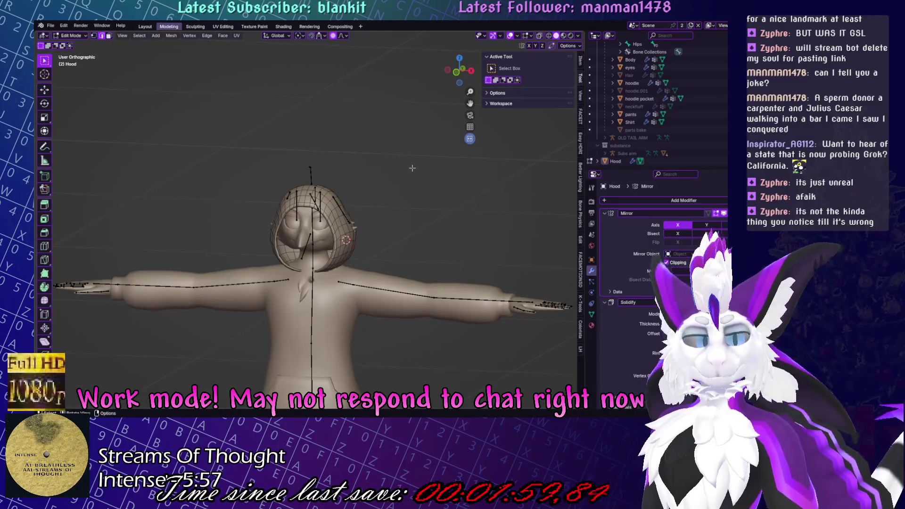
pyautogui.scroll(-1, 430, 284)
pyautogui.click(439, 274)
pyautogui.hotkey('ctrl', 's')
pyautogui.moveTo(430, 248)
pyautogui.mouseDown(button='middle')
pyautogui.moveTo(448, 246)
pyautogui.moveTo(384, 277)
pyautogui.moveTo(393, 235)
pyautogui.moveTo(273, 198)
pyautogui.moveTo(318, 238)
pyautogui.moveTo(363, 117)
pyautogui.moveTo(346, 197)
pyautogui.mouseUp(button='middle')
# Save again and return the Hood to Object Mode.
pyautogui.hotkey('ctrl', 'Tab')
pyautogui.press('Escape')
pyautogui.hotkey('ctrl', 's')
pyautogui.moveTo(327, 157)
pyautogui.mouseDown(button='middle')
pyautogui.moveTo(357, 271)
pyautogui.moveTo(325, 215)
pyautogui.moveTo(358, 238)
pyautogui.moveTo(275, 213)
pyautogui.mouseUp(button='middle')
pyautogui.hotkey('ctrl', 'Tab')
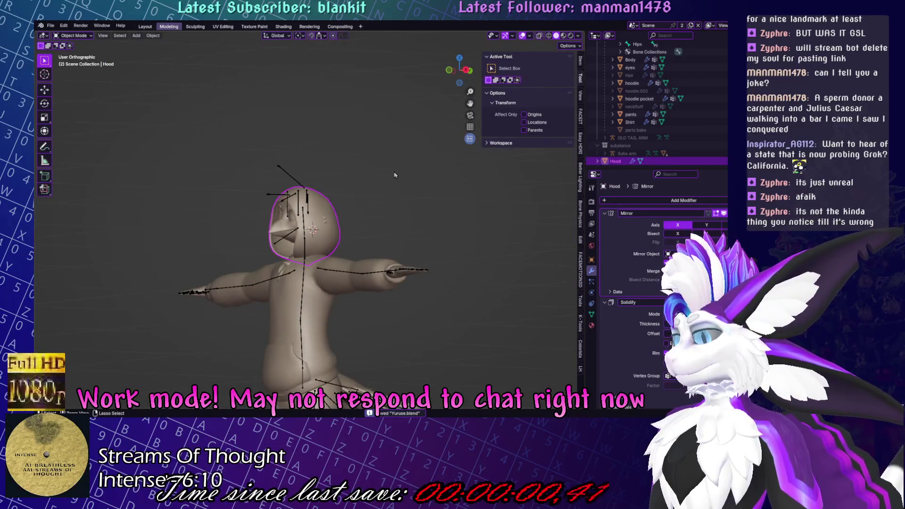
# Make the Hair visible again, unhide and select the Hood, and enter Sculpt Mode.
pyautogui.moveTo(395, 175); pyautogui.dragTo(368, 208, button='middle')
pyautogui.press('h')
pyautogui.hotkey('alt', 'h')
pyautogui.press('h')
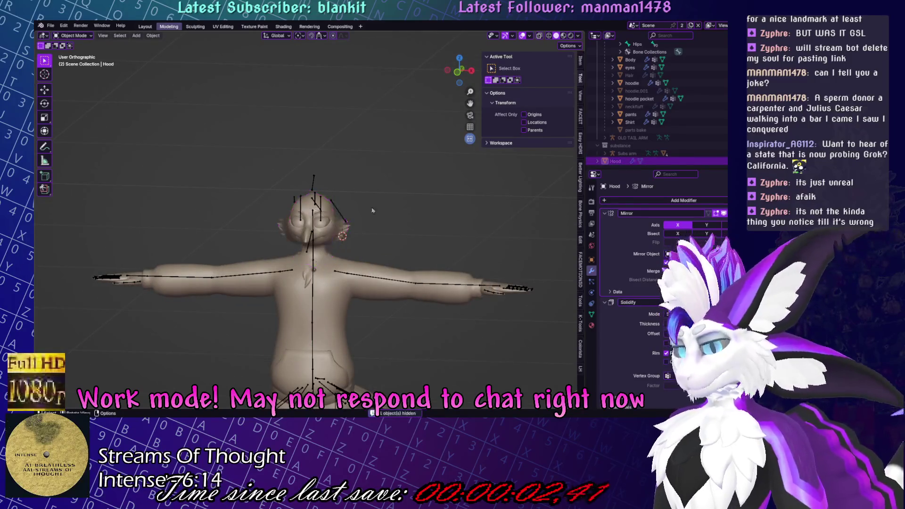
pyautogui.scroll(5, 362, 212)
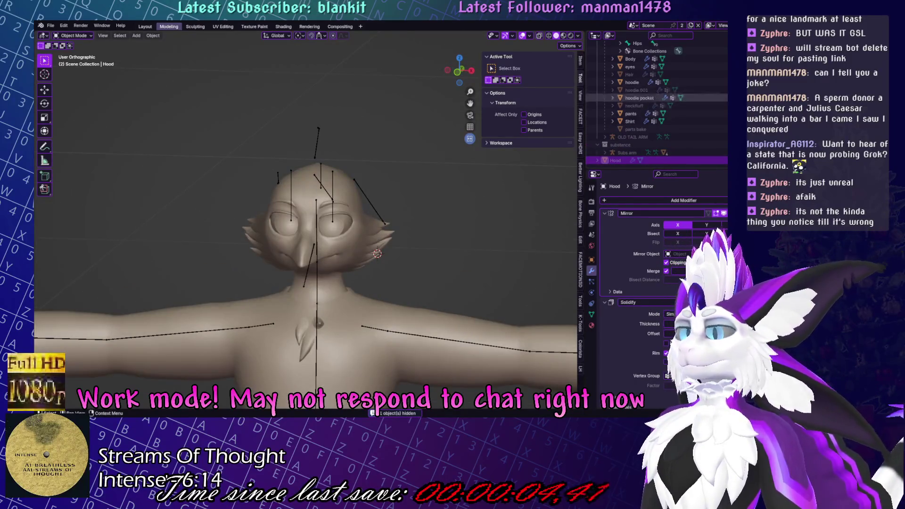
pyautogui.click(630, 74)
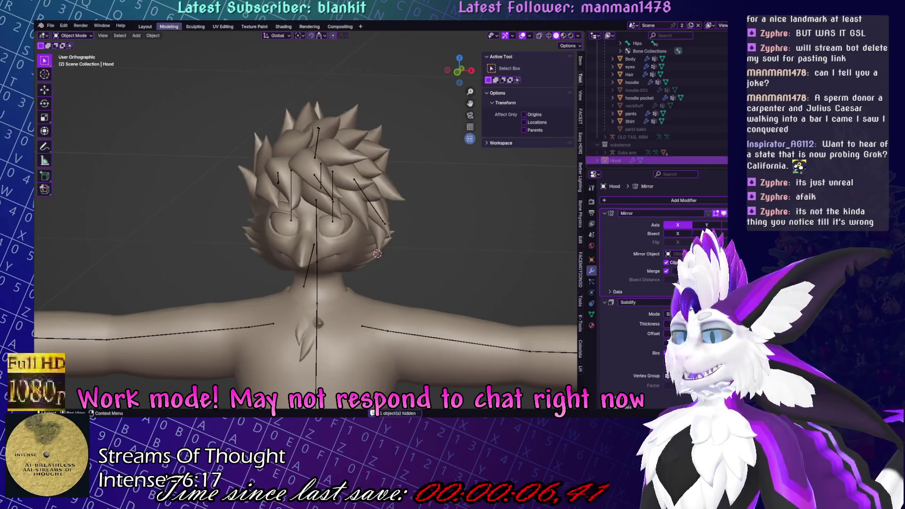
pyautogui.hotkey('alt', 'h')
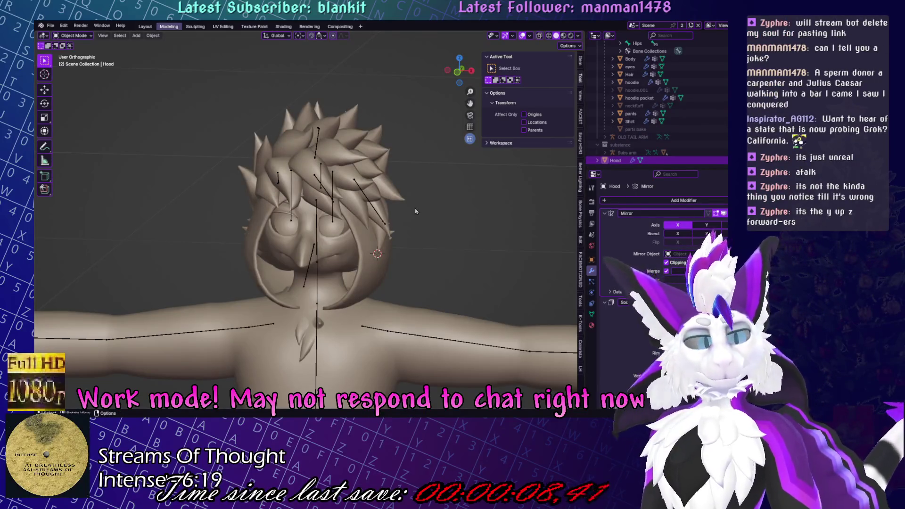
pyautogui.click(392, 258)
pyautogui.hotkey('ctrl', 'Tab')
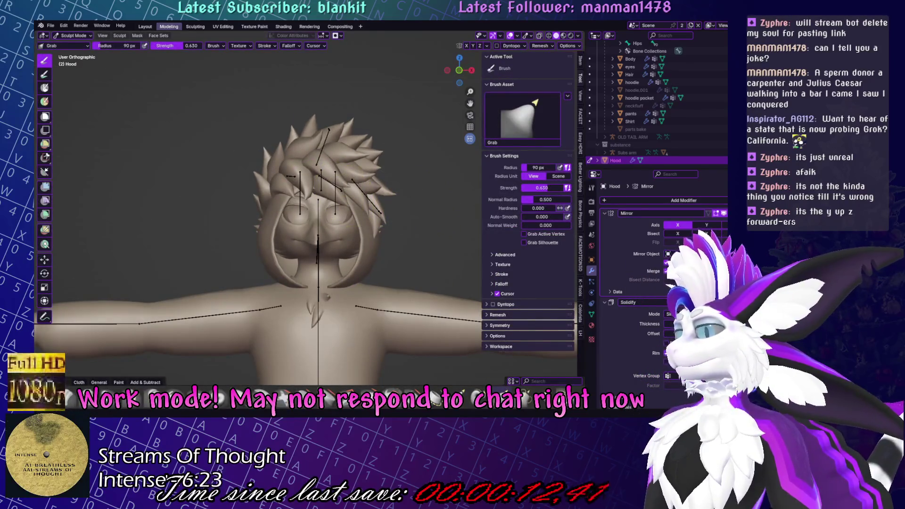
# Enable X-ray and Random object colour in Viewport Shading.
pyautogui.click(540, 36)
pyautogui.moveTo(384, 182); pyautogui.dragTo(274, 185, button='middle')
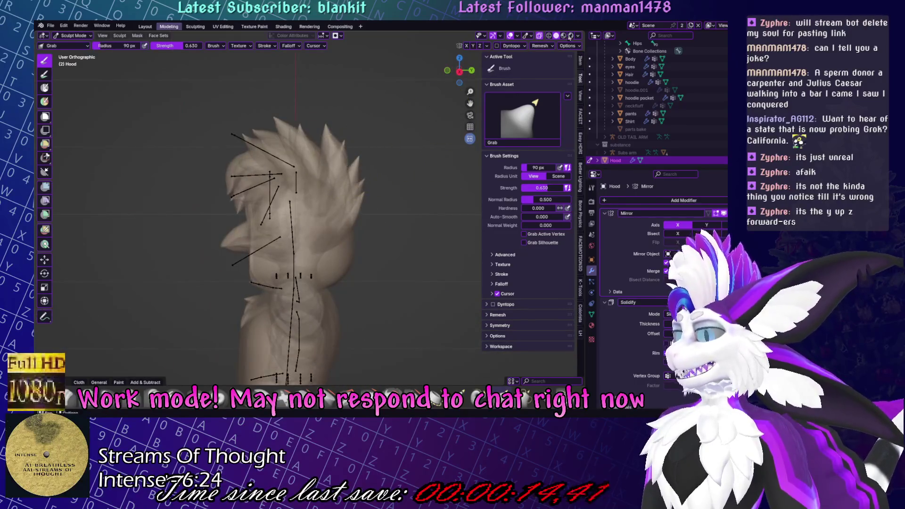
pyautogui.click(577, 37)
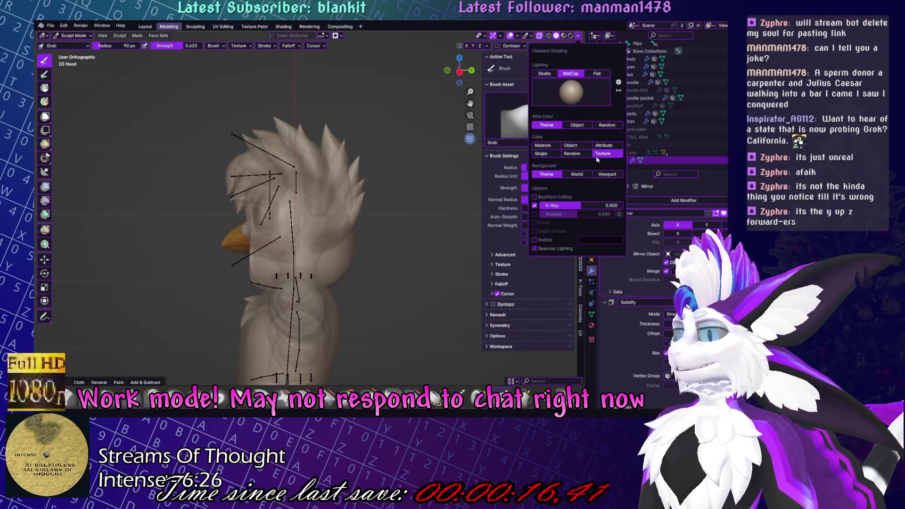
pyautogui.click(572, 154)
pyautogui.moveTo(368, 198)
pyautogui.mouseDown(button='middle')
pyautogui.moveTo(242, 198)
pyautogui.moveTo(391, 221)
pyautogui.moveTo(354, 242)
pyautogui.moveTo(349, 227)
pyautogui.moveTo(366, 233)
pyautogui.mouseUp(button='middle')
# Pull the hood with the Grab brush to wrap the head under the hair, and save.
pyautogui.scroll(2, 366, 233)
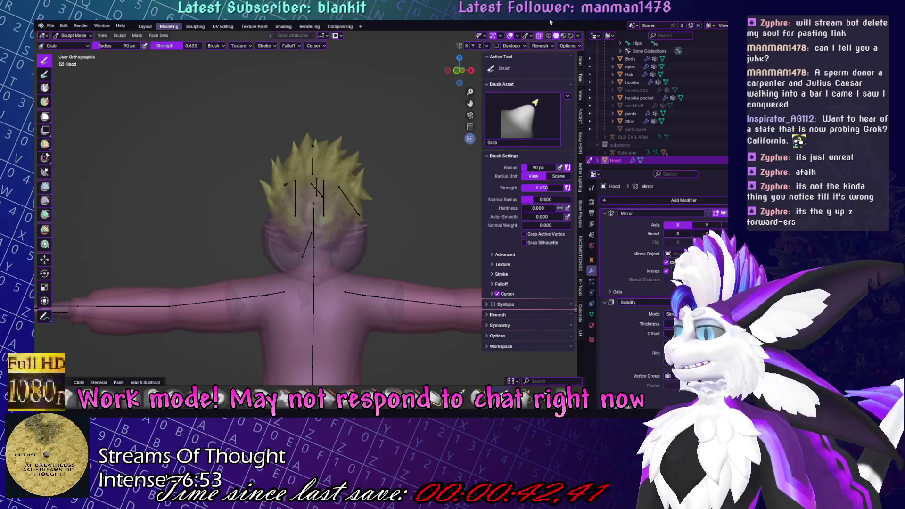
pyautogui.moveTo(434, 236)
pyautogui.mouseDown(button='middle')
pyautogui.moveTo(400, 192)
pyautogui.moveTo(302, 193)
pyautogui.moveTo(397, 192)
pyautogui.moveTo(346, 191)
pyautogui.moveTo(346, 174)
pyautogui.mouseUp(button='middle')
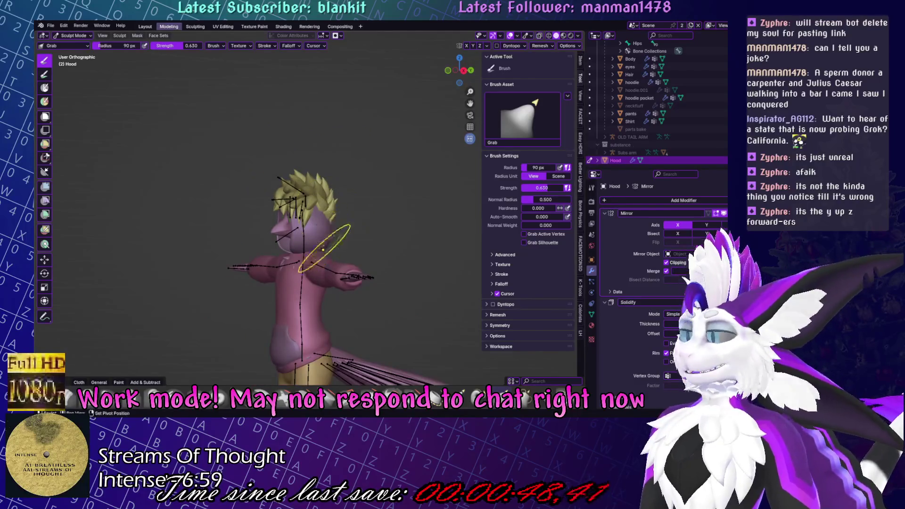
pyautogui.scroll(2, 302, 226)
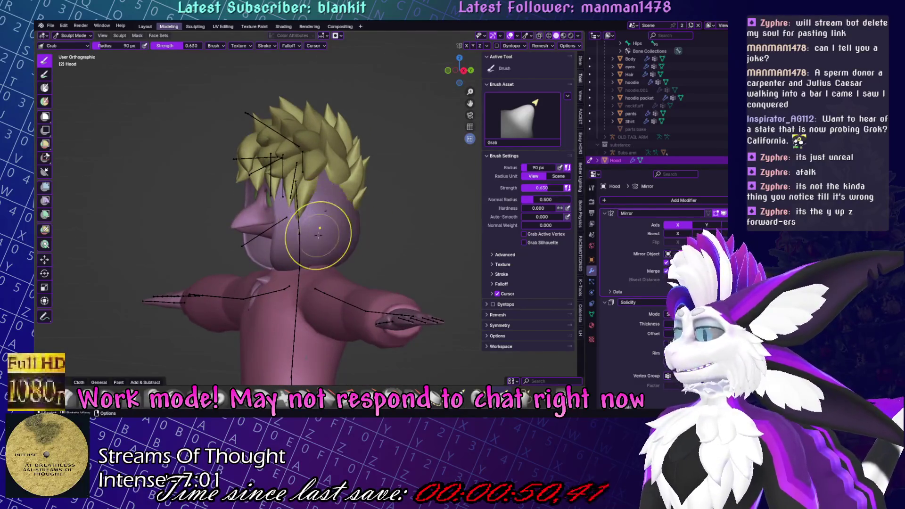
pyautogui.moveTo(273, 251); pyautogui.dragTo(283, 241, button='middle')
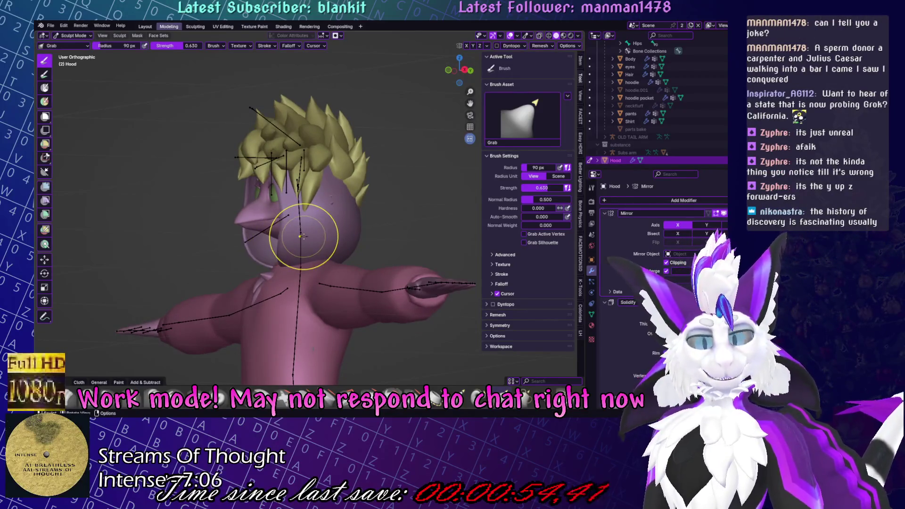
pyautogui.moveTo(321, 213); pyautogui.dragTo(382, 203, button='middle')
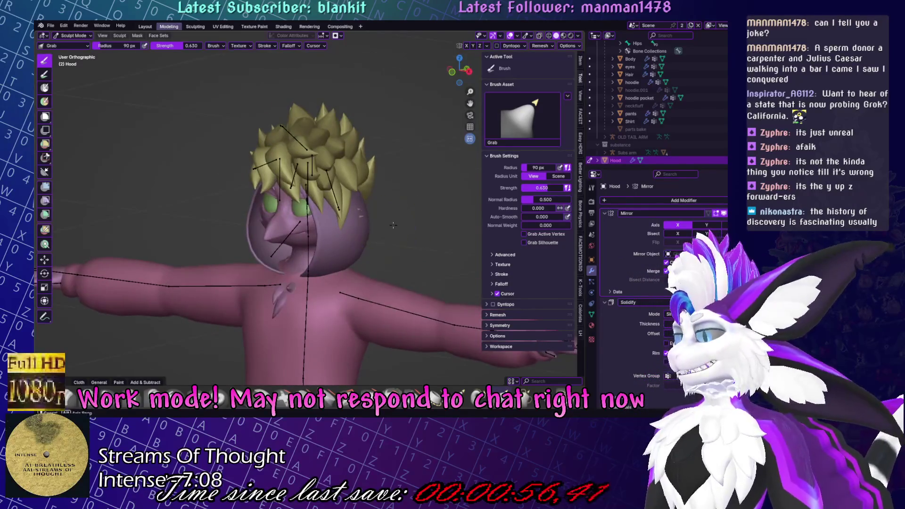
pyautogui.scroll(2, 384, 200)
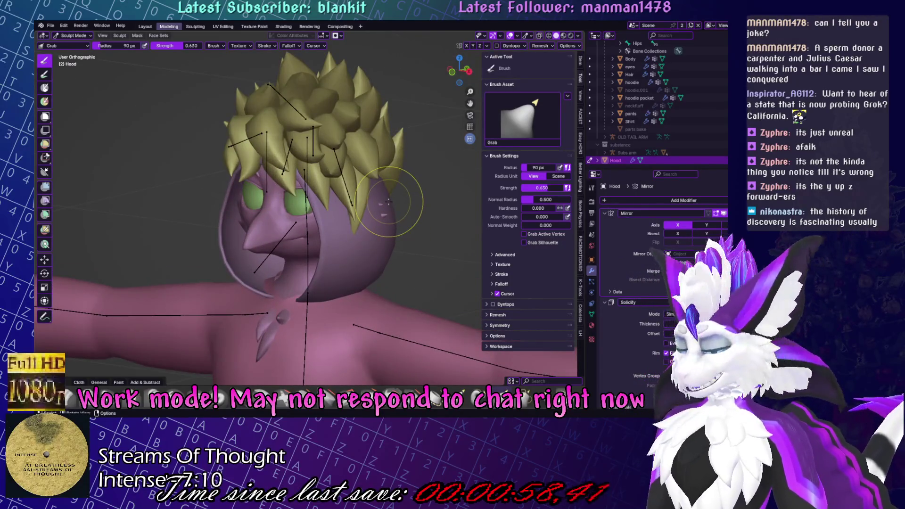
pyautogui.hotkey('ctrl', 's')
# Keep grabbing the hood around the sides and back of the neck, then switch to wireframe.
pyautogui.moveTo(389, 202); pyautogui.dragTo(393, 231, button='middle')
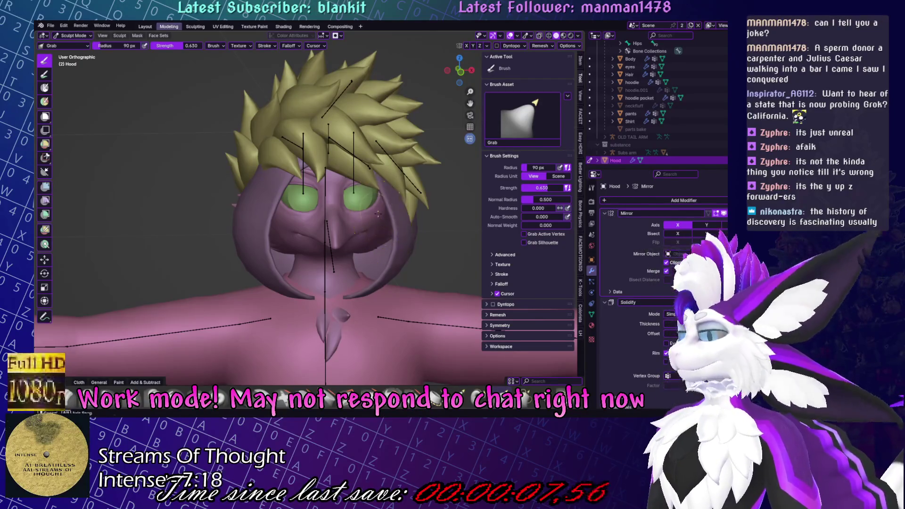
pyautogui.moveTo(392, 231); pyautogui.dragTo(410, 264, button='middle')
pyautogui.scroll(-3, 410, 264)
pyautogui.moveTo(434, 232); pyautogui.dragTo(432, 234, button='middle')
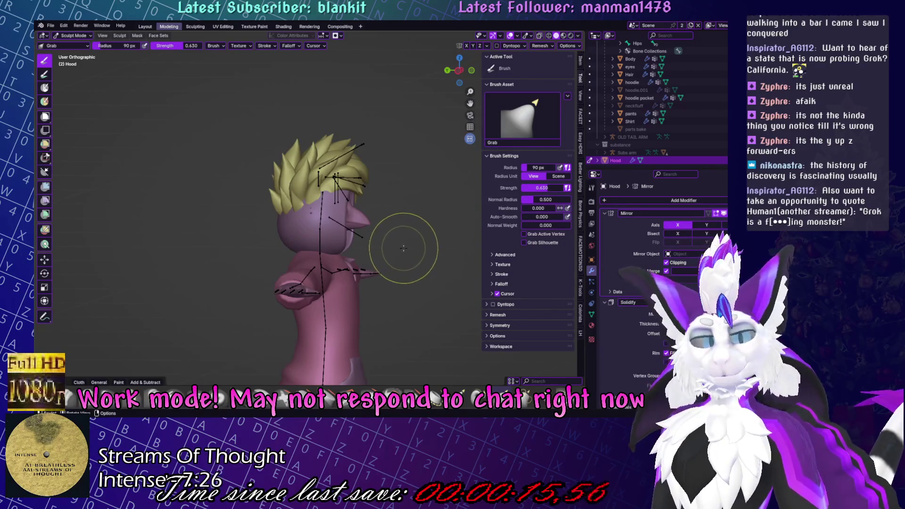
pyautogui.moveTo(406, 251)
pyautogui.mouseDown(button='middle')
pyautogui.moveTo(302, 274)
pyautogui.moveTo(351, 274)
pyautogui.moveTo(381, 247)
pyautogui.moveTo(370, 255)
pyautogui.moveTo(389, 256)
pyautogui.mouseUp(button='middle')
pyautogui.scroll(3, 299, 275)
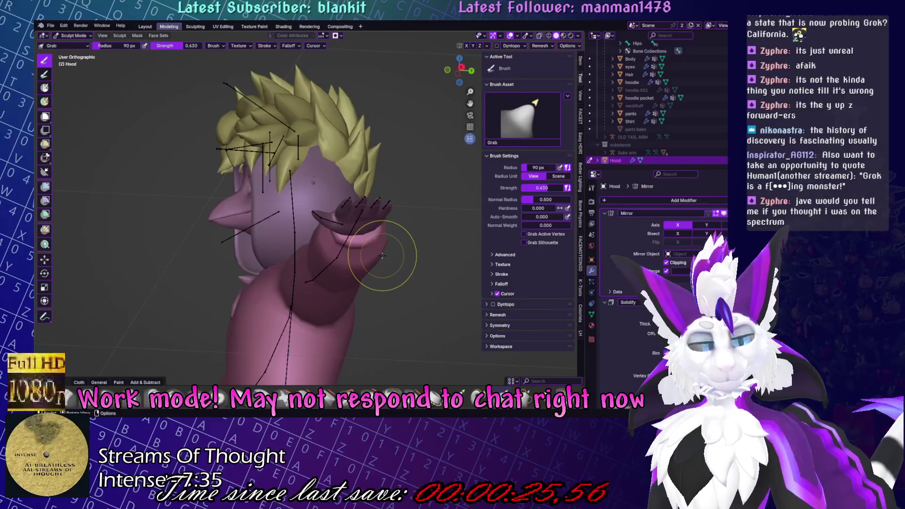
pyautogui.moveTo(382, 256); pyautogui.dragTo(364, 228, button='middle')
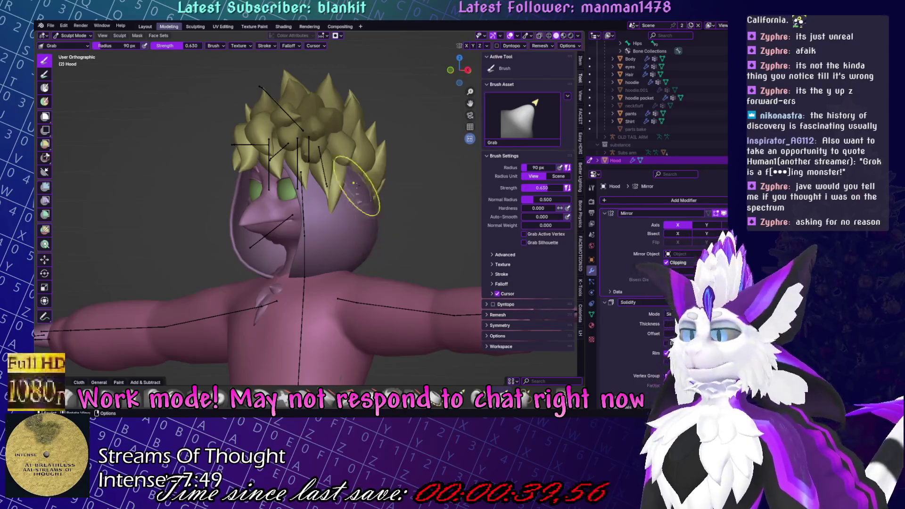
pyautogui.scroll(3, 367, 226)
pyautogui.scroll(-3, 377, 223)
pyautogui.moveTo(368, 226)
pyautogui.mouseDown(button='middle')
pyautogui.moveTo(377, 223)
pyautogui.moveTo(349, 225)
pyautogui.moveTo(372, 222)
pyautogui.mouseUp(button='middle')
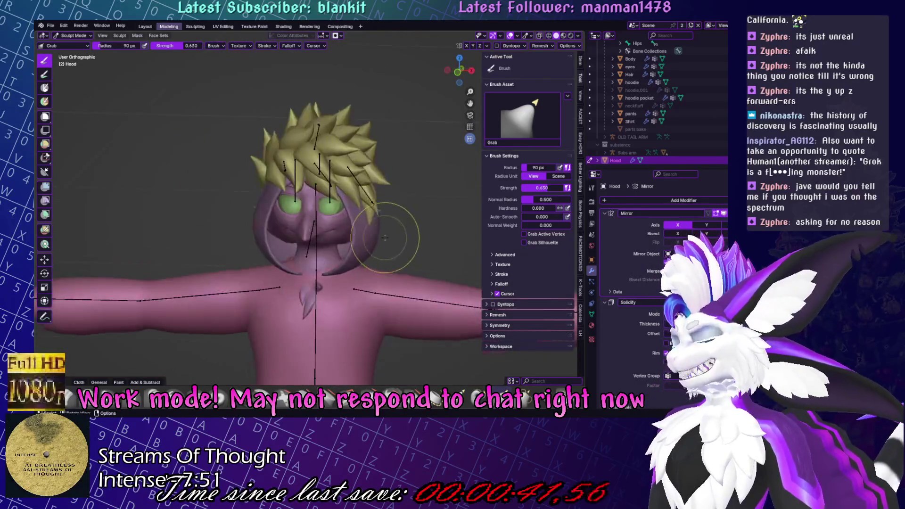
pyautogui.moveTo(359, 253)
pyautogui.mouseDown(button='middle')
pyautogui.moveTo(415, 278)
pyautogui.moveTo(420, 222)
pyautogui.moveTo(545, 68)
pyautogui.mouseUp(button='middle')
pyautogui.click(549, 35)
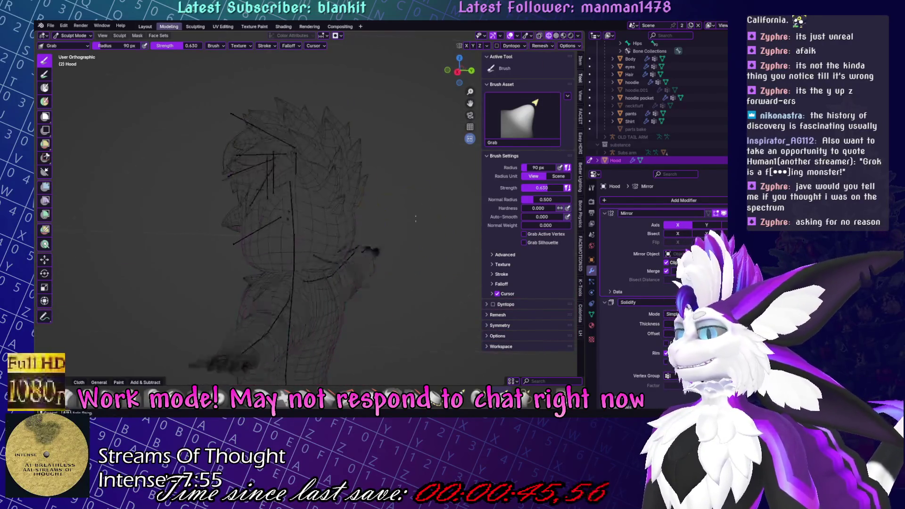
# Even out the hood's wireframe topology with Relax Slide and Grab brush strokes.
pyautogui.moveTo(330, 236); pyautogui.dragTo(303, 215, button='middle')
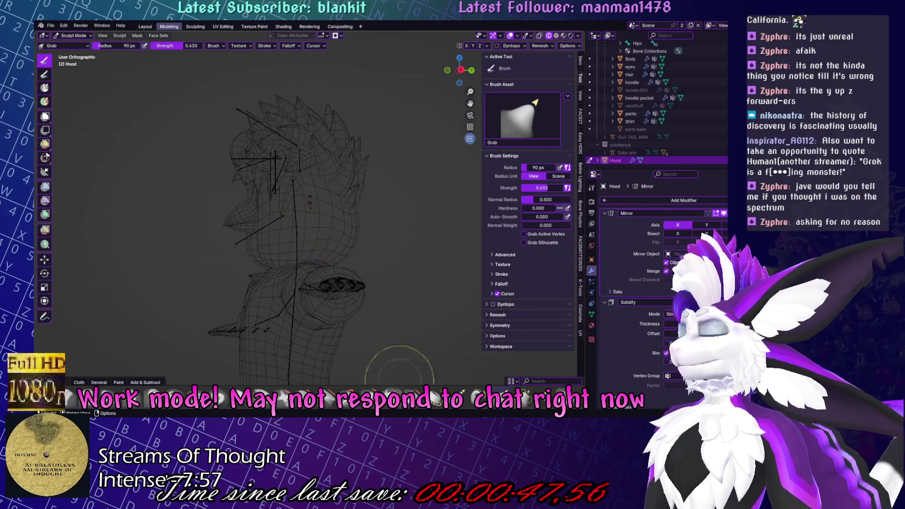
pyautogui.hotkey('shift', 'r')
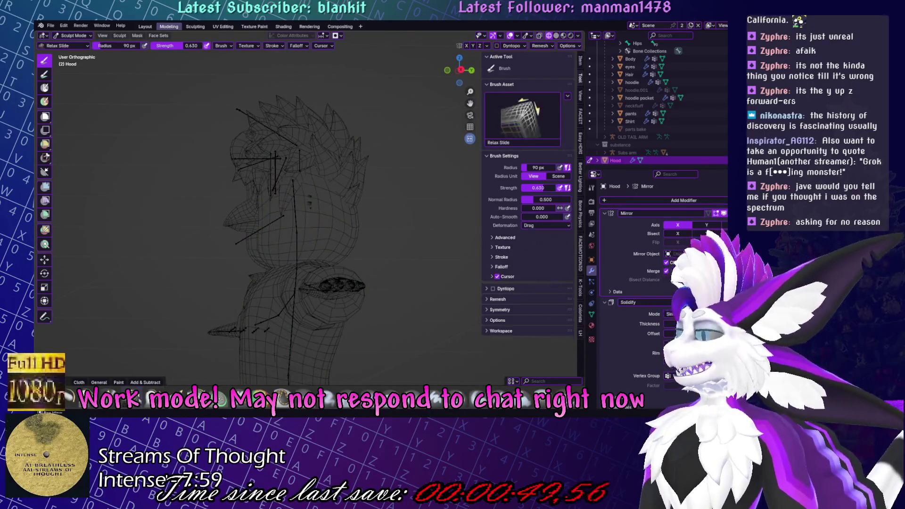
pyautogui.moveTo(301, 222); pyautogui.dragTo(324, 240, button='middle')
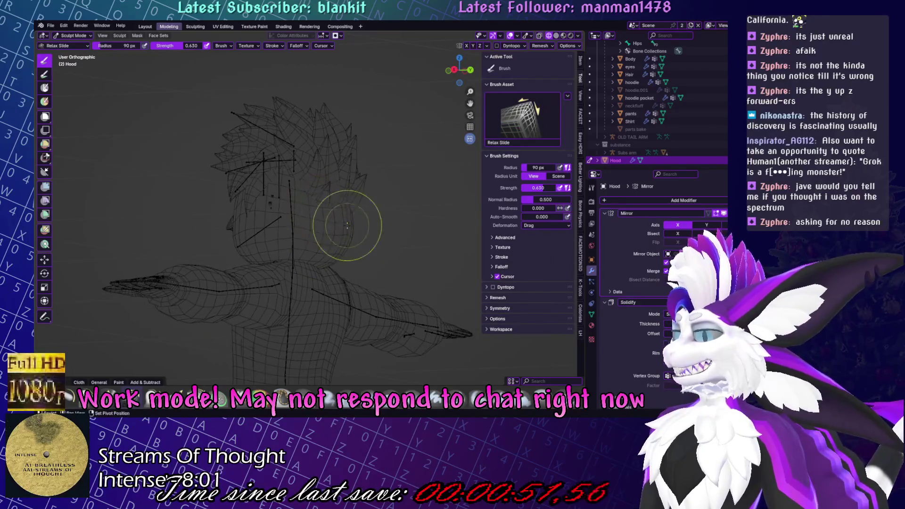
pyautogui.moveTo(368, 208); pyautogui.dragTo(278, 231, button='middle')
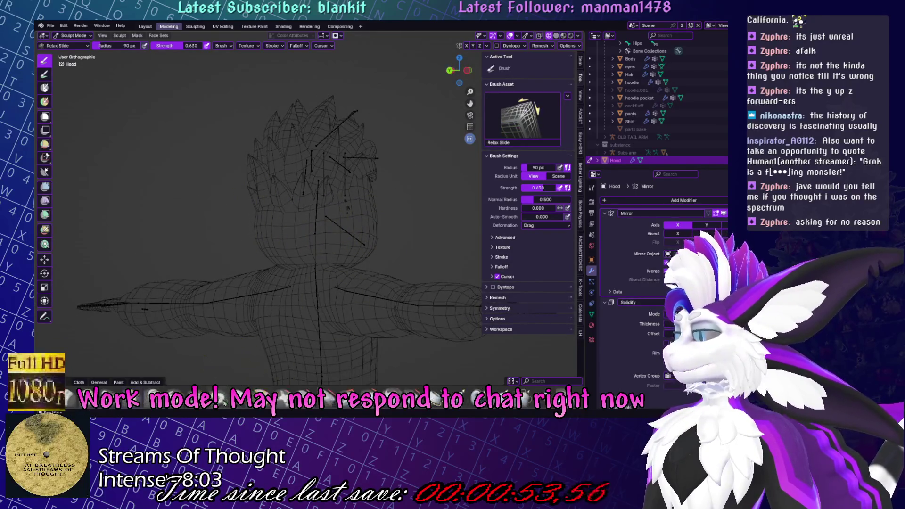
pyautogui.press('g')
pyautogui.moveTo(369, 273)
pyautogui.mouseDown(button='middle')
pyautogui.moveTo(293, 228)
pyautogui.moveTo(430, 243)
pyautogui.moveTo(273, 257)
pyautogui.moveTo(317, 278)
pyautogui.moveTo(313, 292)
pyautogui.moveTo(313, 268)
pyautogui.moveTo(313, 289)
pyautogui.moveTo(347, 238)
pyautogui.moveTo(283, 227)
pyautogui.moveTo(227, 260)
pyautogui.moveTo(343, 295)
pyautogui.mouseUp(button='middle')
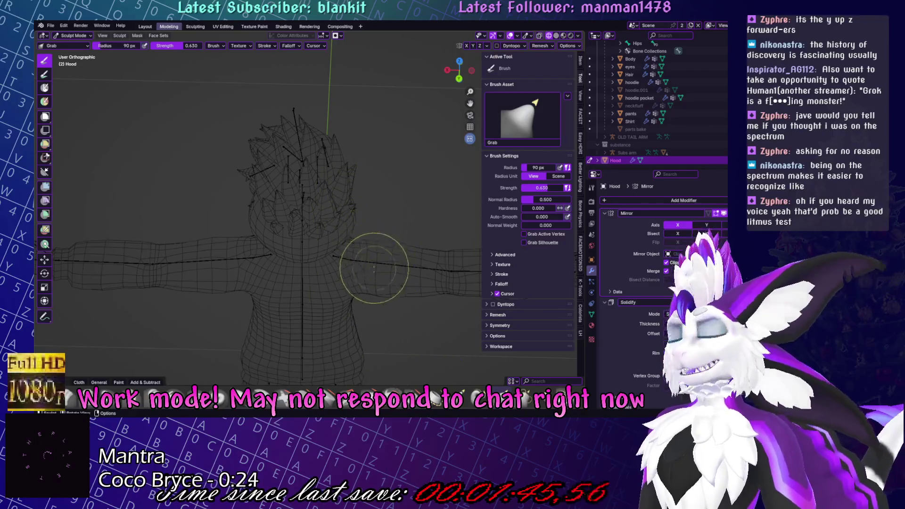
pyautogui.scroll(5, 364, 263)
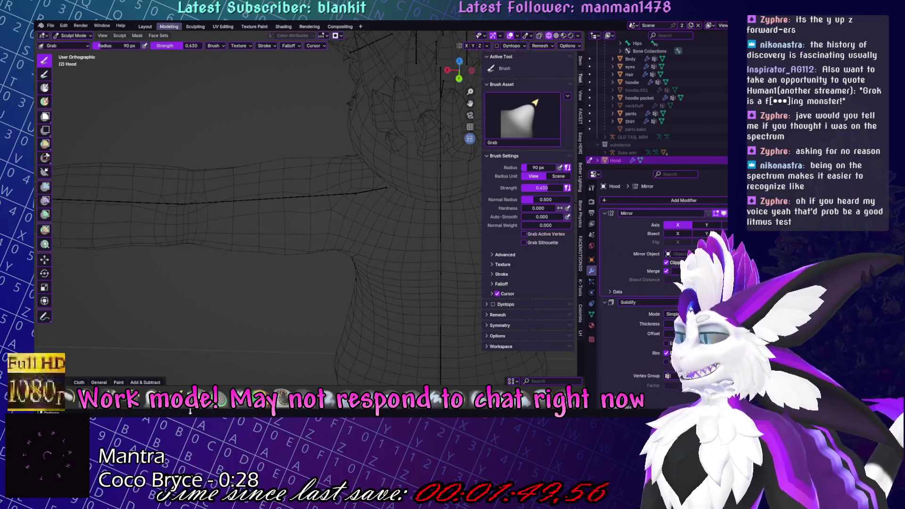
# Switch to the Relax Slide brush and smooth the mesh over the shoulders and upper arms.
pyautogui.hotkey('shift', 'r')
pyautogui.scroll(-4, 259, 182)
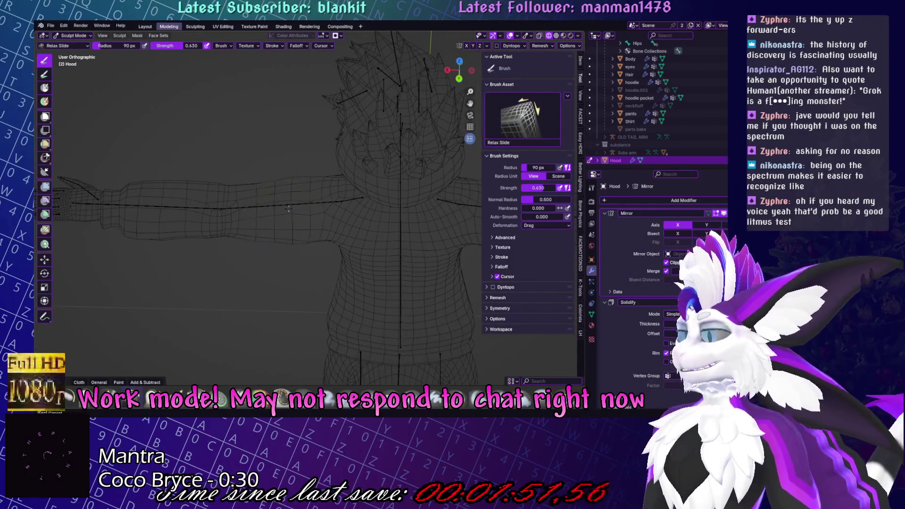
pyautogui.moveTo(439, 223)
pyautogui.keyDown('shift'); pyautogui.mouseDown(button='middle')
pyautogui.moveTo(324, 208)
pyautogui.moveTo(347, 228)
pyautogui.mouseUp(button='middle'); pyautogui.keyUp('shift')
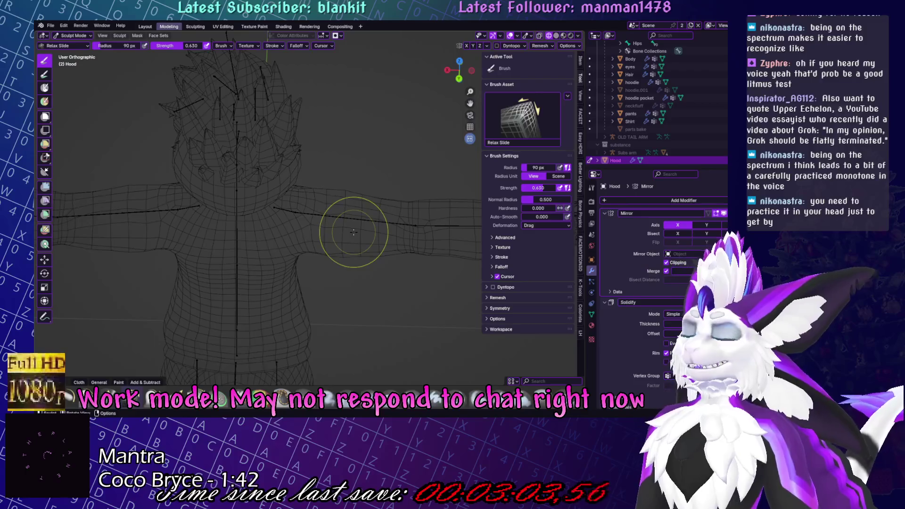
pyautogui.hotkey('ctrl', 'Tab')
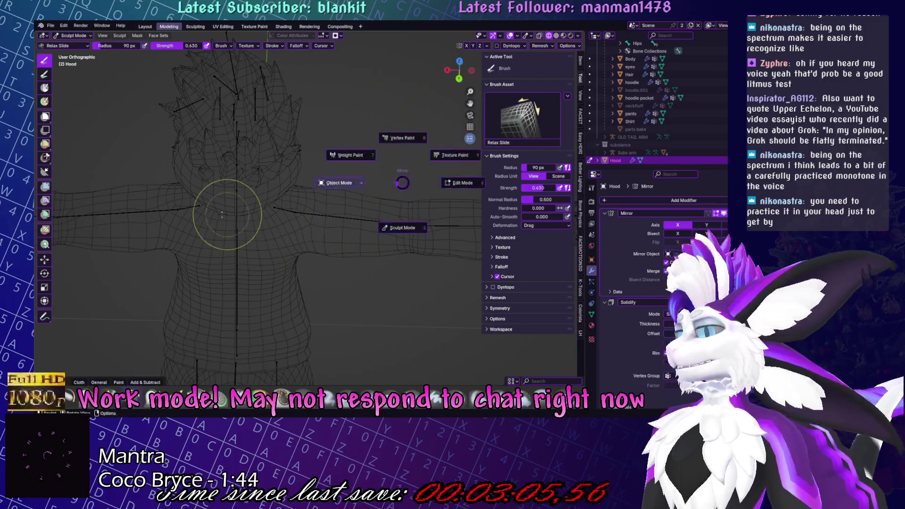
# Move sculpting from the Hood to the hoodie and save Yurue.blend.
pyautogui.hotkey('alt', 'q')
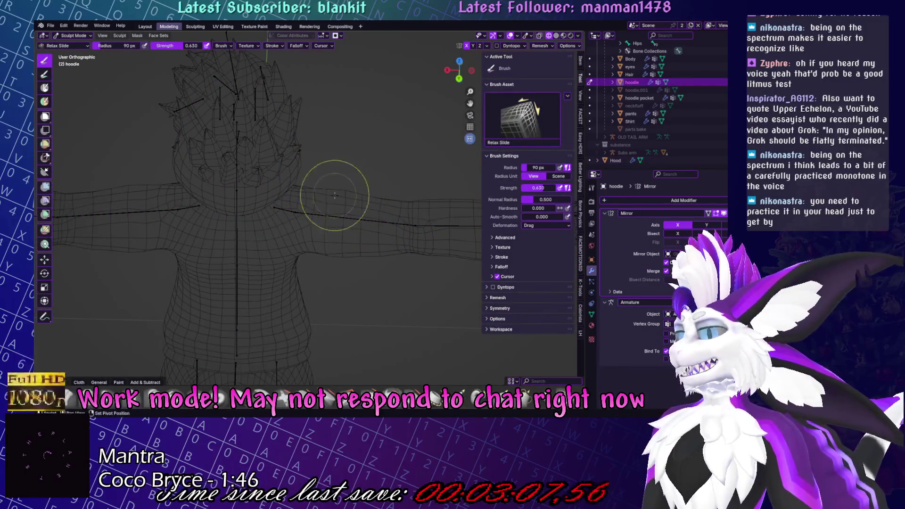
pyautogui.moveTo(131, 208)
pyautogui.mouseDown(button='middle')
pyautogui.moveTo(311, 273)
pyautogui.moveTo(344, 212)
pyautogui.moveTo(370, 187)
pyautogui.moveTo(233, 202)
pyautogui.moveTo(283, 236)
pyautogui.moveTo(313, 297)
pyautogui.mouseUp(button='middle')
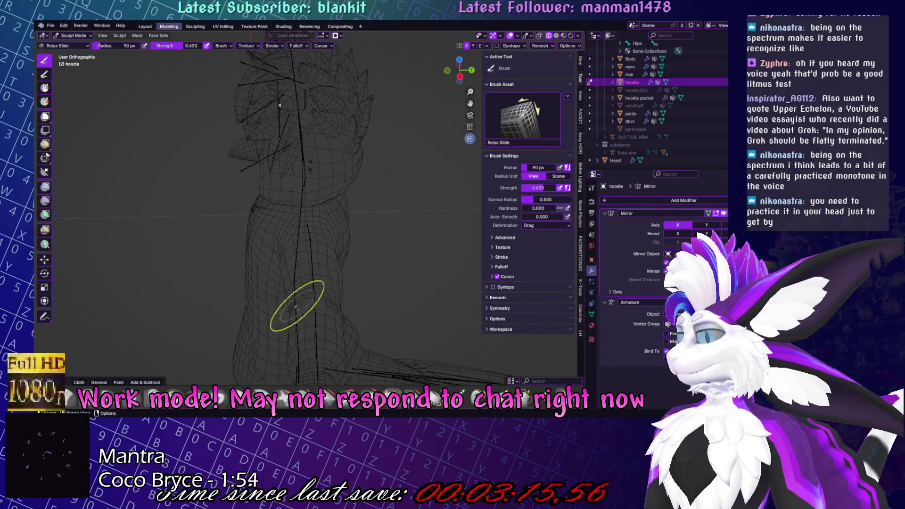
pyautogui.moveTo(142, 333); pyautogui.dragTo(354, 189, button='middle')
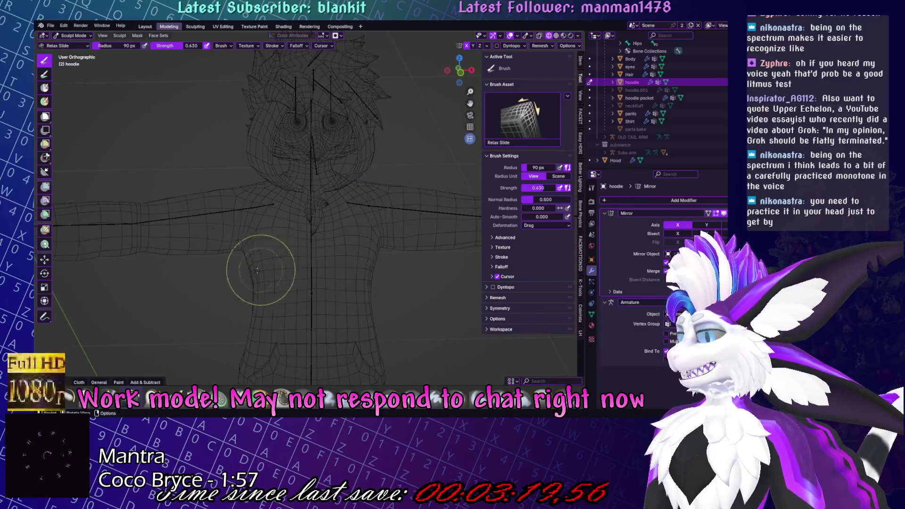
pyautogui.hotkey('ctrl', 'Tab')
pyautogui.hotkey('ctrl', 's')
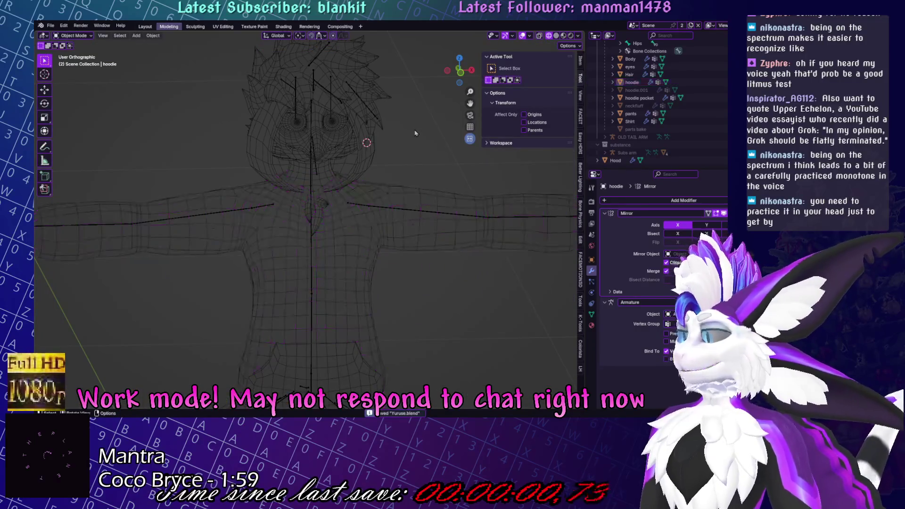
# Select the hoodie, re-enter Sculpt Mode and pick the Inflate/Deflate brush.
pyautogui.click(511, 226)
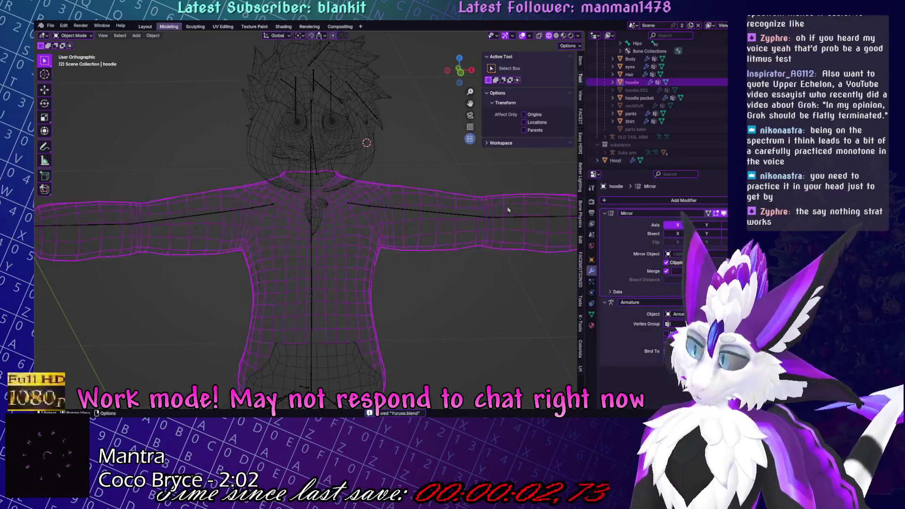
pyautogui.keyDown('shift'); pyautogui.moveTo(485, 135); pyautogui.dragTo(410, 133, button='middle'); pyautogui.keyUp('shift')
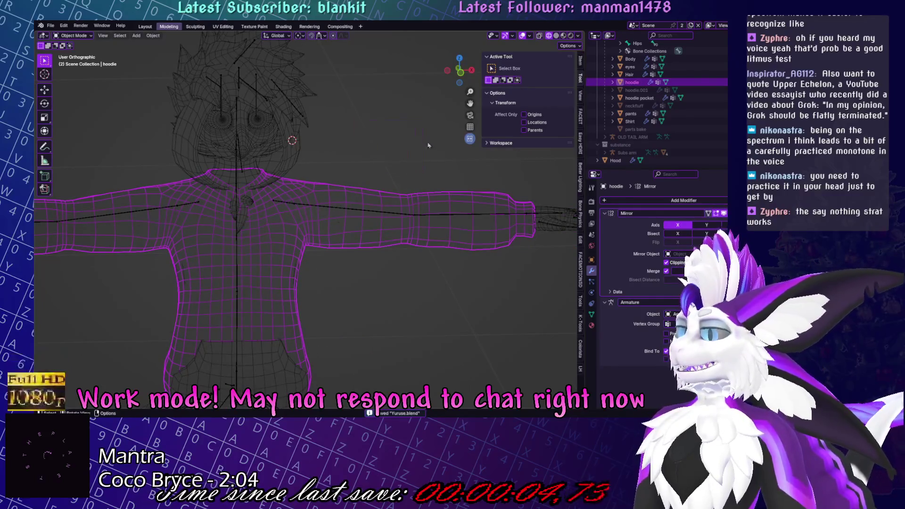
pyautogui.hotkey('ctrl', 'Tab')
pyautogui.click(459, 294)
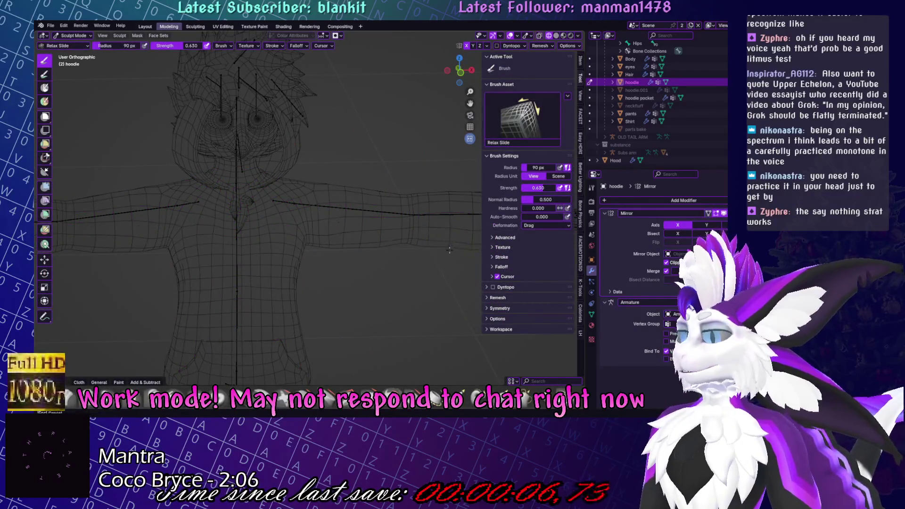
pyautogui.moveTo(433, 259); pyautogui.dragTo(444, 228, button='middle')
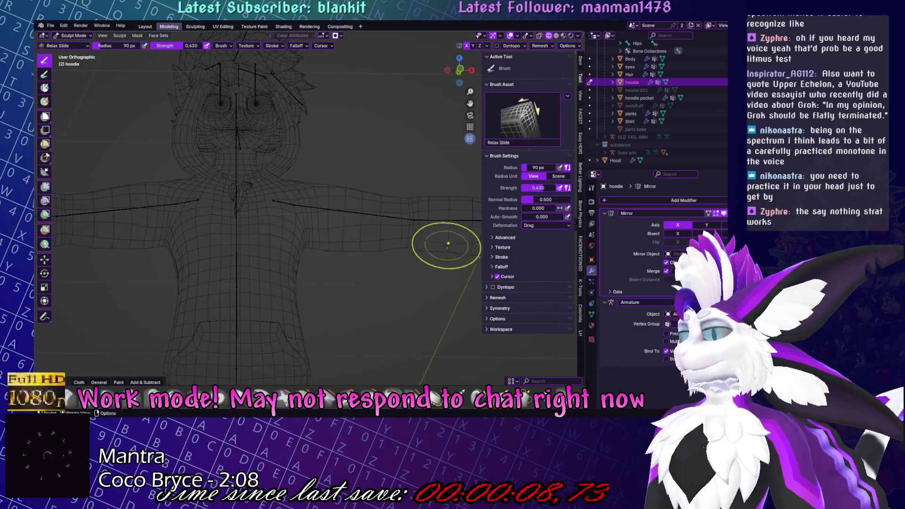
pyautogui.press('i')
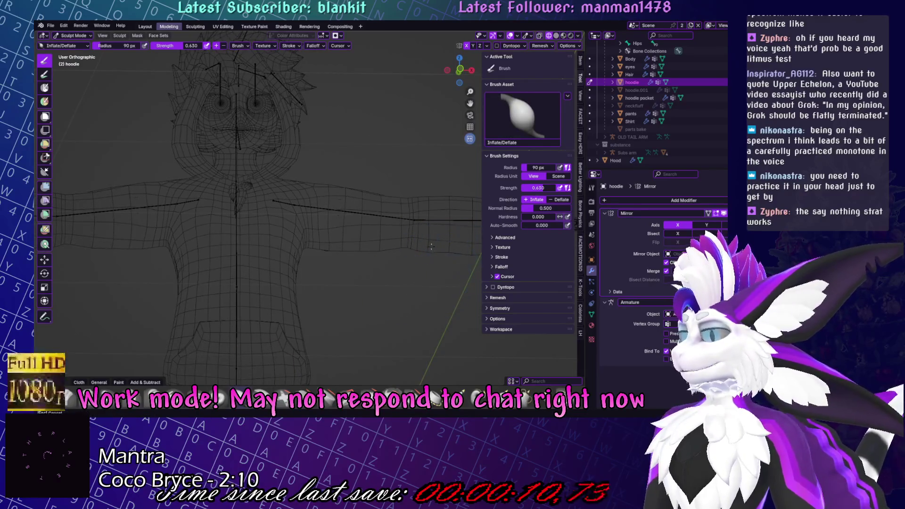
# Inspect the hoodie torso from three-quarter and front angles, then activate Relax Slide.
pyautogui.scroll(-2, 373, 236)
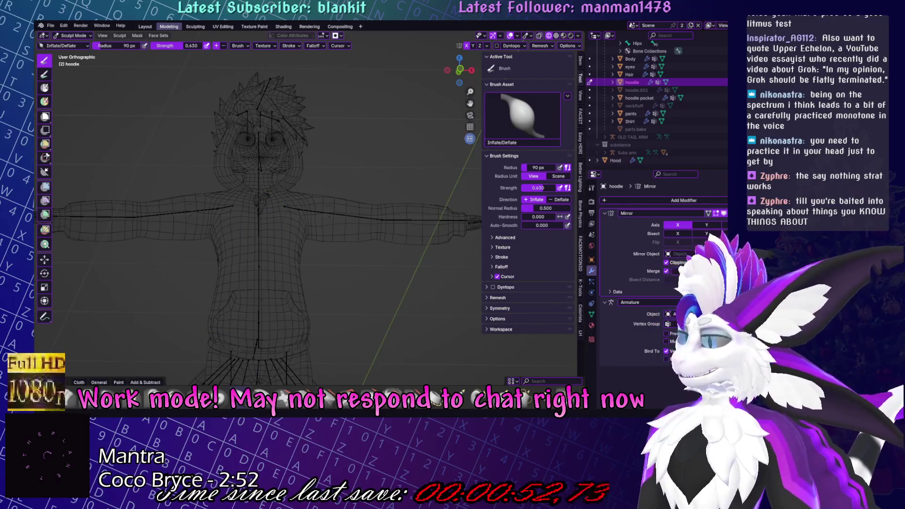
pyautogui.moveTo(334, 212)
pyautogui.mouseDown(button='middle')
pyautogui.moveTo(374, 238)
pyautogui.moveTo(315, 217)
pyautogui.mouseUp(button='middle')
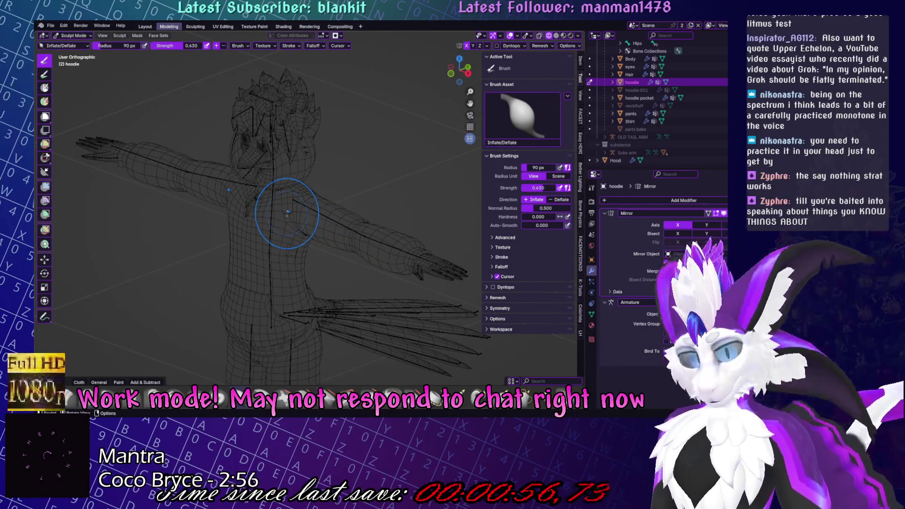
pyautogui.scroll(3, 283, 217)
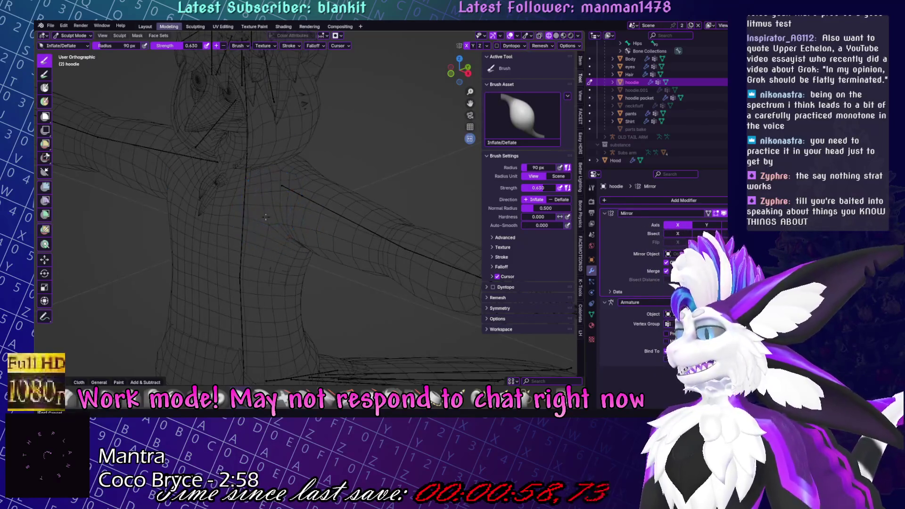
pyautogui.moveTo(273, 178)
pyautogui.mouseDown(button='middle')
pyautogui.moveTo(243, 181)
pyautogui.moveTo(350, 284)
pyautogui.mouseUp(button='middle')
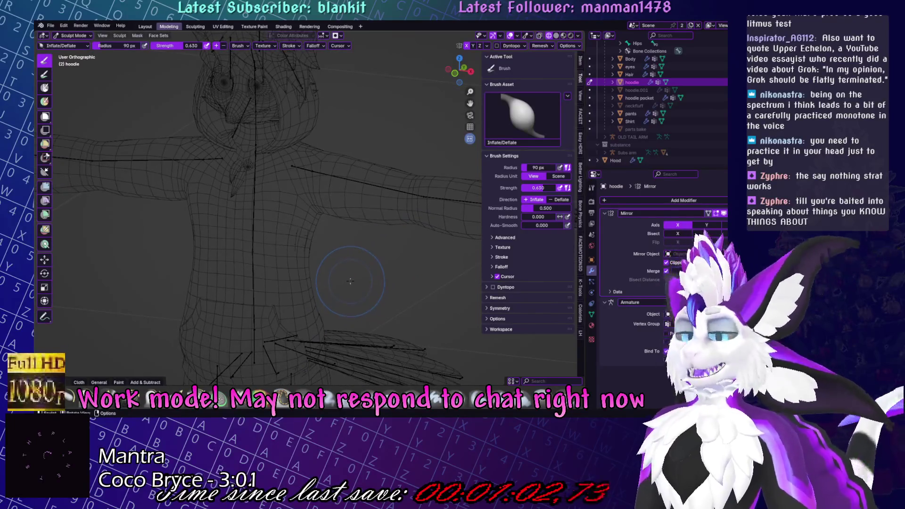
pyautogui.hotkey('shift', 'x')
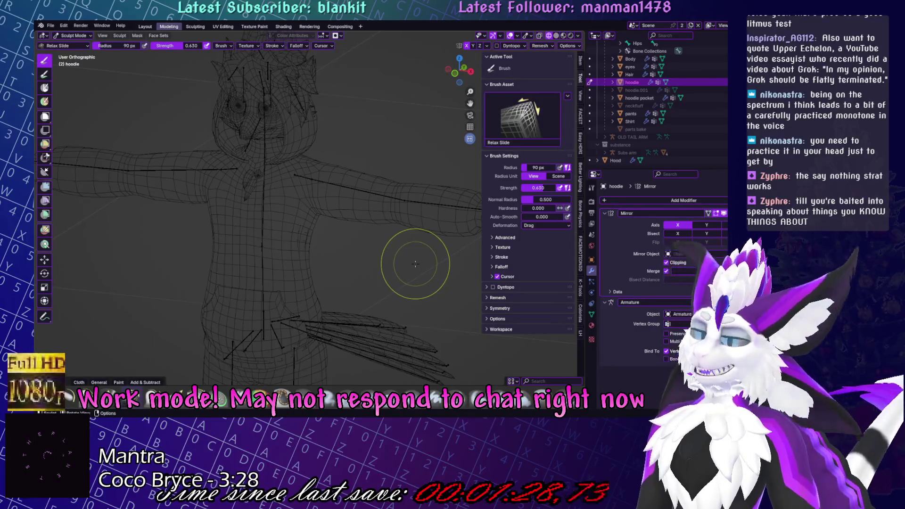
# View the character from front and angled views and switch to Inflate/Deflate.
pyautogui.moveTo(369, 317)
pyautogui.mouseDown(button='middle')
pyautogui.moveTo(386, 204)
pyautogui.moveTo(408, 204)
pyautogui.mouseUp(button='middle')
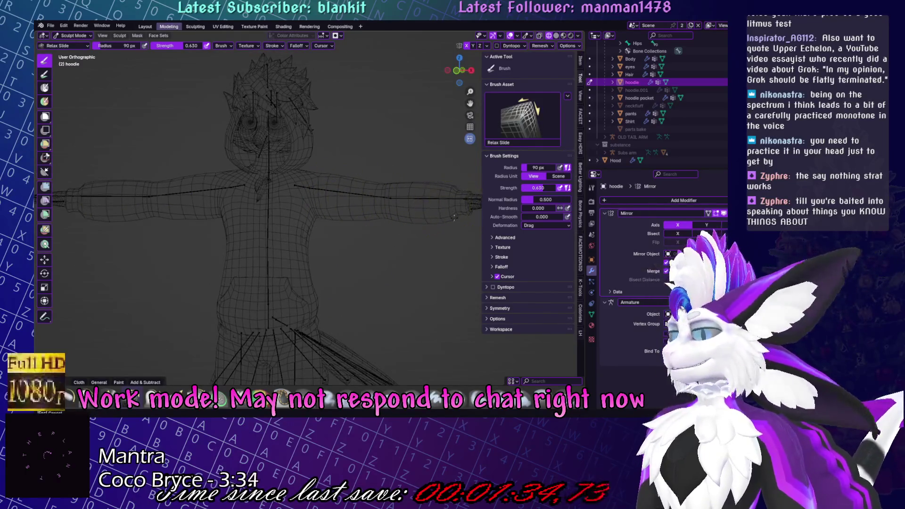
pyautogui.moveTo(384, 202)
pyautogui.mouseDown(button='middle')
pyautogui.moveTo(428, 218)
pyautogui.moveTo(404, 225)
pyautogui.moveTo(411, 194)
pyautogui.mouseUp(button='middle')
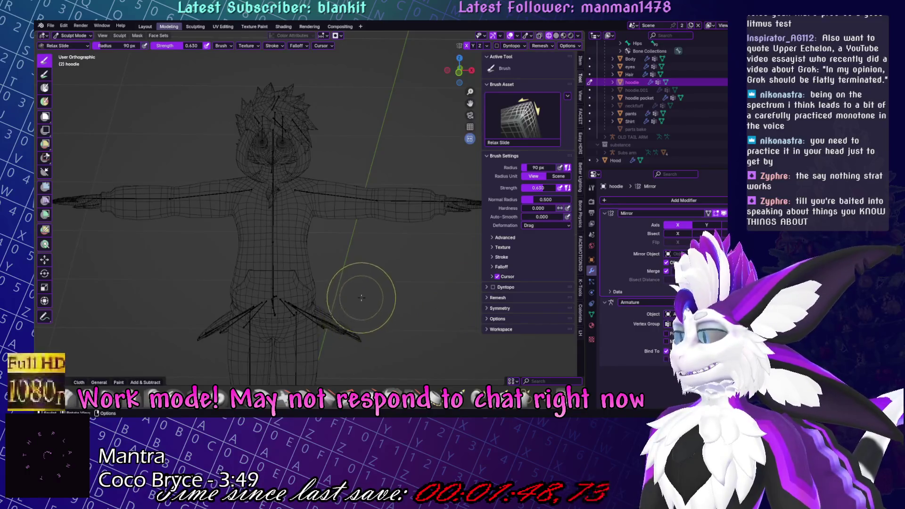
pyautogui.scroll(3, 330, 240)
pyautogui.press('i')
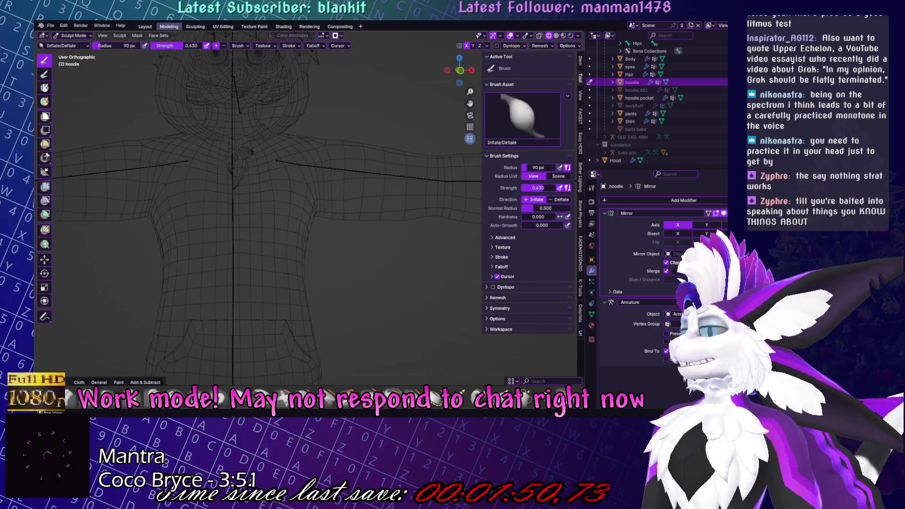
# Pull the hoodie's chest and neck into shape with the Grab brush.
pyautogui.scroll(-3, 282, 212)
pyautogui.moveTo(282, 212); pyautogui.dragTo(297, 221, button='middle')
pyautogui.moveTo(275, 192); pyautogui.dragTo(283, 182, button='middle')
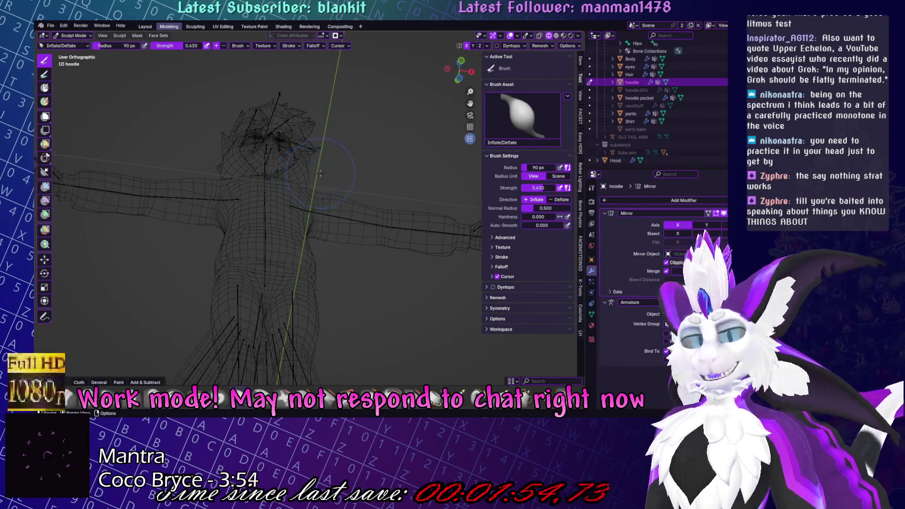
pyautogui.scroll(3, 321, 174)
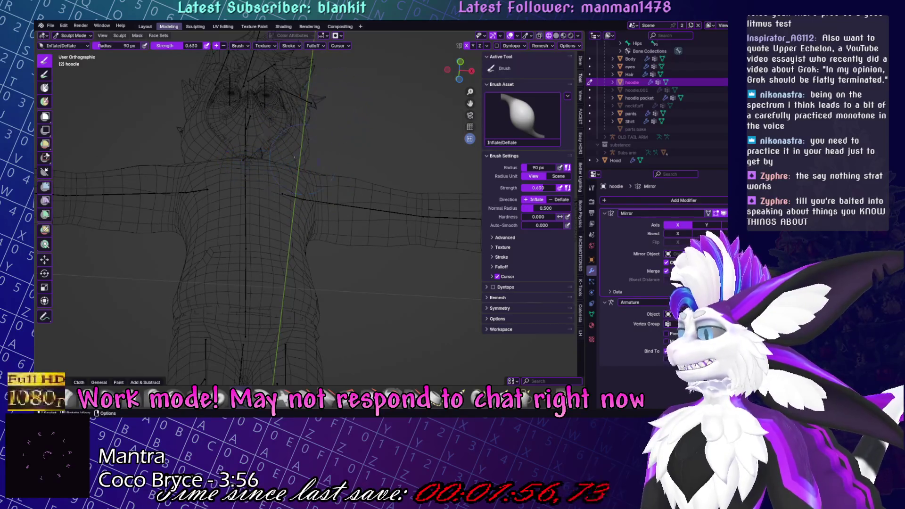
pyautogui.moveTo(383, 236); pyautogui.dragTo(359, 264, button='middle')
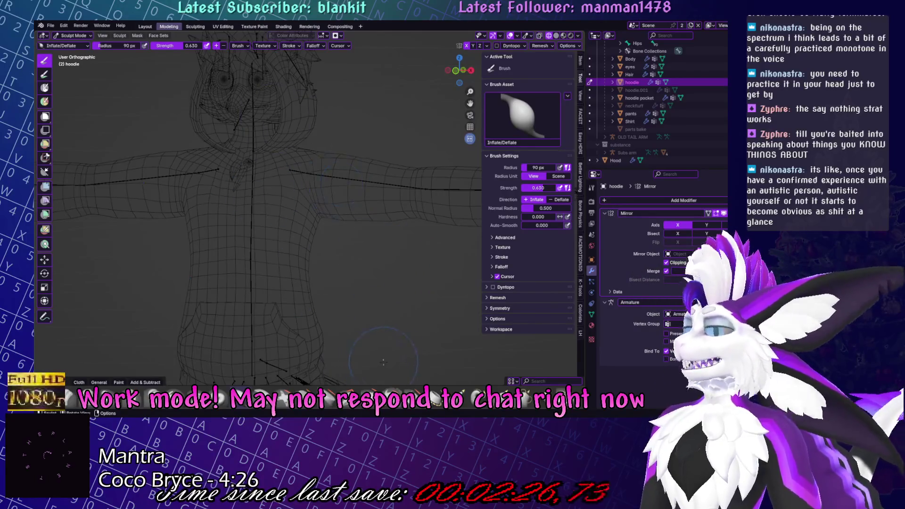
pyautogui.press('g')
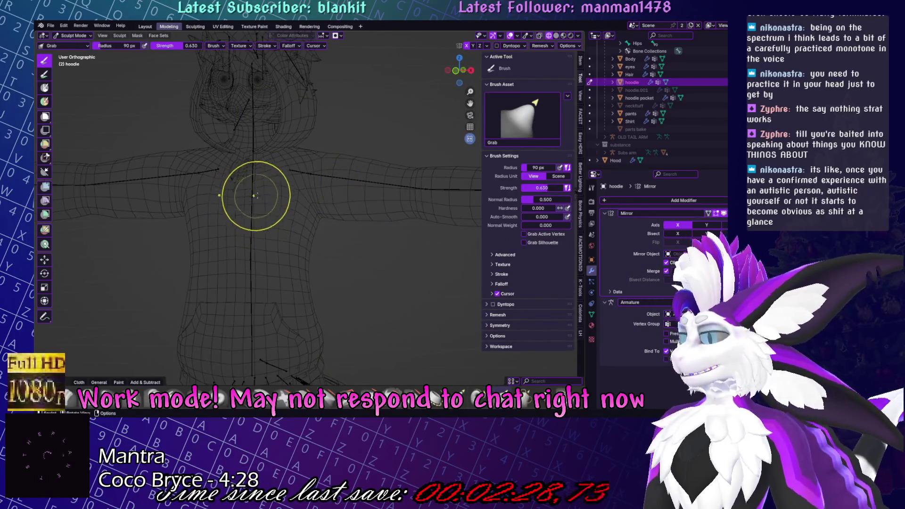
pyautogui.moveTo(264, 194)
pyautogui.mouseDown()
pyautogui.moveTo(238, 190)
pyautogui.moveTo(242, 182)
pyautogui.moveTo(293, 195)
pyautogui.moveTo(264, 197)
pyautogui.mouseUp()
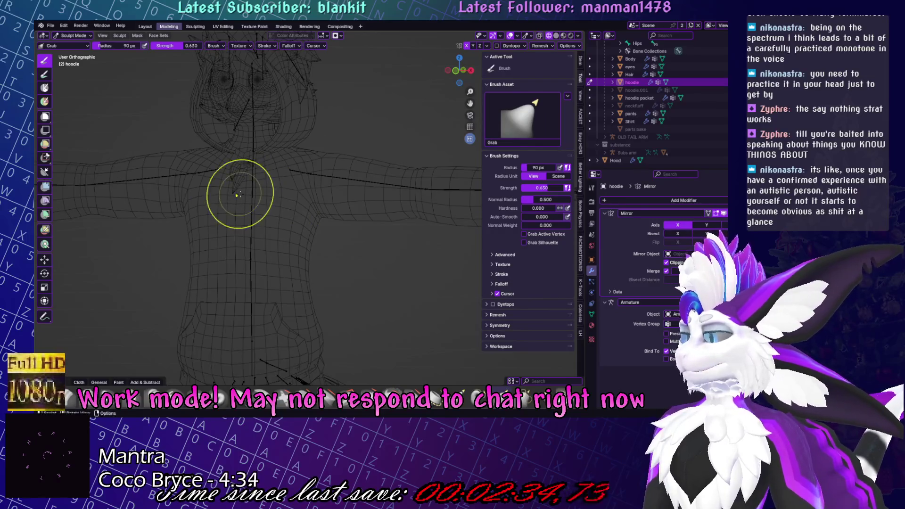
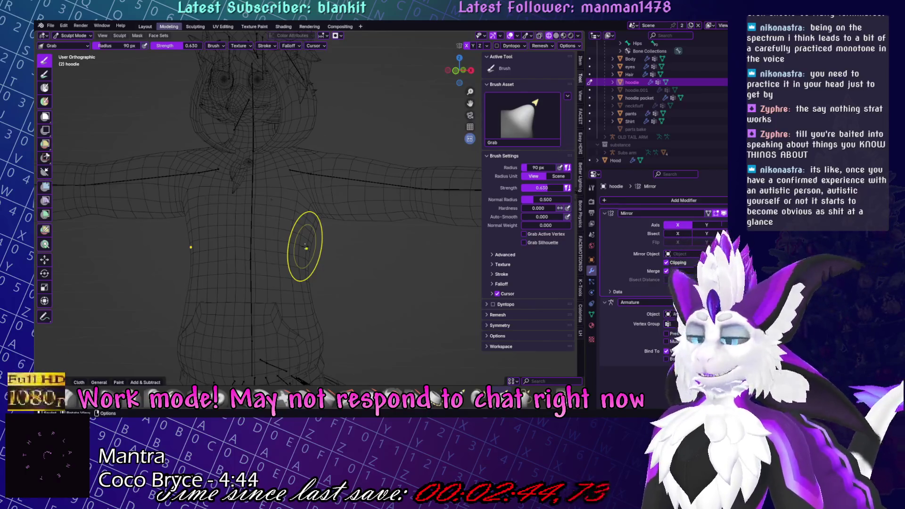
# Switch to the Relax Slide brush and smooth the hoodie's sleeves and torso.
pyautogui.moveTo(370, 223)
pyautogui.mouseDown(button='middle')
pyautogui.moveTo(420, 229)
pyautogui.moveTo(404, 216)
pyautogui.mouseUp(button='middle')
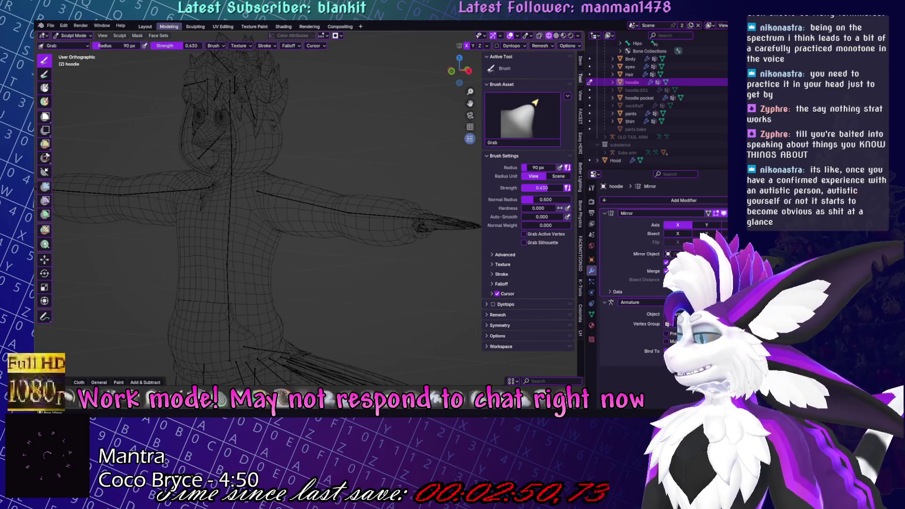
pyautogui.hotkey('shift', 'r')
pyautogui.moveTo(330, 283); pyautogui.dragTo(304, 268, button='middle')
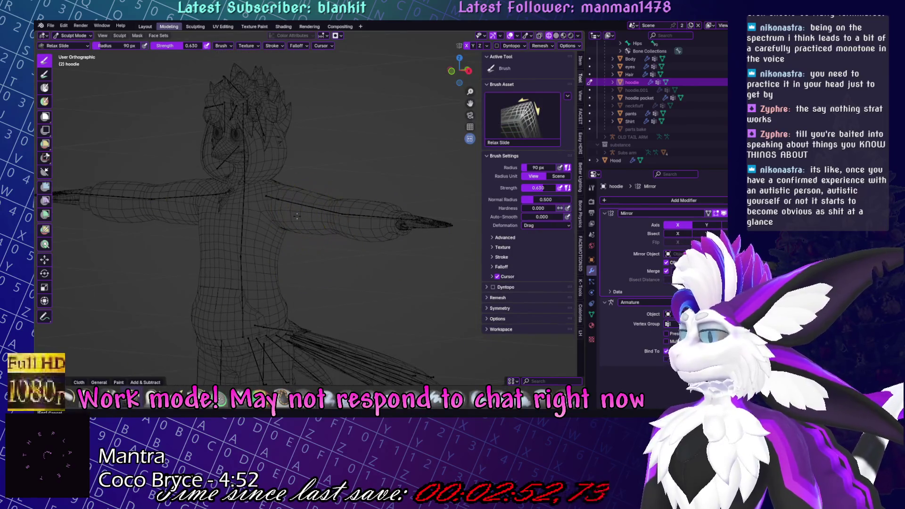
pyautogui.moveTo(298, 212); pyautogui.dragTo(343, 219, button='middle')
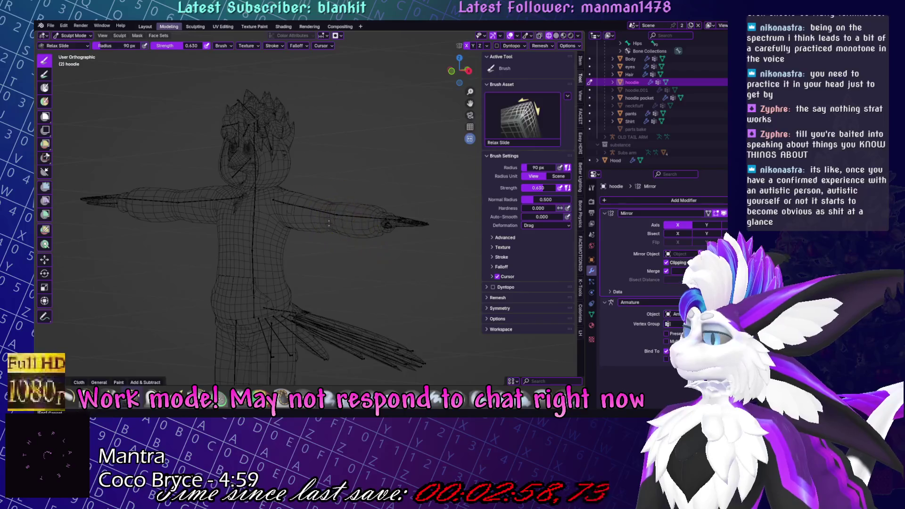
pyautogui.scroll(3, 377, 216)
pyautogui.moveTo(431, 222); pyautogui.dragTo(429, 235, button='middle')
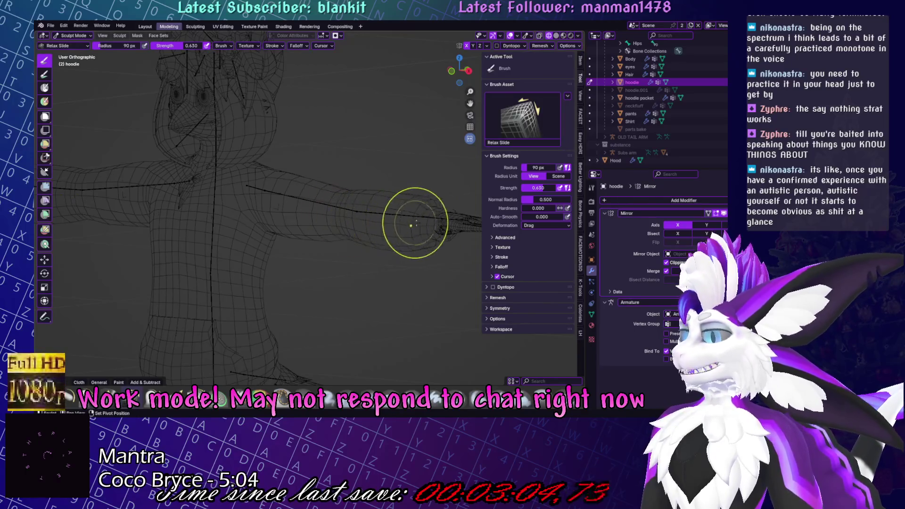
pyautogui.moveTo(410, 222); pyautogui.dragTo(443, 213, button='middle')
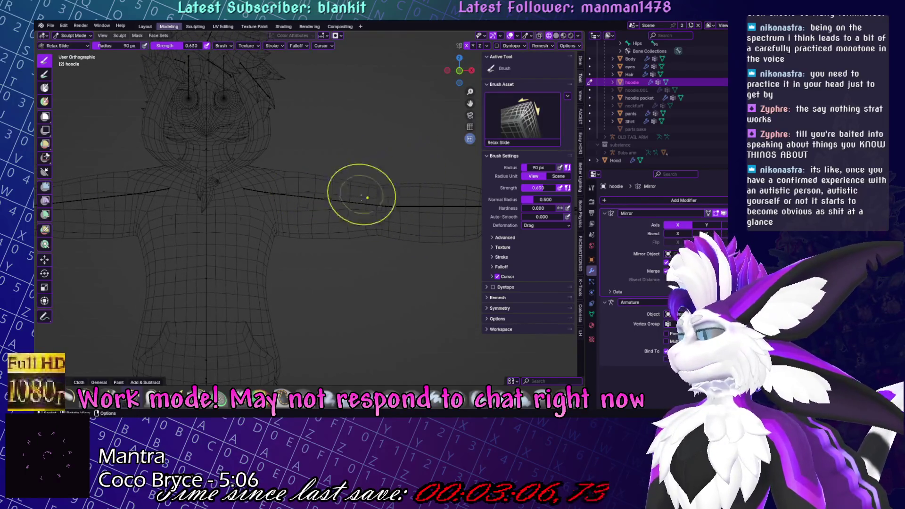
pyautogui.moveTo(364, 188); pyautogui.dragTo(393, 219, button='middle')
pyautogui.moveTo(383, 283); pyautogui.dragTo(394, 242, button='middle')
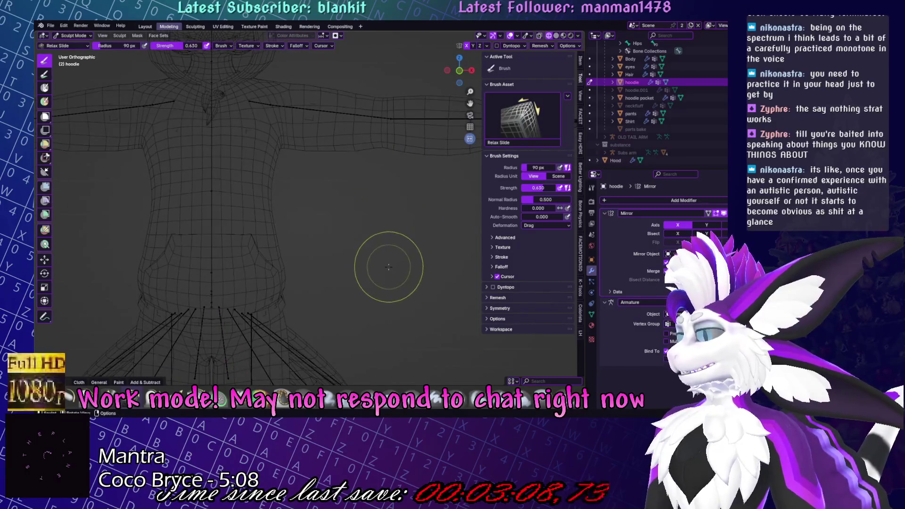
# Return the hoodie to Object Mode, deselect it and save Yuruse.blend.
pyautogui.hotkey('ctrl', 'Tab')
pyautogui.click(350, 260)
pyautogui.hotkey('ctrl', 's')
pyautogui.scroll(3, 358, 250)
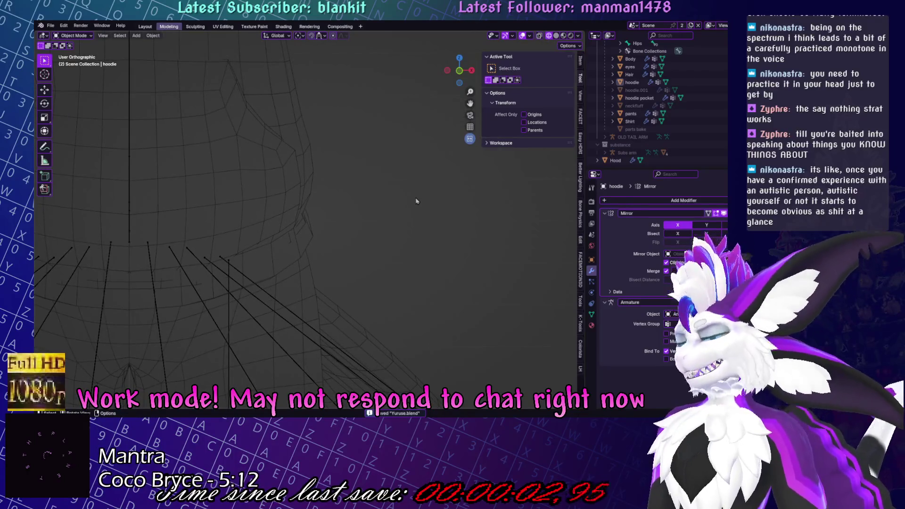
# Select the hoodie pocket and line up a flat front view of it.
pyautogui.moveTo(416, 201); pyautogui.dragTo(393, 209, button='middle')
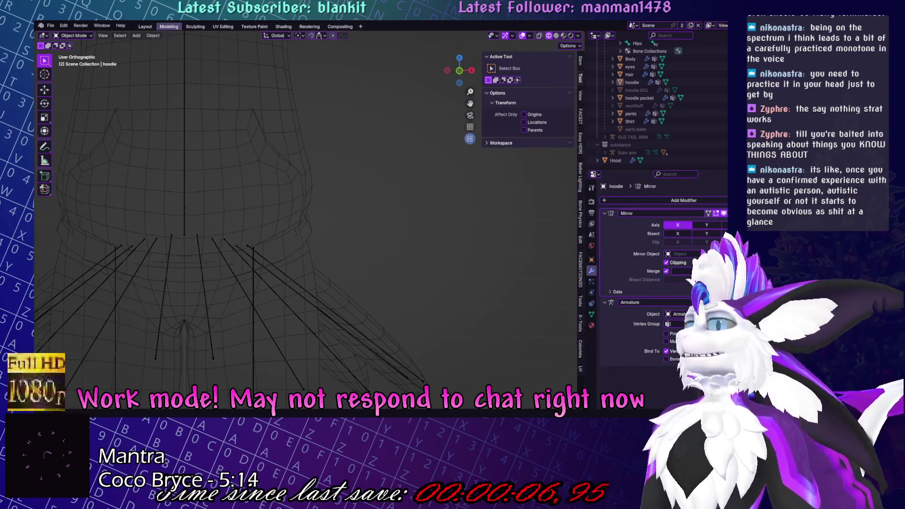
pyautogui.moveTo(105, 265)
pyautogui.mouseDown(button='middle')
pyautogui.moveTo(151, 155)
pyautogui.moveTo(284, 214)
pyautogui.moveTo(284, 240)
pyautogui.mouseUp(button='middle')
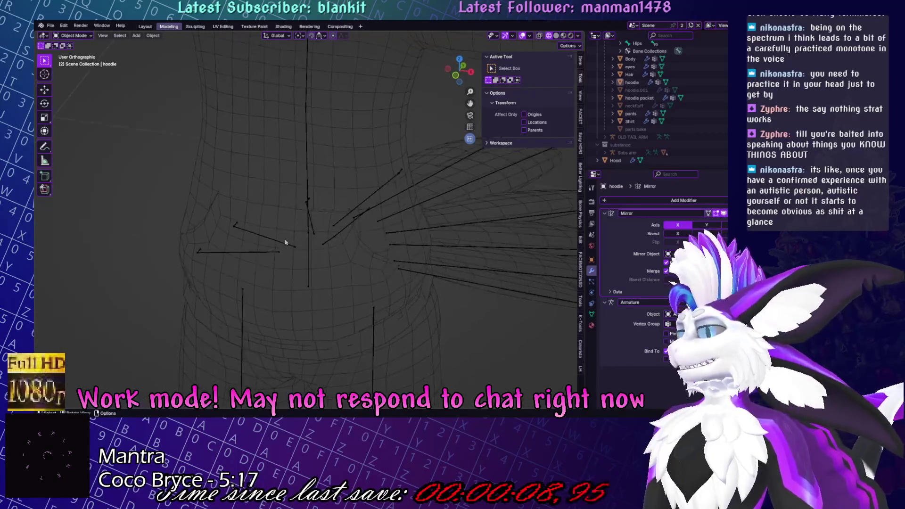
pyautogui.click(306, 261)
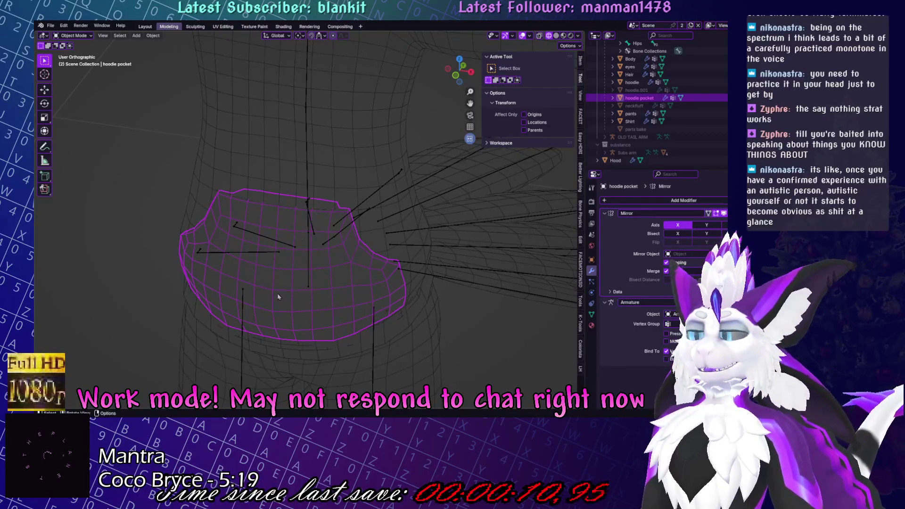
pyautogui.moveTo(298, 267)
pyautogui.mouseDown(button='middle')
pyautogui.moveTo(324, 246)
pyautogui.moveTo(323, 219)
pyautogui.moveTo(370, 234)
pyautogui.mouseUp(button='middle')
pyautogui.hotkey('ctrl', 'z')
pyautogui.hotkey('ctrl', 'shift', 'z')
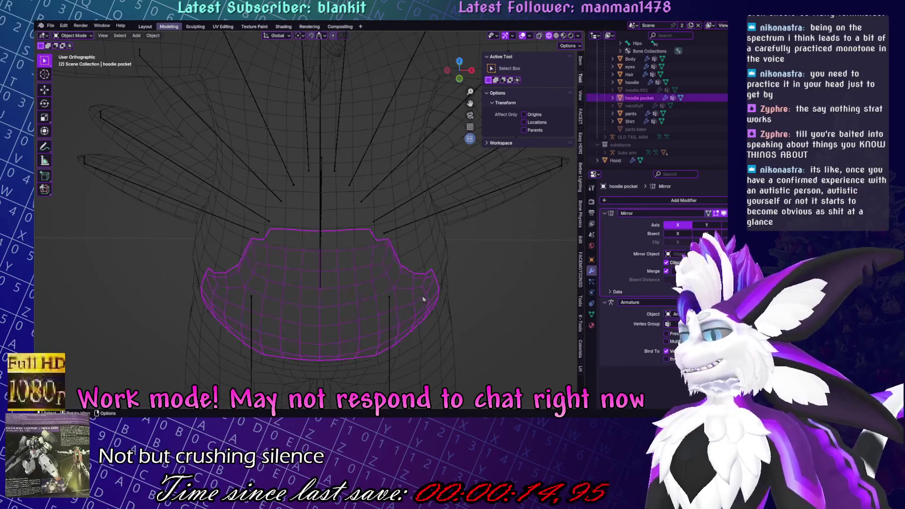
pyautogui.hotkey('ctrl', 'z')
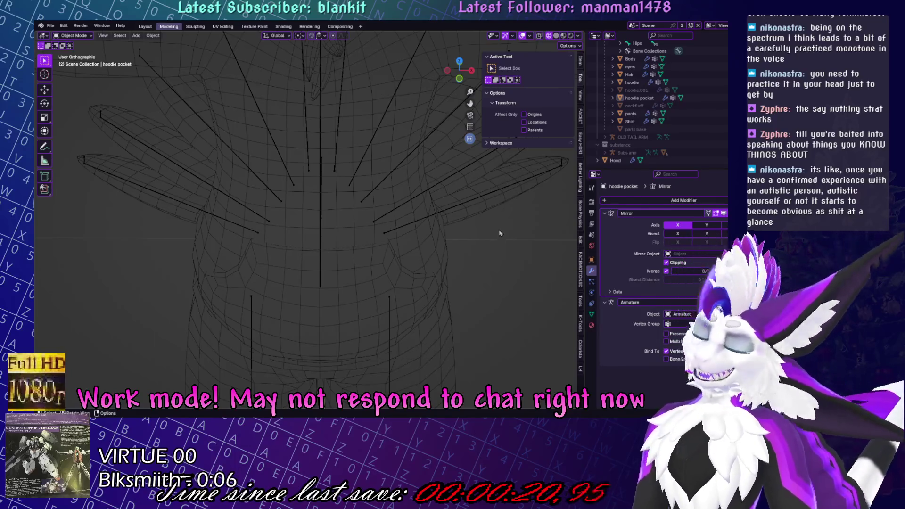
pyautogui.click(374, 293)
pyautogui.press('KP_8')
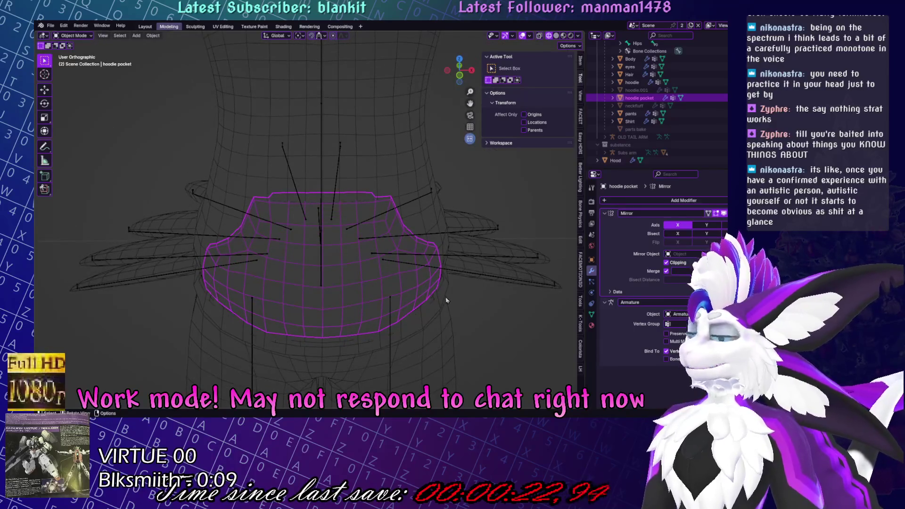
# Move the pocket's lower-edge vertex along Z, then along Y with proportional editing off.
pyautogui.press('Tab')
pyautogui.scroll(2, 424, 316)
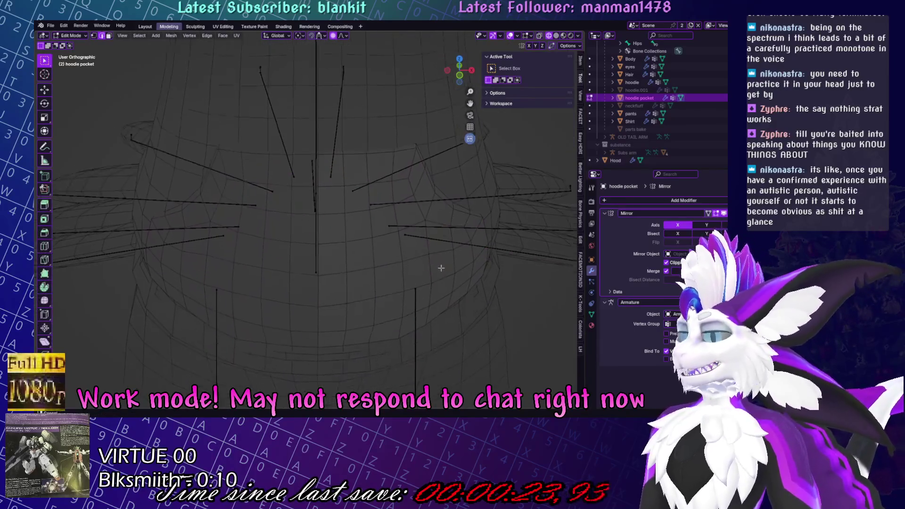
pyautogui.click(397, 330)
pyautogui.press('g')
pyautogui.press('z')
pyautogui.click(401, 325)
pyautogui.press('o')
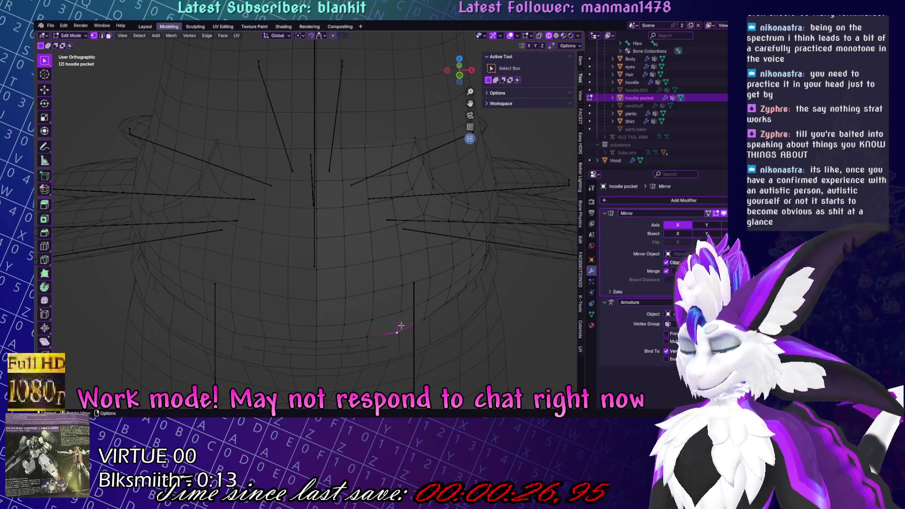
pyautogui.press('g')
pyautogui.press('y')
pyautogui.click(399, 326)
# Return to Object Mode, save the file, and select the hoodie mesh.
pyautogui.press('Tab')
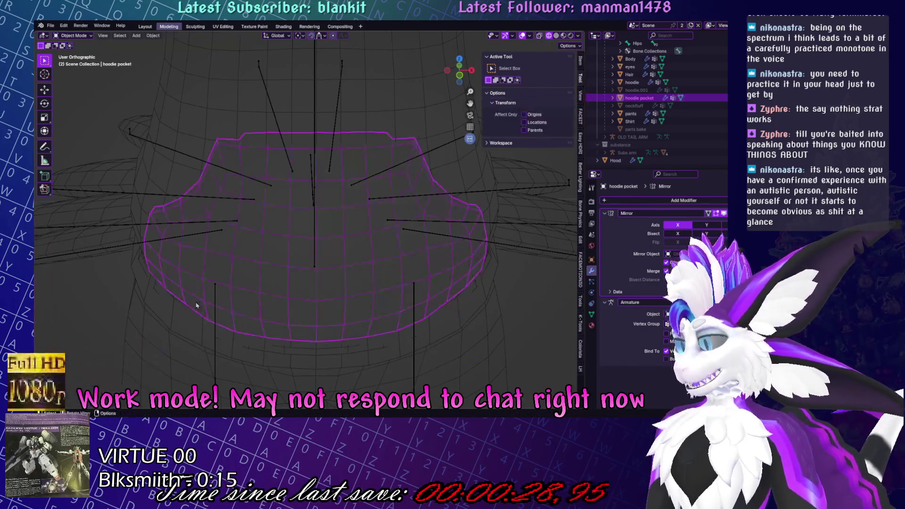
pyautogui.hotkey('ctrl', 's')
pyautogui.click(477, 281)
pyautogui.moveTo(478, 281)
pyautogui.mouseDown(button='middle')
pyautogui.moveTo(436, 293)
pyautogui.moveTo(326, 289)
pyautogui.mouseUp(button='middle')
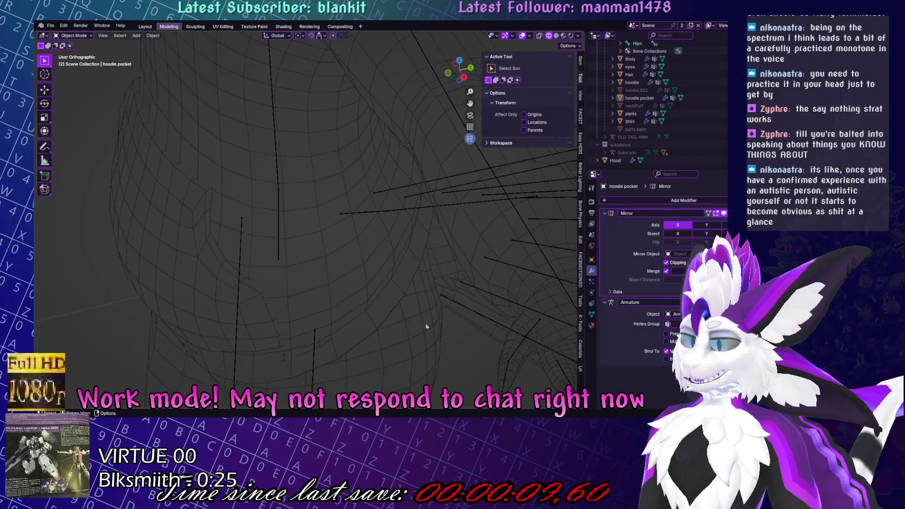
pyautogui.moveTo(366, 241)
pyautogui.mouseDown(button='middle')
pyautogui.moveTo(311, 254)
pyautogui.moveTo(326, 265)
pyautogui.mouseUp(button='middle')
pyautogui.click(377, 310)
# Select the hoodie's wrist edge loop in Edit Mode and shift it along Y.
pyautogui.press('Tab')
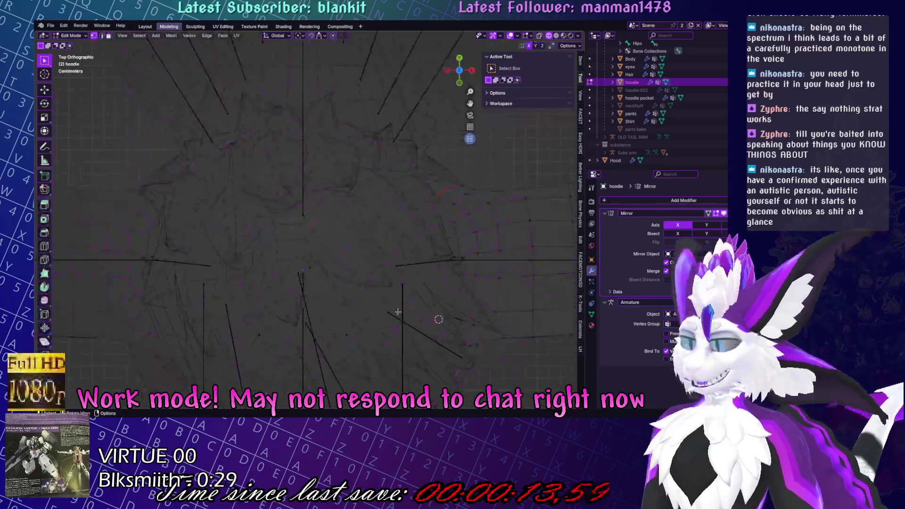
pyautogui.press('KP_7')
pyautogui.press('KP_Decimal')
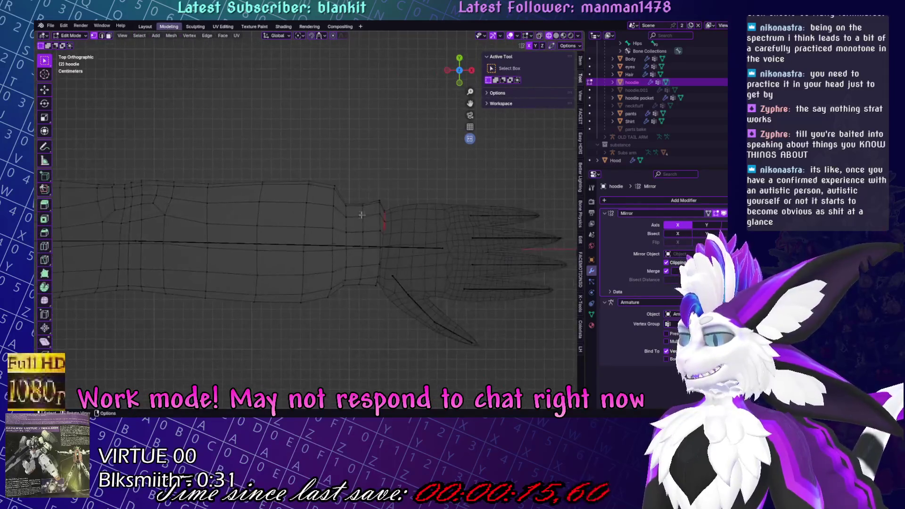
pyautogui.keyDown('alt'); pyautogui.click(383, 221); pyautogui.keyUp('alt')
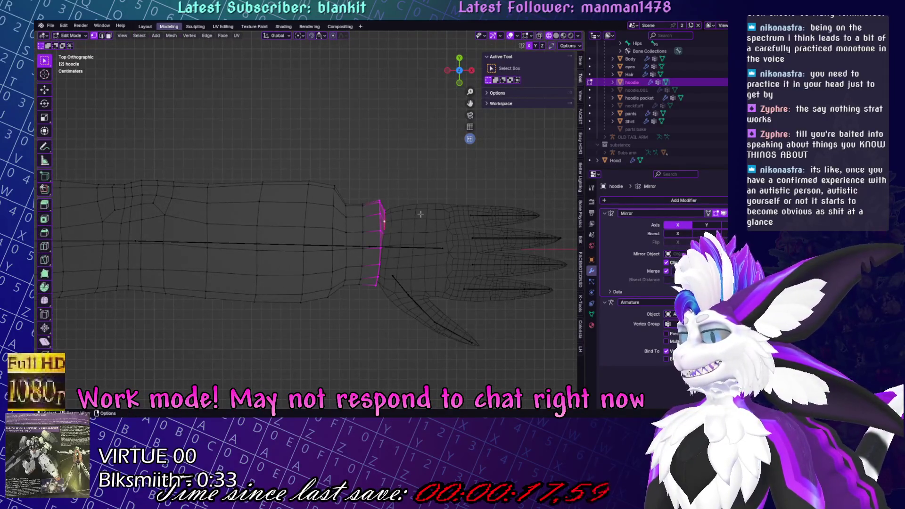
pyautogui.press('g')
pyautogui.press('y')
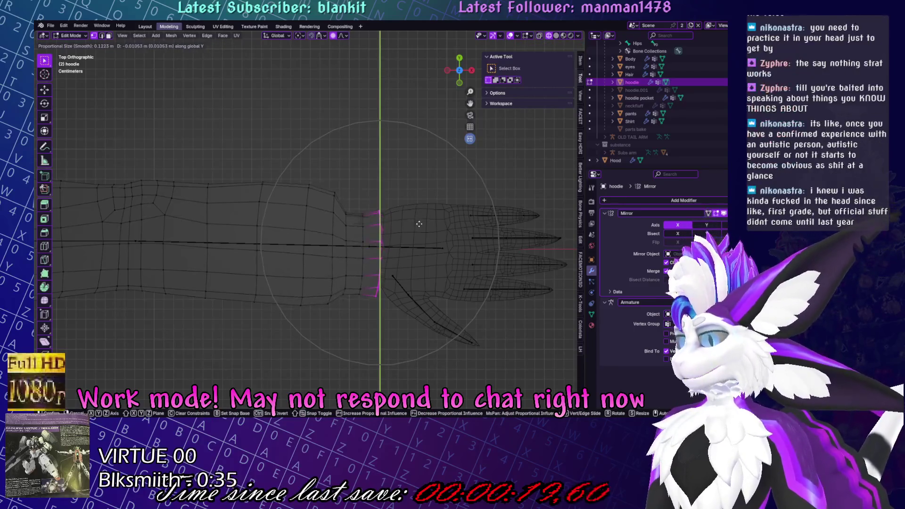
pyautogui.click(420, 221)
pyautogui.press('g')
pyautogui.press('s')
pyautogui.click(428, 215)
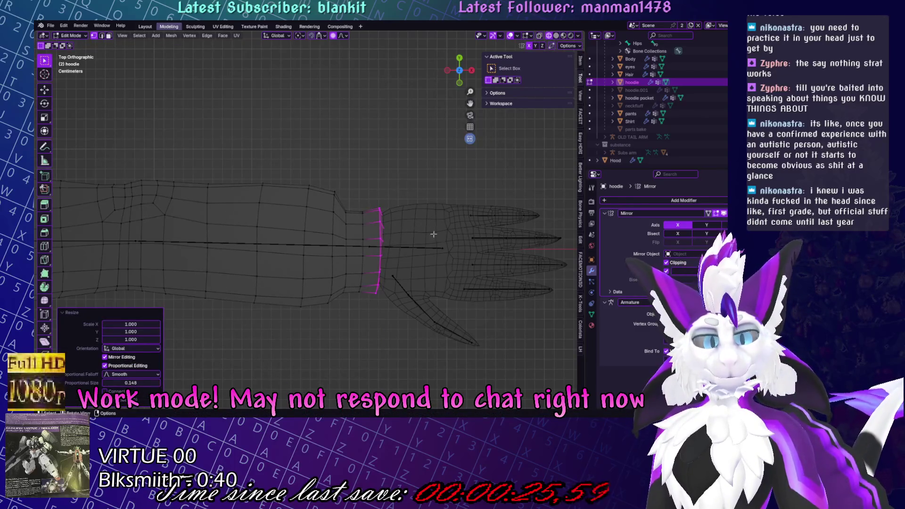
# Edge-slide the cuff loop along the sleeve and shift it slightly sideways.
pyautogui.moveTo(432, 256); pyautogui.dragTo(387, 182, button='middle')
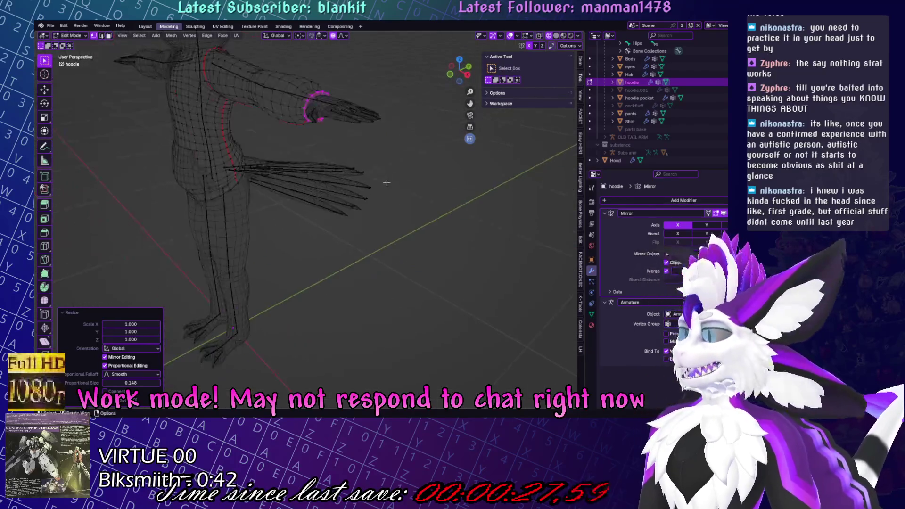
pyautogui.press('KP_Decimal')
pyautogui.moveTo(303, 94); pyautogui.dragTo(437, 89, button='middle')
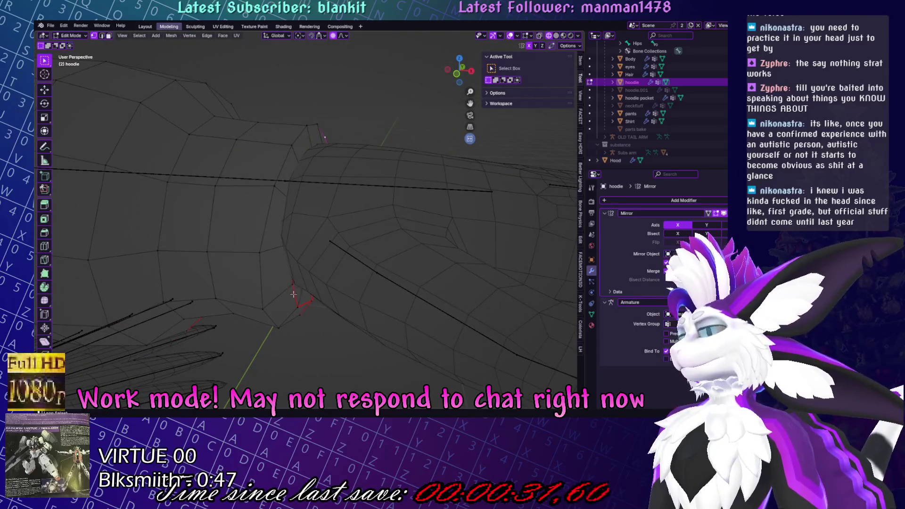
pyautogui.press('i')
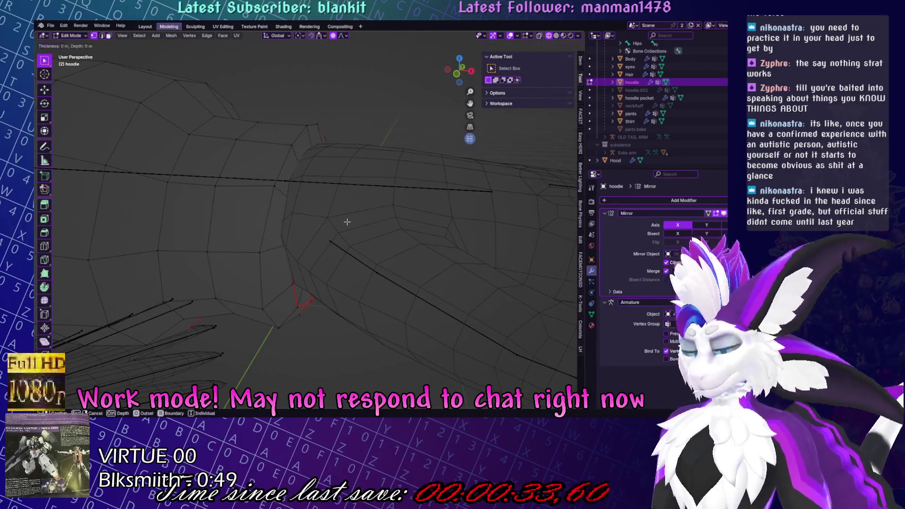
pyautogui.rightClick(347, 221)
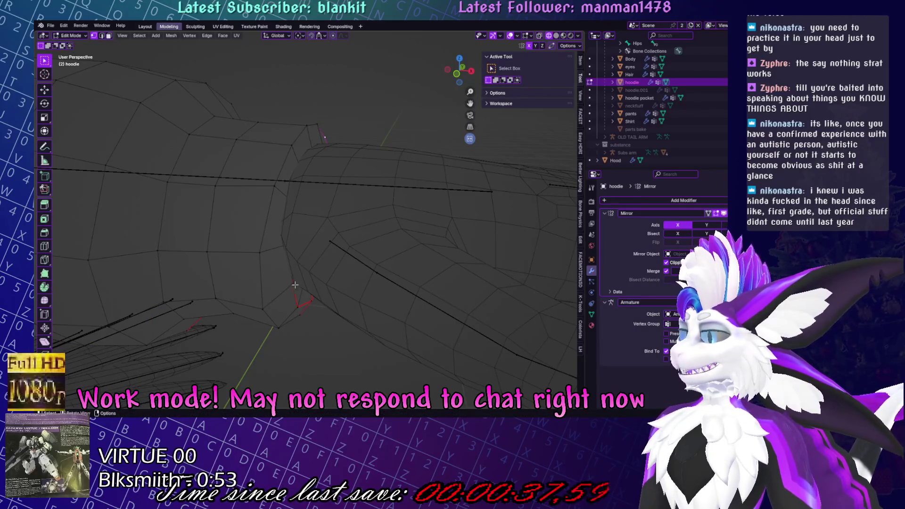
pyautogui.press('g')
pyautogui.press('g')
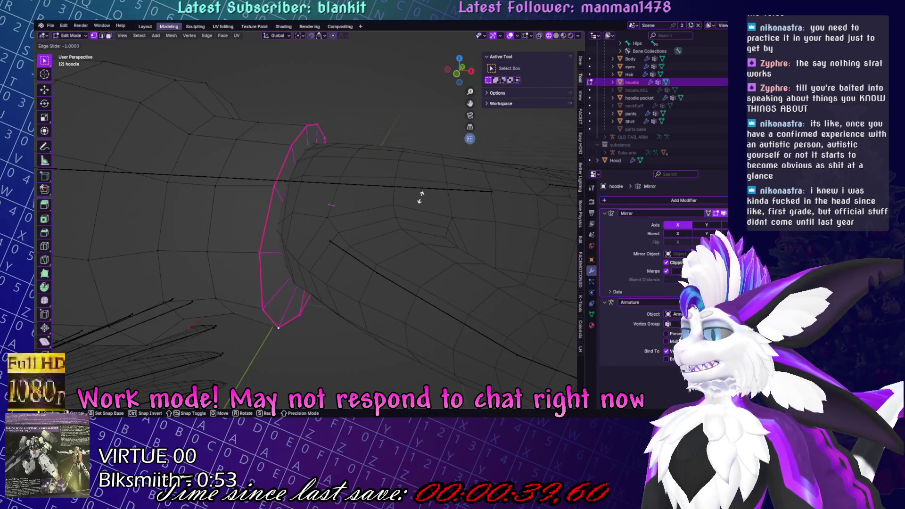
pyautogui.click(415, 203)
pyautogui.press('g')
pyautogui.rightClick(420, 202)
pyautogui.press('g')
pyautogui.click(422, 202)
# Move and edge-slide the cuff edges further, and turn on X-ray.
pyautogui.moveTo(422, 202)
pyautogui.mouseDown(button='middle')
pyautogui.moveTo(423, 183)
pyautogui.moveTo(444, 174)
pyautogui.moveTo(264, 206)
pyautogui.moveTo(335, 175)
pyautogui.mouseUp(button='middle')
pyautogui.press('g')
pyautogui.click(258, 202)
pyautogui.moveTo(336, 214); pyautogui.dragTo(349, 219, button='middle')
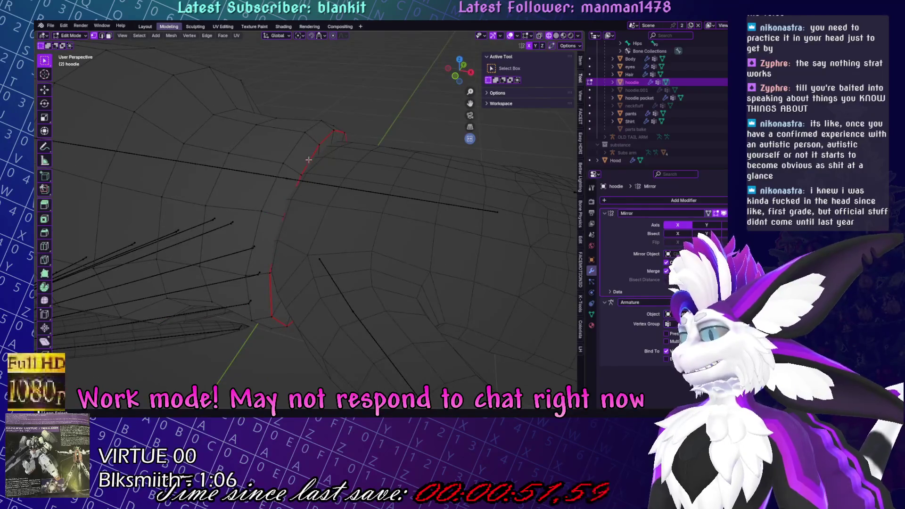
pyautogui.moveTo(301, 174); pyautogui.dragTo(261, 186, button='middle')
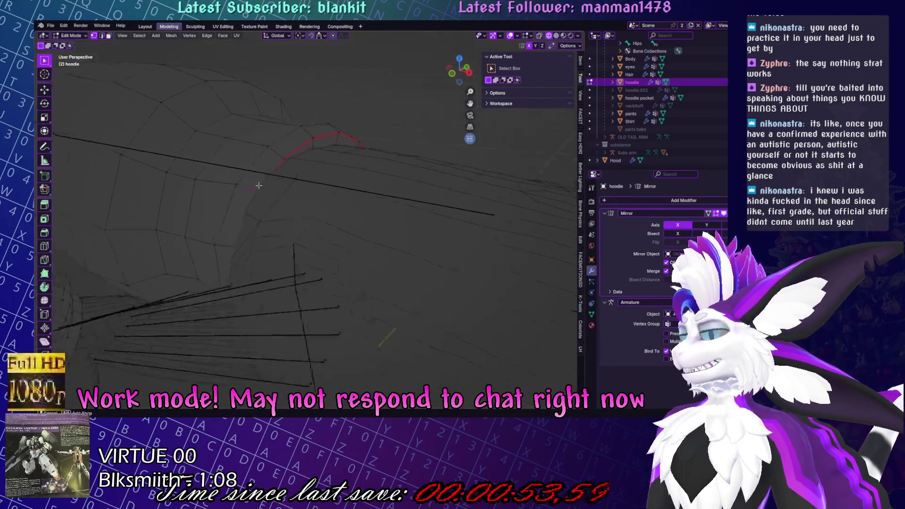
pyautogui.press('g')
pyautogui.press('g')
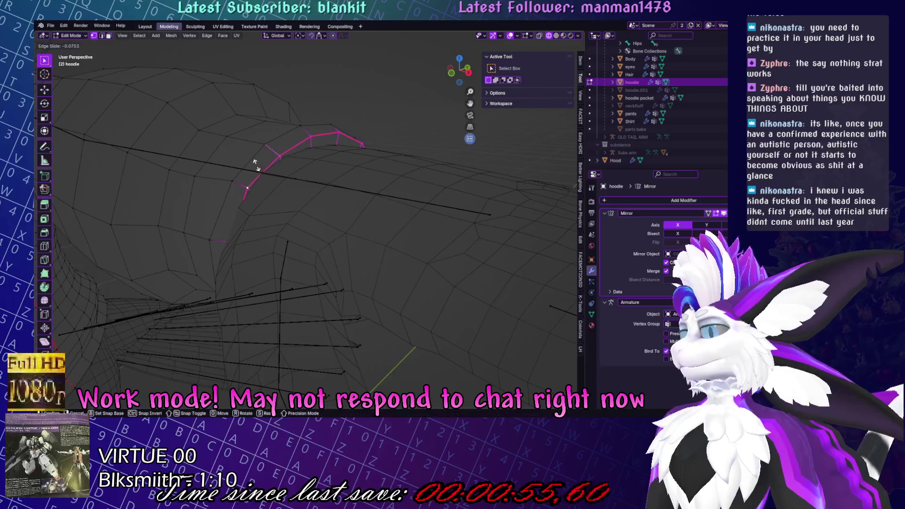
pyautogui.click(255, 163)
pyautogui.moveTo(255, 163); pyautogui.dragTo(537, 43, button='middle')
pyautogui.click(538, 35)
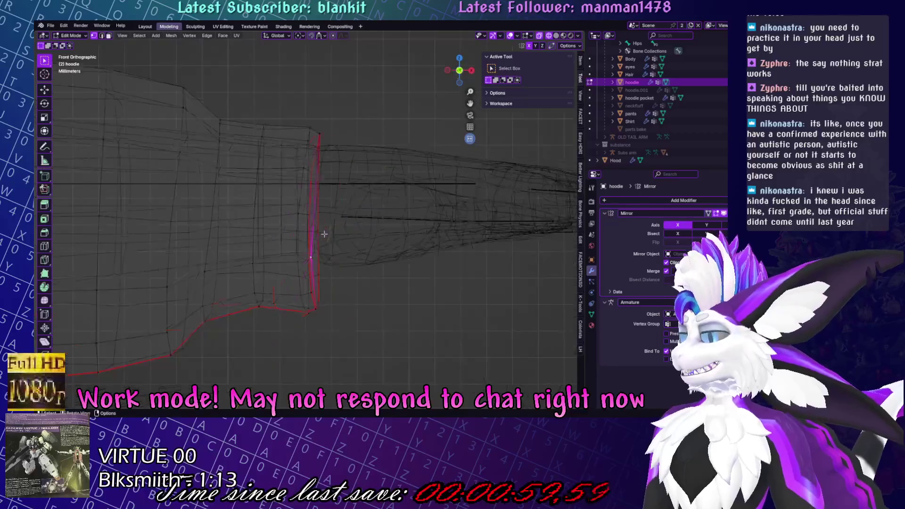
# Nudge the cuff's centre vertex left in front view and restore solid shading.
pyautogui.press('KP_3')
pyautogui.press('KP_1')
pyautogui.press('g')
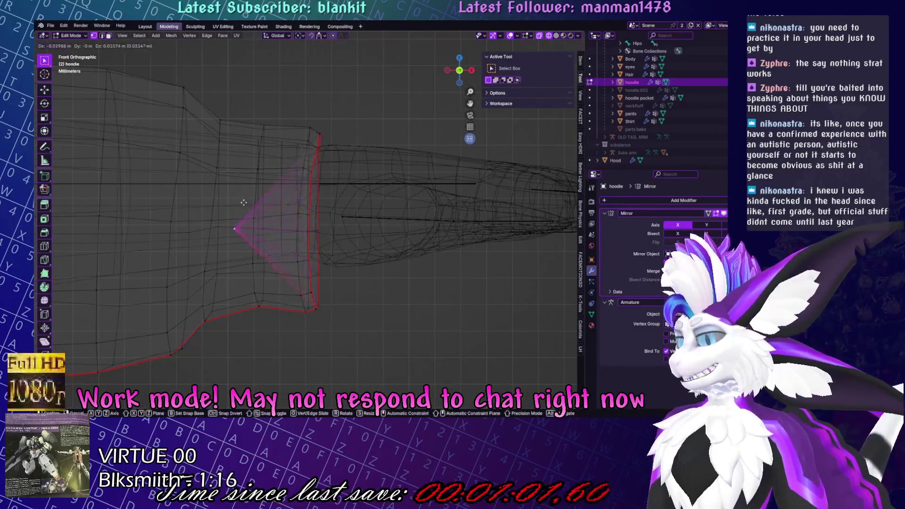
pyautogui.click(197, 203)
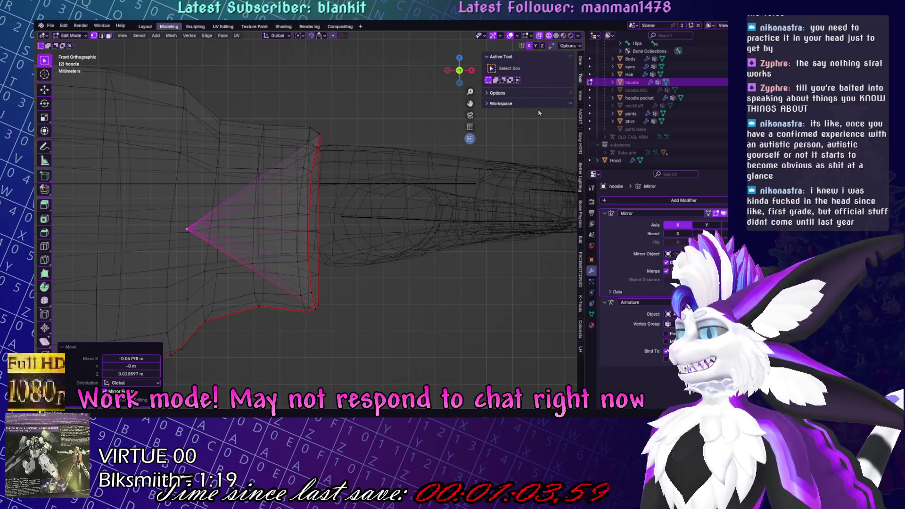
pyautogui.click(555, 38)
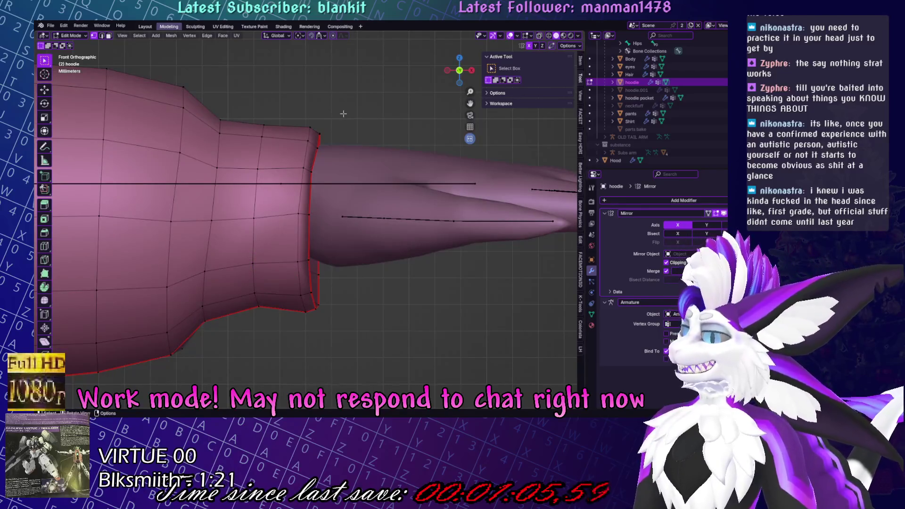
# Select a cuff edge loop and scale it up.
pyautogui.press('3')
pyautogui.click(287, 182)
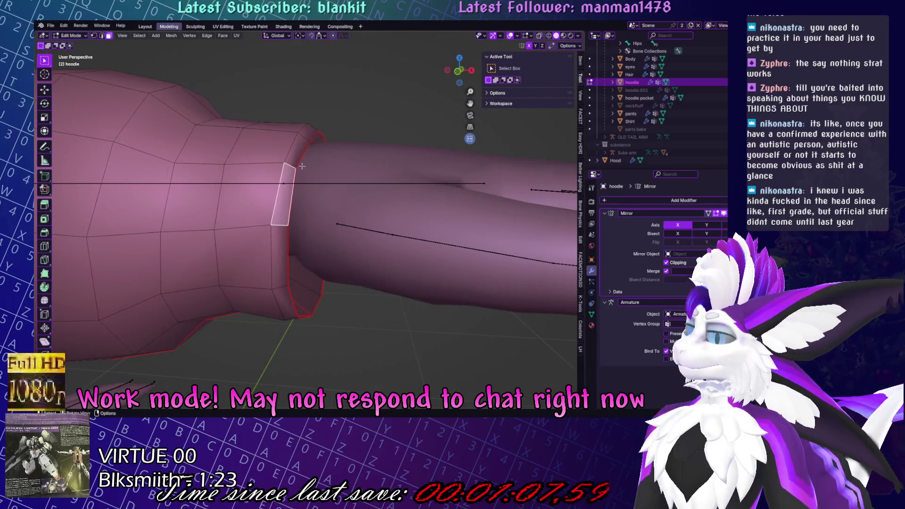
pyautogui.press('2')
pyautogui.click(298, 163)
pyautogui.press('s')
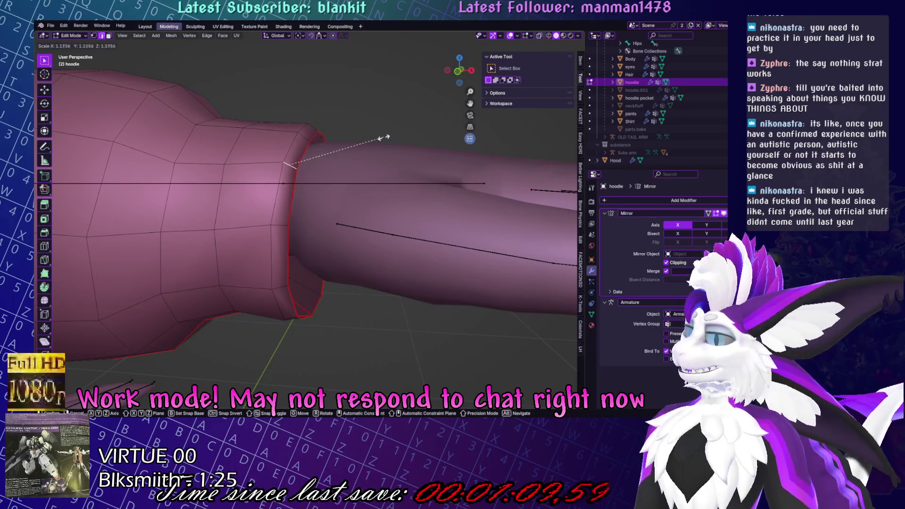
pyautogui.click(424, 170)
pyautogui.moveTo(425, 169)
pyautogui.mouseDown(button='middle')
pyautogui.moveTo(441, 184)
pyautogui.moveTo(358, 181)
pyautogui.mouseUp(button='middle')
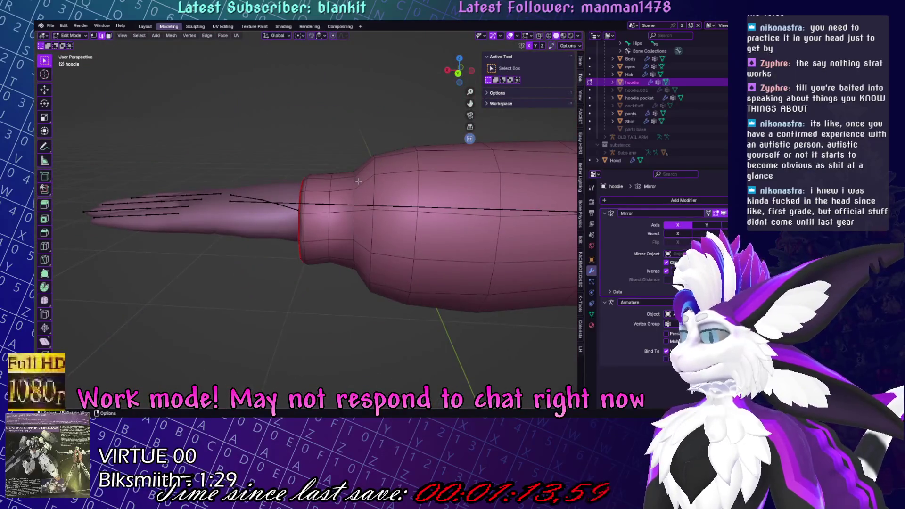
# Loop-select and grow the cuff faces up the sleeve, then return to Object Mode.
pyautogui.keyDown('alt'); pyautogui.click(354, 194); pyautogui.keyUp('alt')
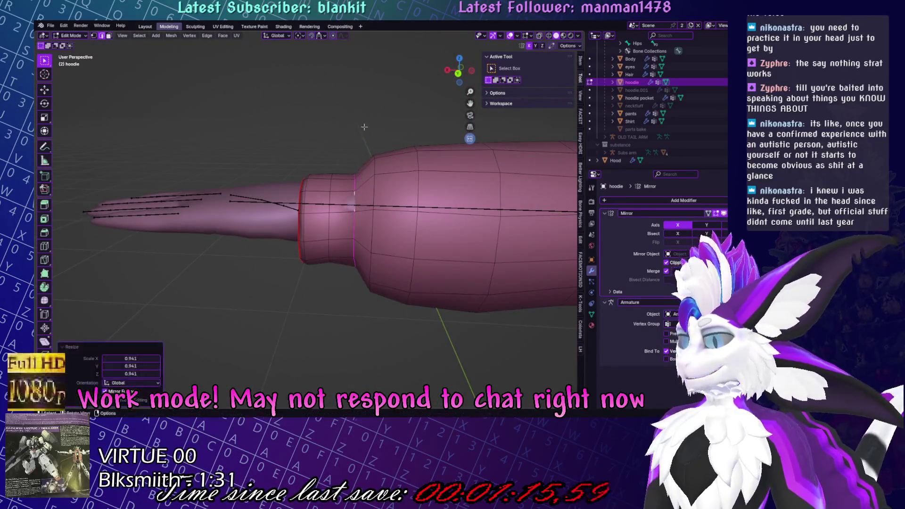
pyautogui.moveTo(423, 117)
pyautogui.mouseDown(button='middle')
pyautogui.moveTo(368, 202)
pyautogui.moveTo(348, 201)
pyautogui.mouseUp(button='middle')
pyautogui.keyDown('alt'); pyautogui.click(348, 202); pyautogui.keyUp('alt')
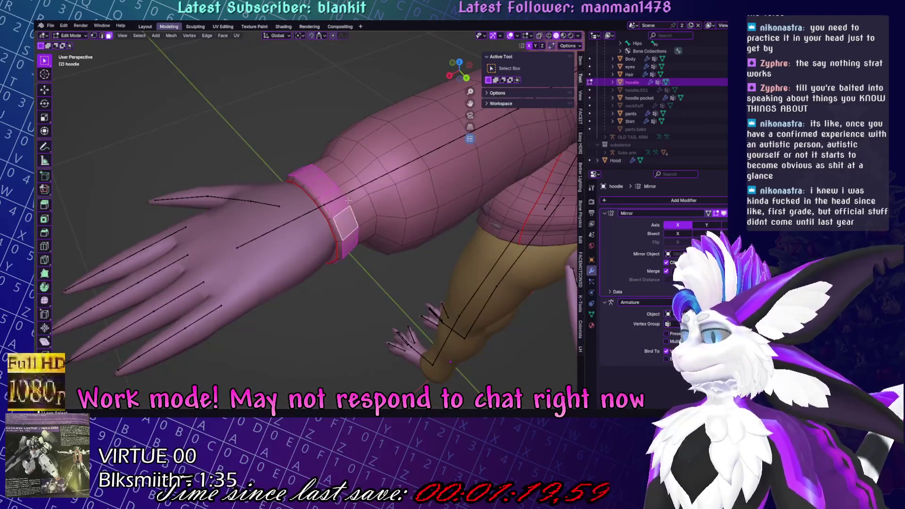
pyautogui.keyDown('alt'); pyautogui.click(335, 212); pyautogui.keyUp('alt')
pyautogui.keyDown('alt'); pyautogui.keyDown('shift'); pyautogui.click(335, 212); pyautogui.keyUp('shift'); pyautogui.keyUp('alt')
pyautogui.moveTo(329, 219); pyautogui.dragTo(358, 198, button='middle')
pyautogui.press('s')
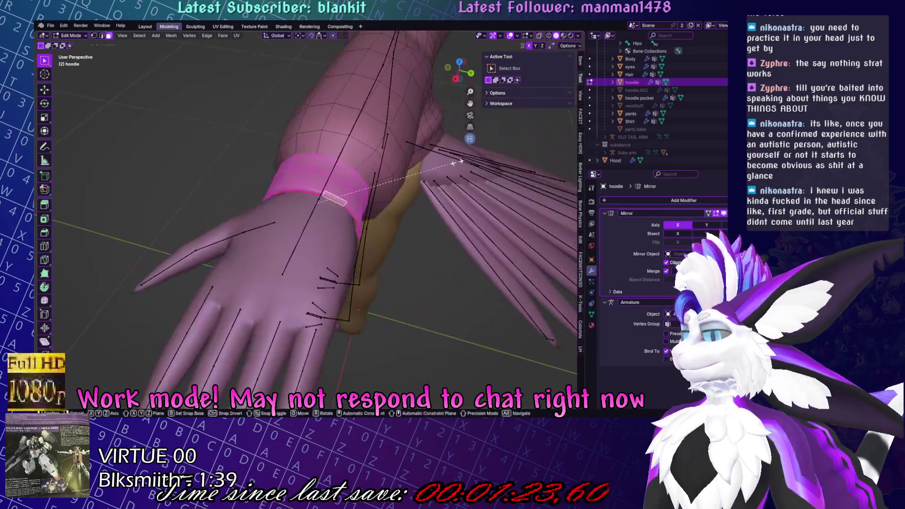
pyautogui.press('Escape')
pyautogui.moveTo(464, 162); pyautogui.dragTo(421, 141, button='middle')
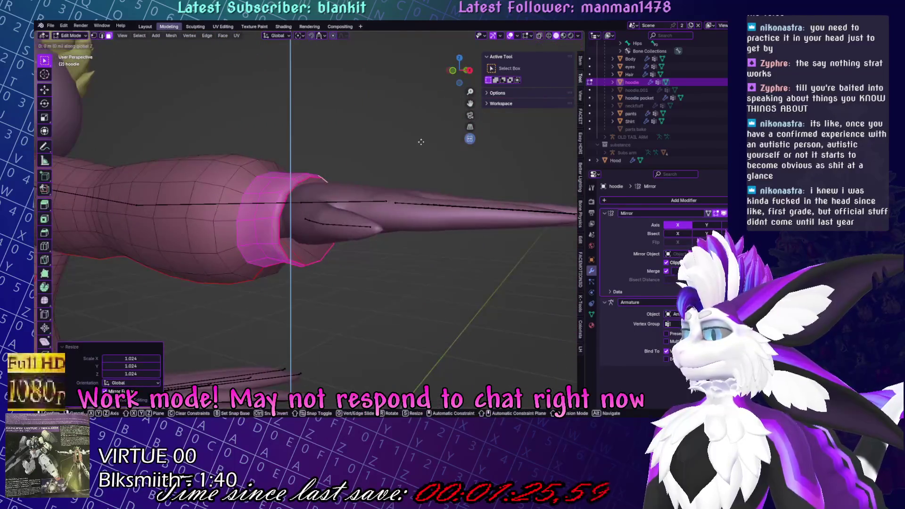
pyautogui.scroll(-3, 421, 142)
pyautogui.press('Tab')
pyautogui.scroll(-3, 350, 157)
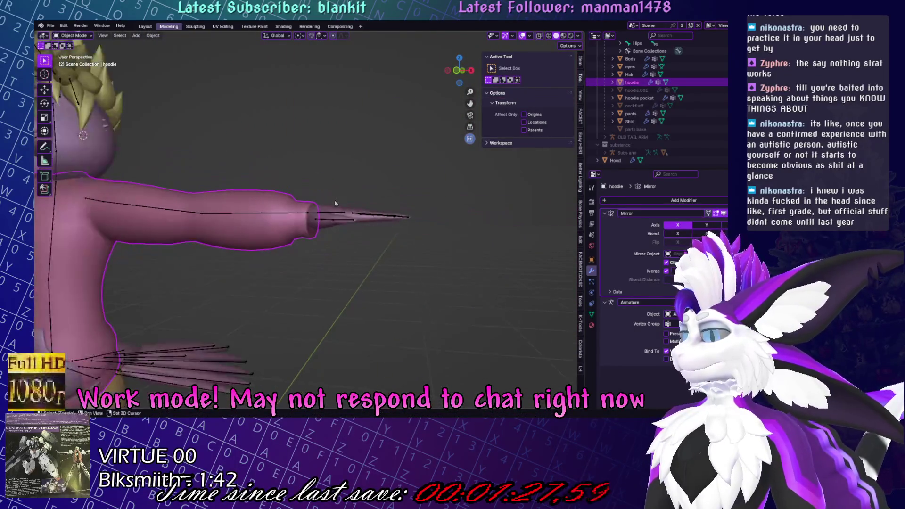
# Hide the hoodie and its pocket with H, then select the shirt beneath.
pyautogui.keyDown('shift'); pyautogui.moveTo(323, 259); pyautogui.dragTo(408, 197, button='middle'); pyautogui.keyUp('shift')
pyautogui.moveTo(197, 248); pyautogui.dragTo(330, 283, button='middle')
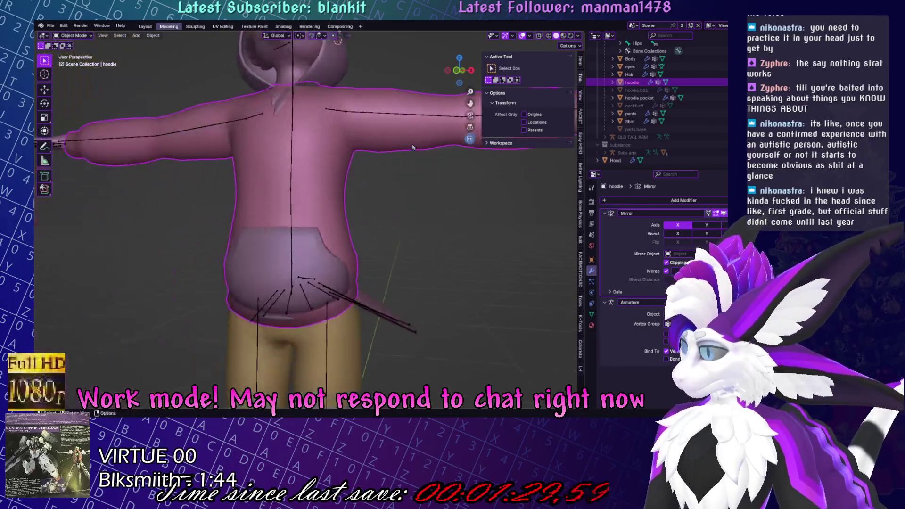
pyautogui.scroll(3, 376, 309)
pyautogui.press('h')
pyautogui.click(330, 254)
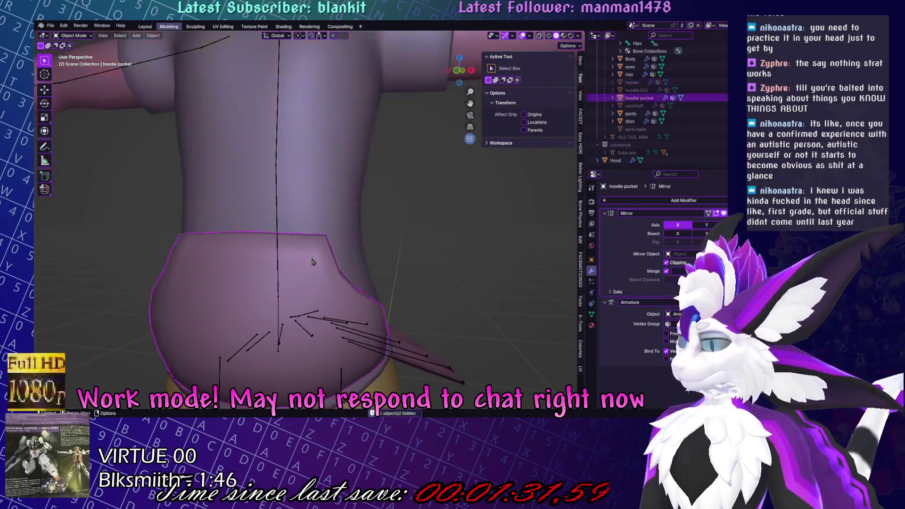
pyautogui.press('h')
pyautogui.scroll(-3, 323, 212)
pyautogui.click(324, 212)
pyautogui.moveTo(323, 211); pyautogui.dragTo(349, 236, button='middle')
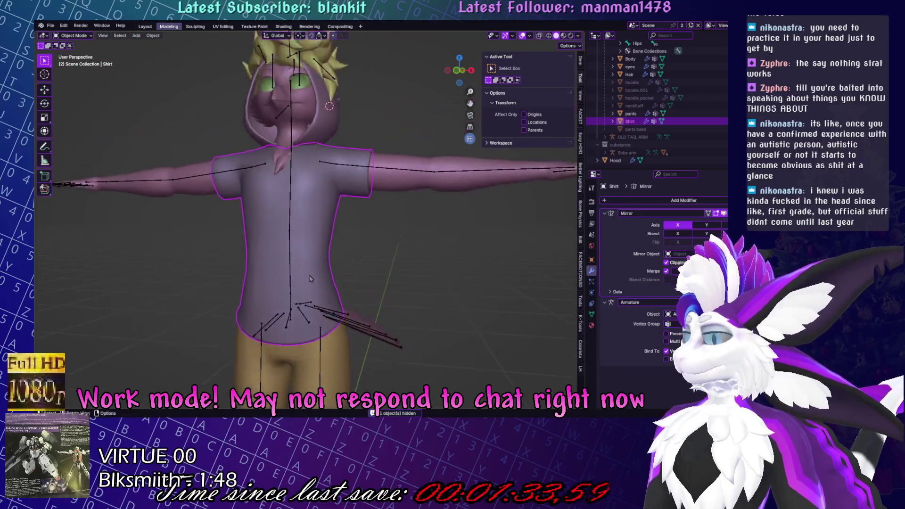
pyautogui.scroll(5, 360, 241)
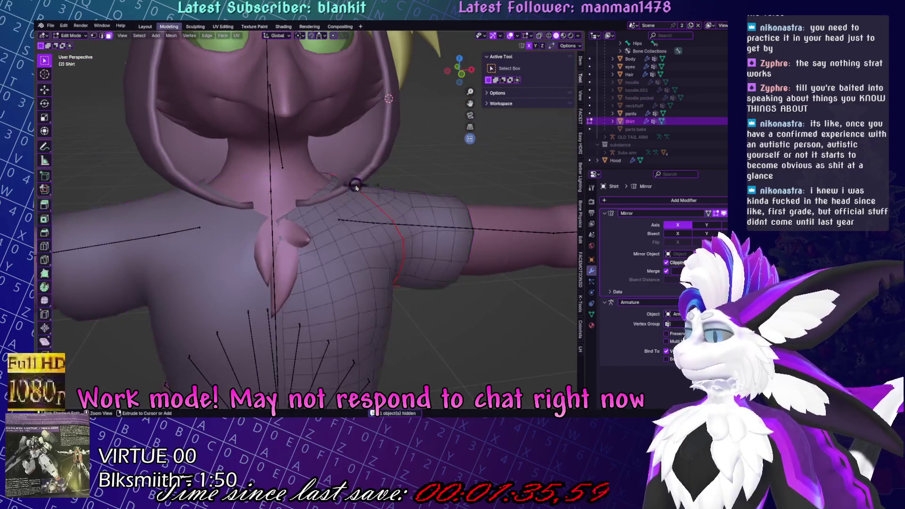
# In Edit Mode, extrude the shirt's neck edge loop into a collar ring and scale it down.
pyautogui.hotkey('ctrl', 'Tab')
pyautogui.moveTo(279, 228)
pyautogui.mouseDown(button='middle')
pyautogui.moveTo(282, 249)
pyautogui.moveTo(383, 226)
pyautogui.mouseUp(button='middle')
pyautogui.press('Tab')
pyautogui.scroll(3, 331, 233)
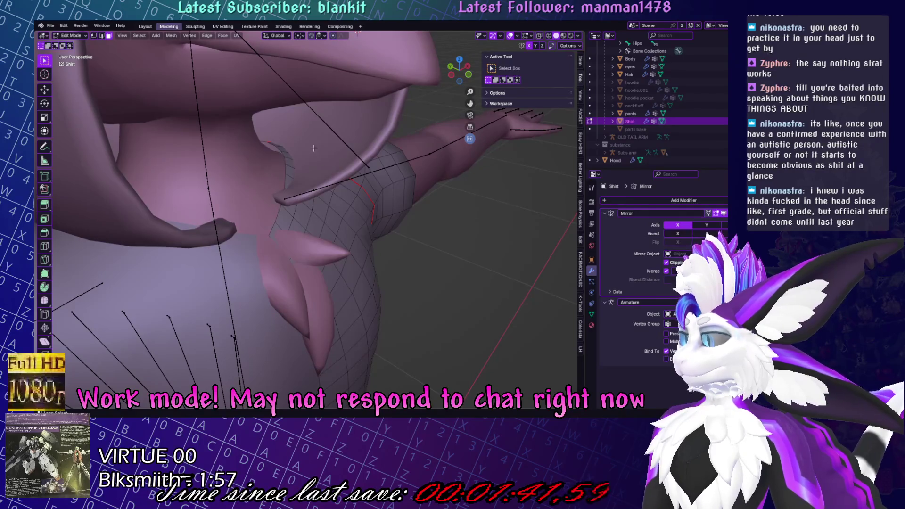
pyautogui.moveTo(281, 167); pyautogui.dragTo(330, 136, button='middle')
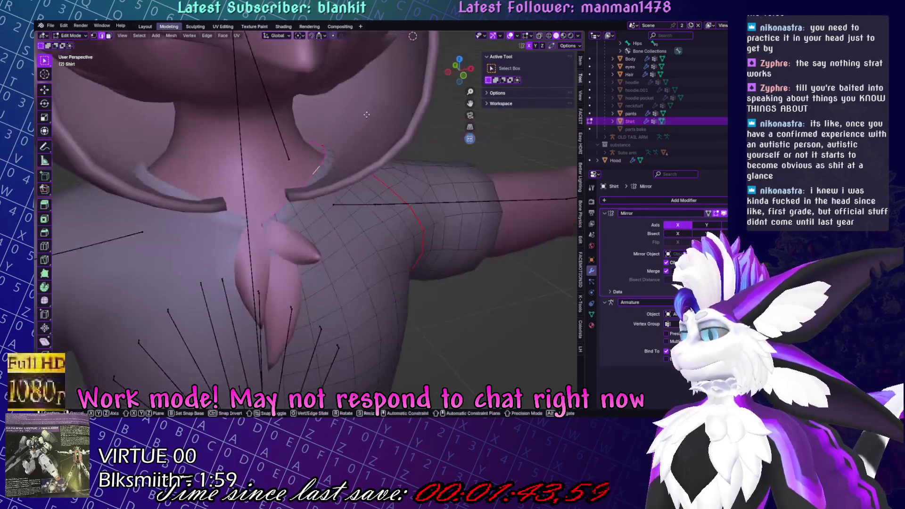
pyautogui.press('e')
pyautogui.press('s')
pyautogui.click(289, 140)
pyautogui.press('s')
pyautogui.click(524, 86)
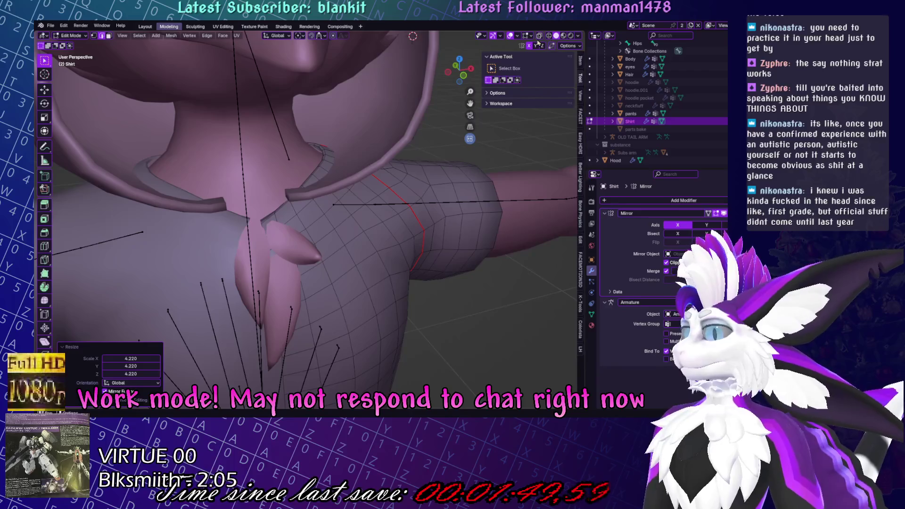
pyautogui.press('s')
pyautogui.click(387, 166)
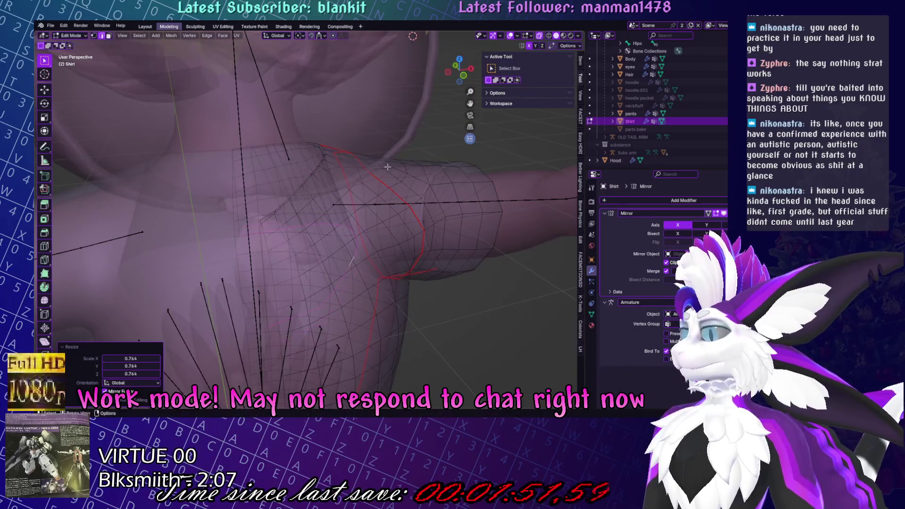
# Edge-slide the shoulder edges along the mesh and widen them along X.
pyautogui.press('g')
pyautogui.press('g')
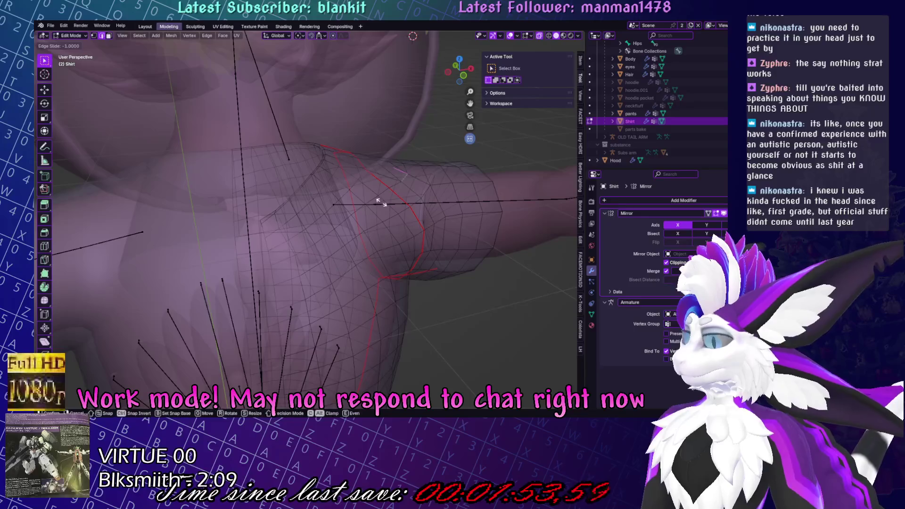
pyautogui.moveTo(442, 308)
pyautogui.keyDown('ctrl'); pyautogui.mouseDown(button='middle')
pyautogui.moveTo(380, 238)
pyautogui.moveTo(377, 221)
pyautogui.moveTo(373, 254)
pyautogui.moveTo(395, 249)
pyautogui.mouseUp(button='middle'); pyautogui.keyUp('ctrl')
pyautogui.press('g')
pyautogui.press('g')
pyautogui.click(377, 241)
pyautogui.press('g')
pyautogui.press('x')
pyautogui.click(377, 219)
pyautogui.press('s')
pyautogui.press('x')
pyautogui.click(389, 218)
# Apply an edge operation from the context menu and widen the edges to 1.227 along X.
pyautogui.rightClick(373, 254)
pyautogui.click(367, 277)
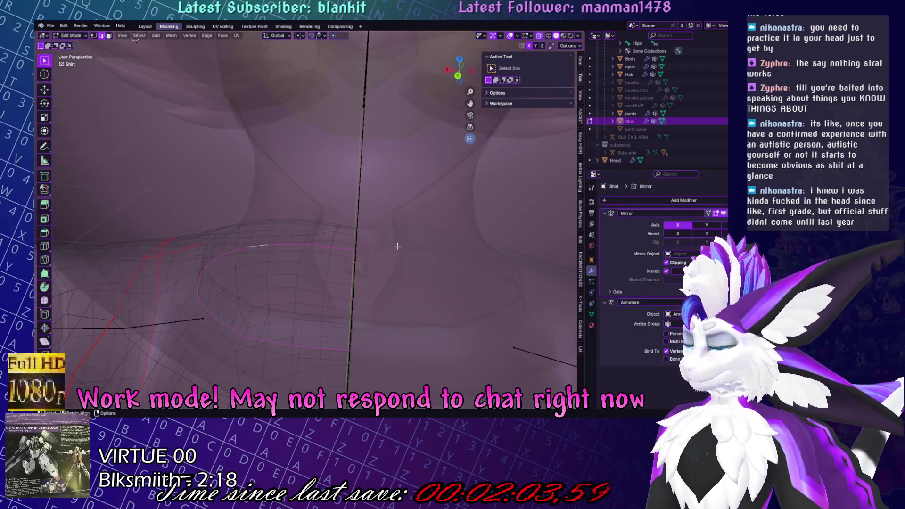
pyautogui.press('s')
pyautogui.press('x')
pyautogui.click(424, 247)
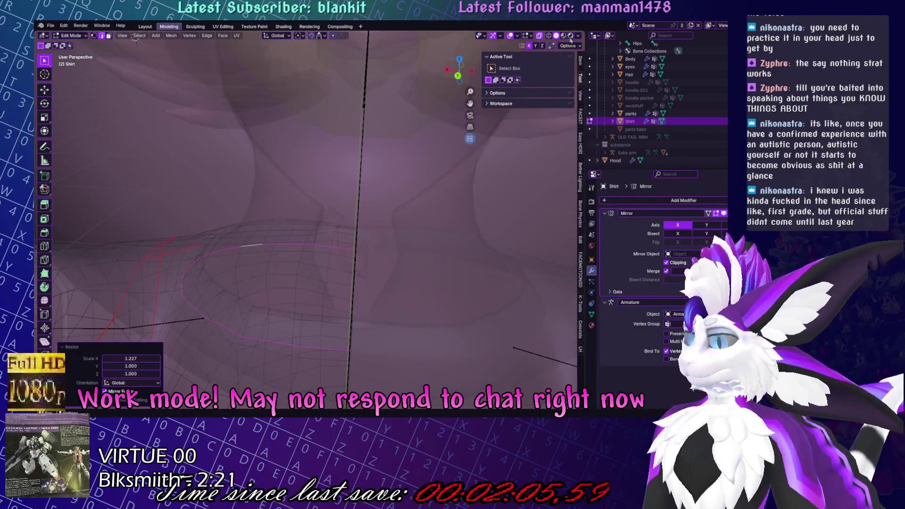
pyautogui.moveTo(330, 213)
pyautogui.mouseDown(button='middle')
pyautogui.moveTo(285, 241)
pyautogui.moveTo(339, 198)
pyautogui.mouseUp(button='middle')
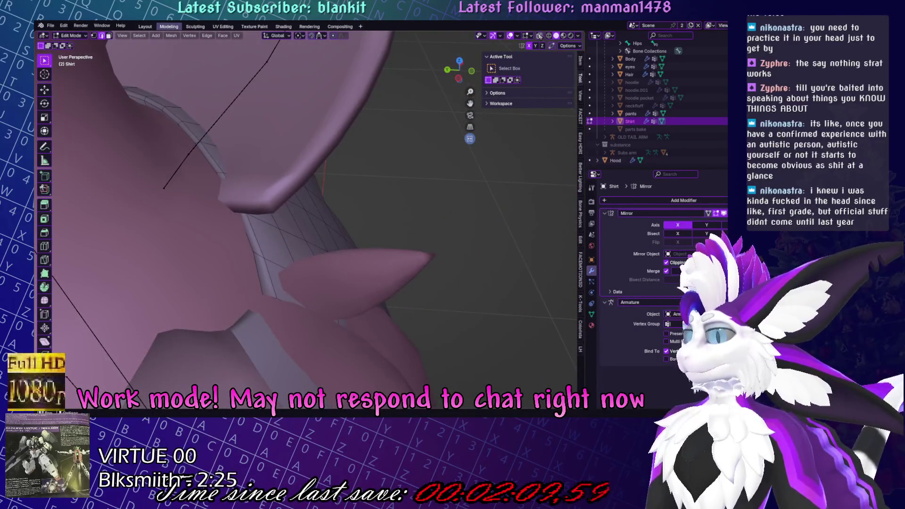
# Scale the selected shoulder edges along Y, then nudge them a tiny amount along Y.
pyautogui.press('s')
pyautogui.press('y')
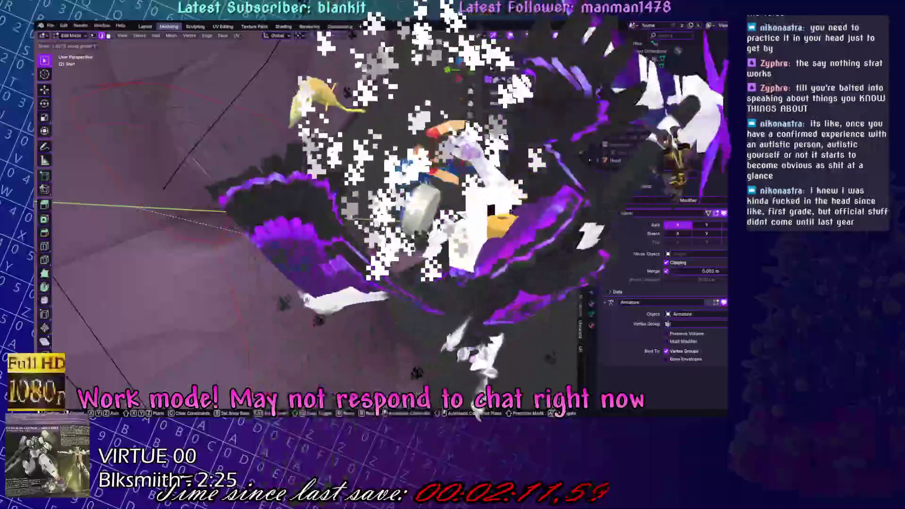
pyautogui.press('Return')
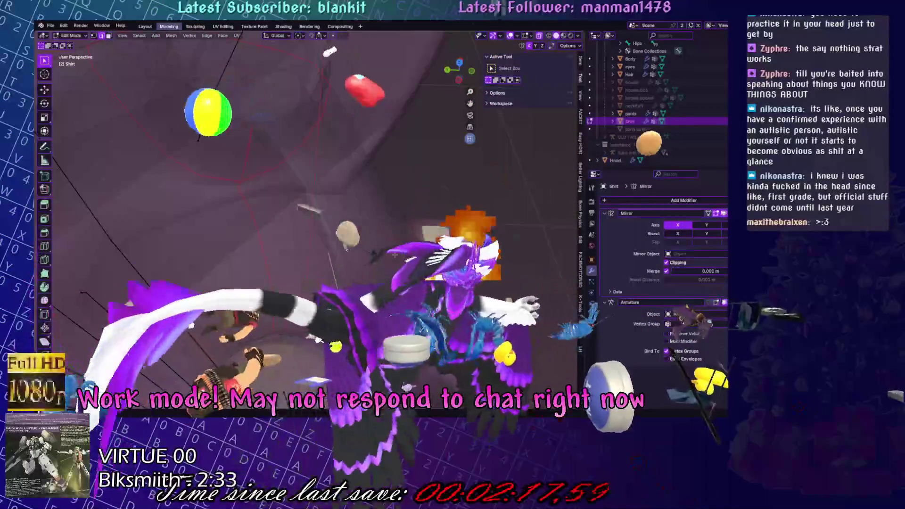
pyautogui.press('g')
pyautogui.press('y')
pyautogui.press('Return')
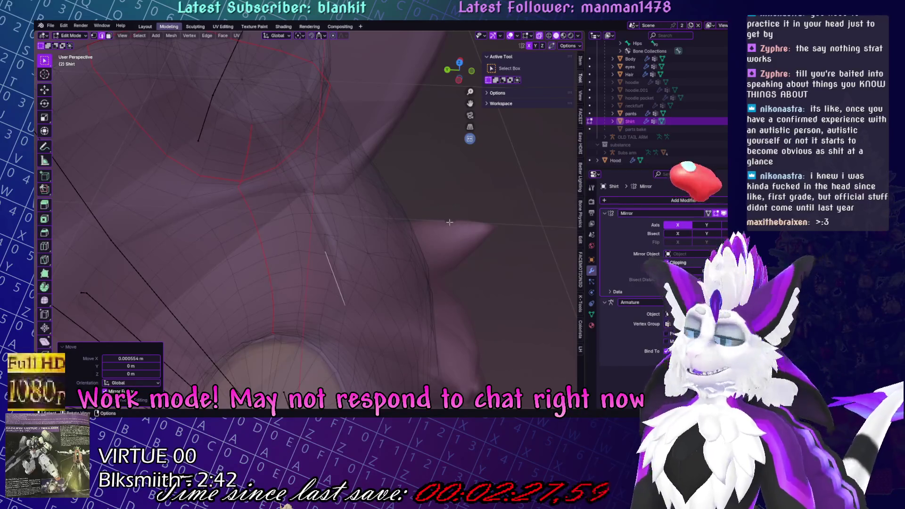
# Resize the shirt edges and edge-slide the shoulder loop to -0.635 in X-ray view.
pyautogui.moveTo(449, 221); pyautogui.dragTo(466, 226, button='middle')
pyautogui.click(539, 36)
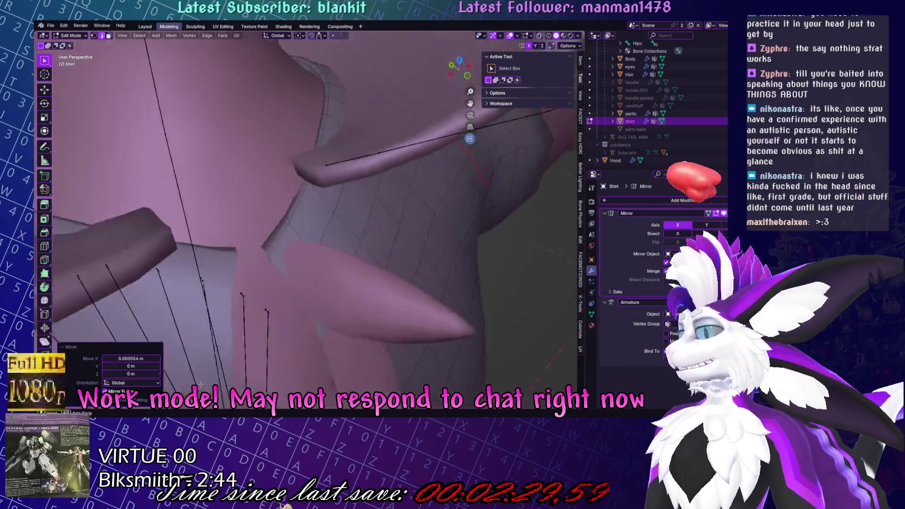
pyautogui.moveTo(370, 230); pyautogui.dragTo(284, 192, button='middle')
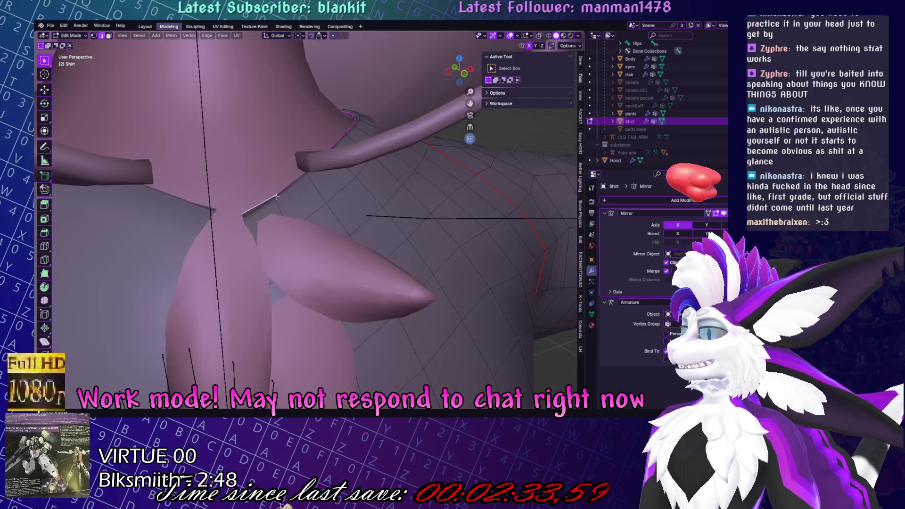
pyautogui.press('s')
pyautogui.click(447, 154)
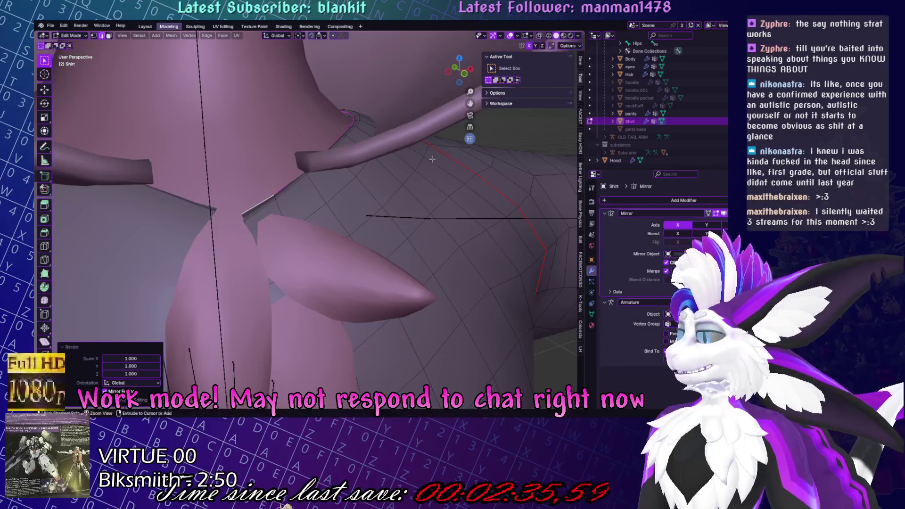
pyautogui.click(539, 34)
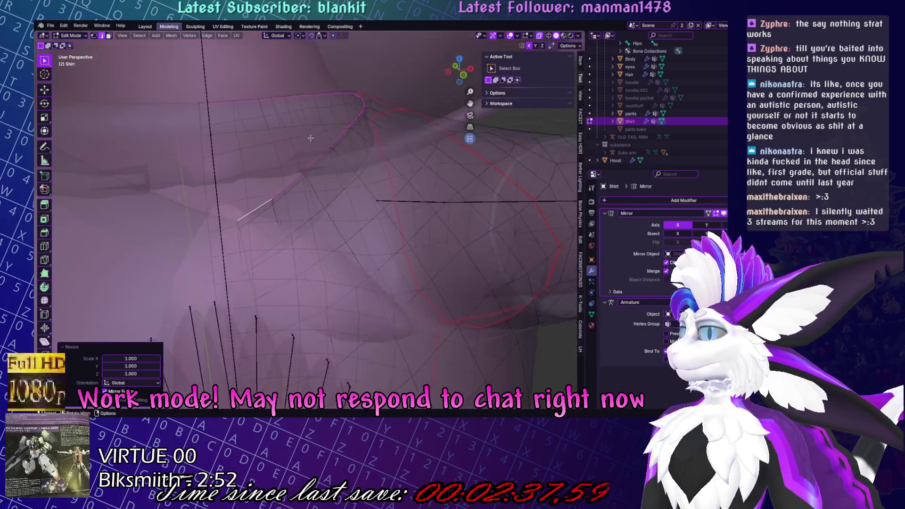
pyautogui.press('g')
pyautogui.press('g')
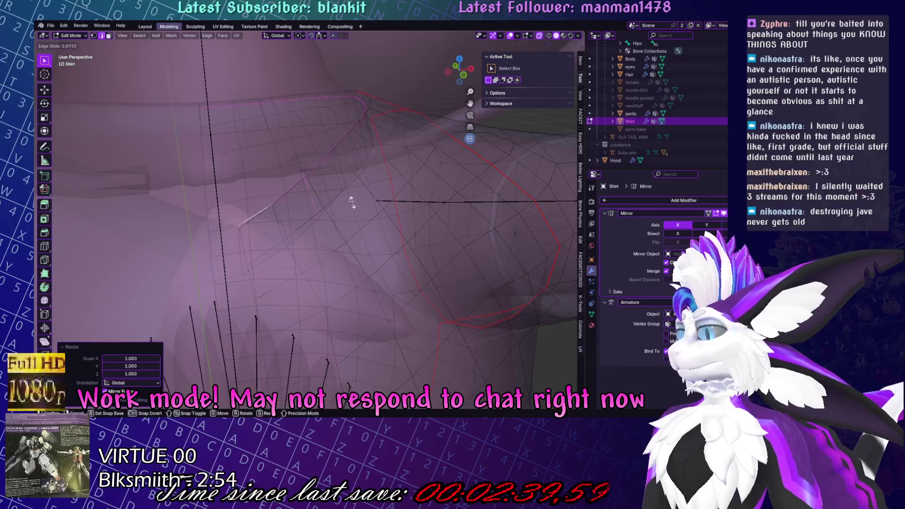
pyautogui.click(390, 163)
pyautogui.press('g')
pyautogui.press('g')
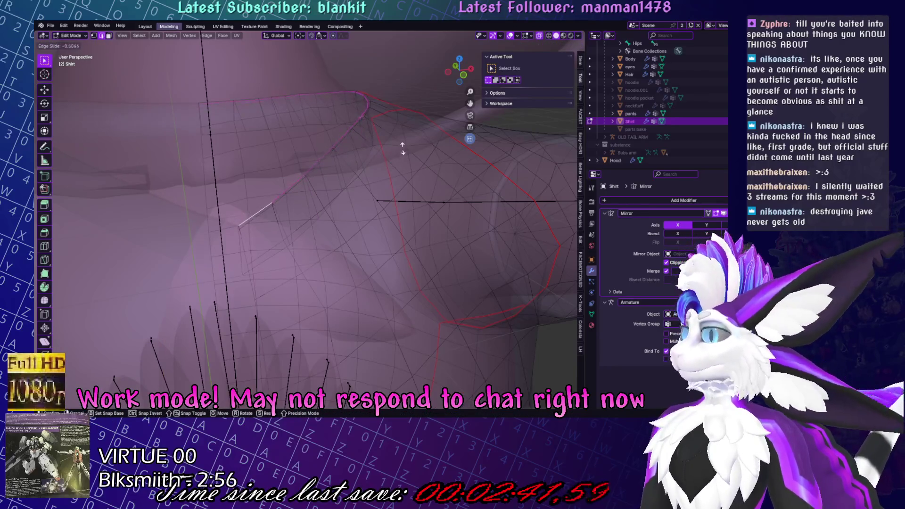
pyautogui.click(429, 144)
# Shrink/Fatten the neck loop inward and lower it slightly along Z.
pyautogui.click(45, 327)
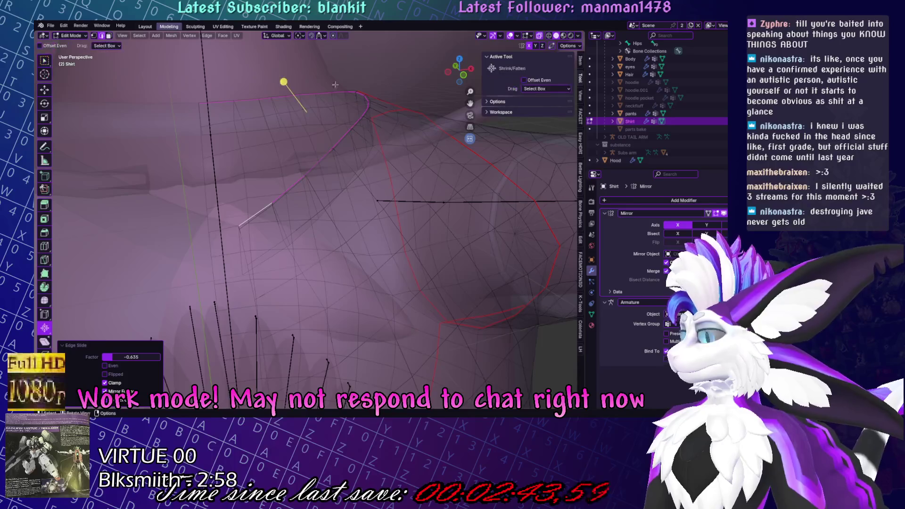
pyautogui.moveTo(283, 82); pyautogui.dragTo(393, 77)
pyautogui.press('g')
pyautogui.press('z')
pyautogui.press('Return')
pyautogui.moveTo(277, 87)
pyautogui.mouseDown()
pyautogui.moveTo(282, 94)
pyautogui.moveTo(271, 98)
pyautogui.mouseUp()
# Fine-tune the neck loop's Z height, raising it 0.00252 m, then turn X-ray off.
pyautogui.press('g')
pyautogui.press('z')
pyautogui.press('Return')
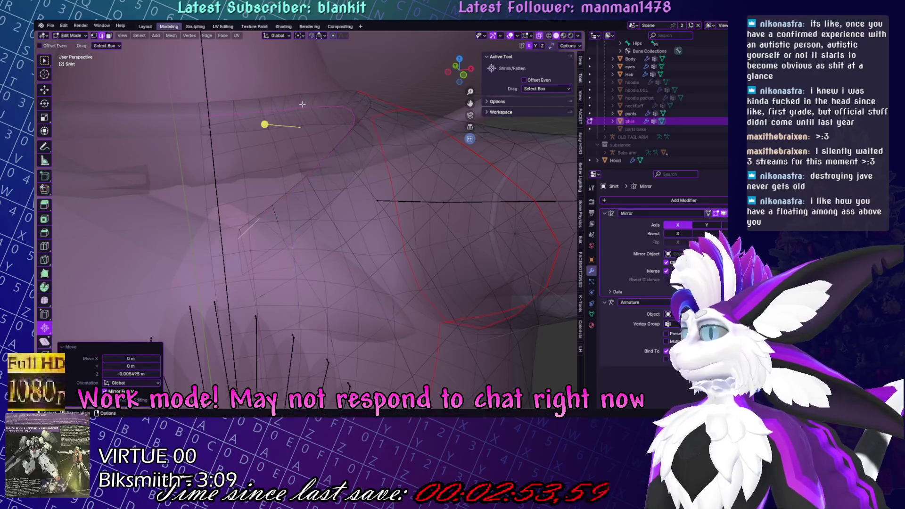
pyautogui.moveTo(283, 134); pyautogui.dragTo(273, 100)
pyautogui.press('g')
pyautogui.press('z')
pyautogui.press('Return')
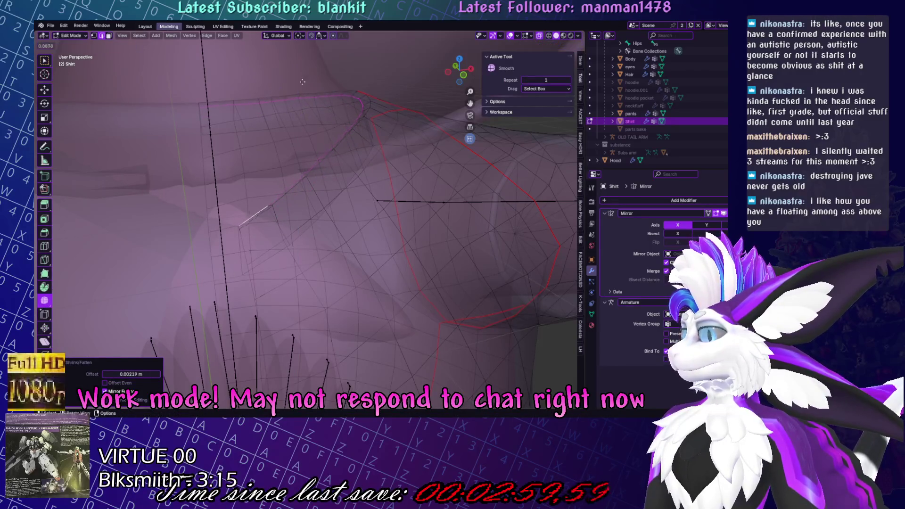
pyautogui.press('g')
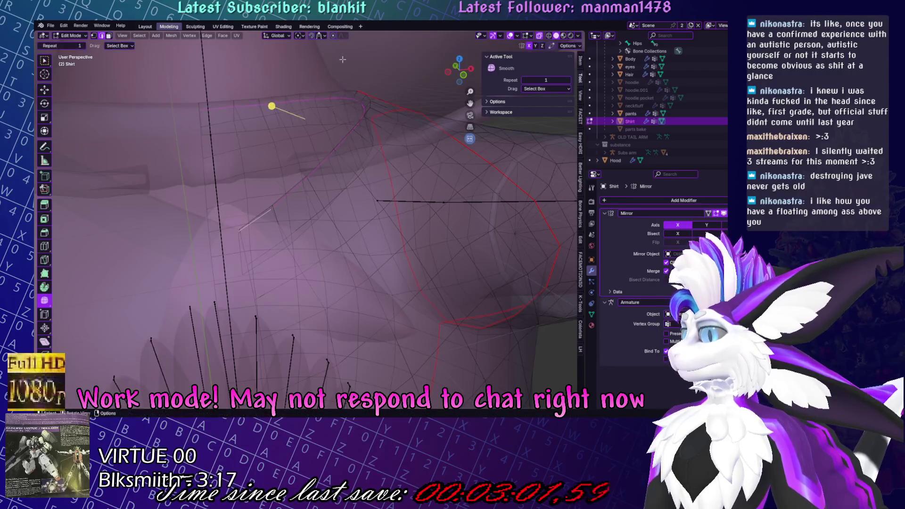
pyautogui.press('z')
pyautogui.click(342, 53)
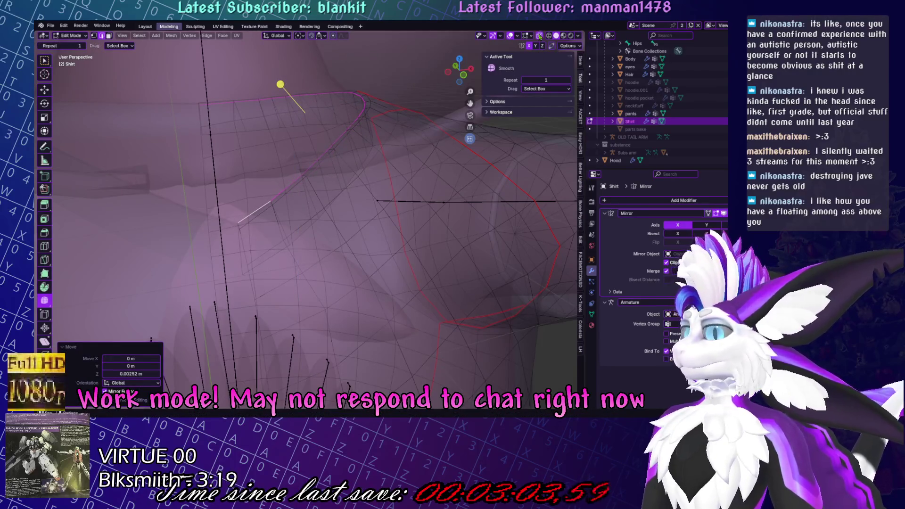
pyautogui.hotkey('alt', 'z')
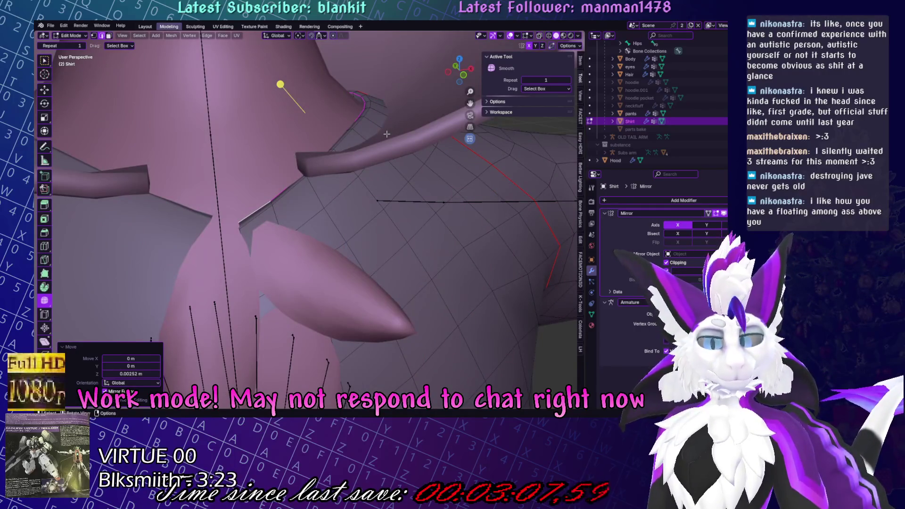
pyautogui.moveTo(386, 134)
pyautogui.mouseDown(button='middle')
pyautogui.moveTo(394, 268)
pyautogui.moveTo(385, 225)
pyautogui.mouseUp(button='middle')
# Edge-slide the sleeve loop along the arm, move the sleeve vertices, and delete the selected edges.
pyautogui.press('g')
pyautogui.press('g')
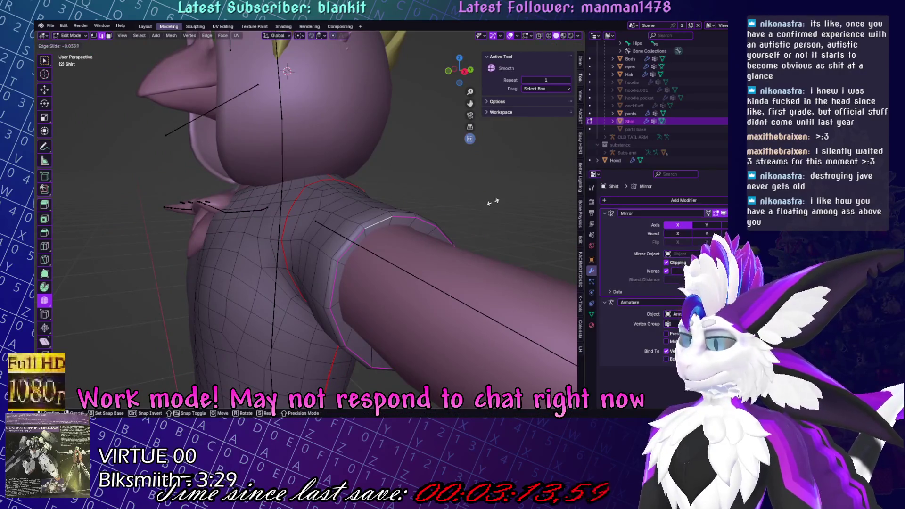
pyautogui.click(501, 162)
pyautogui.click(540, 36)
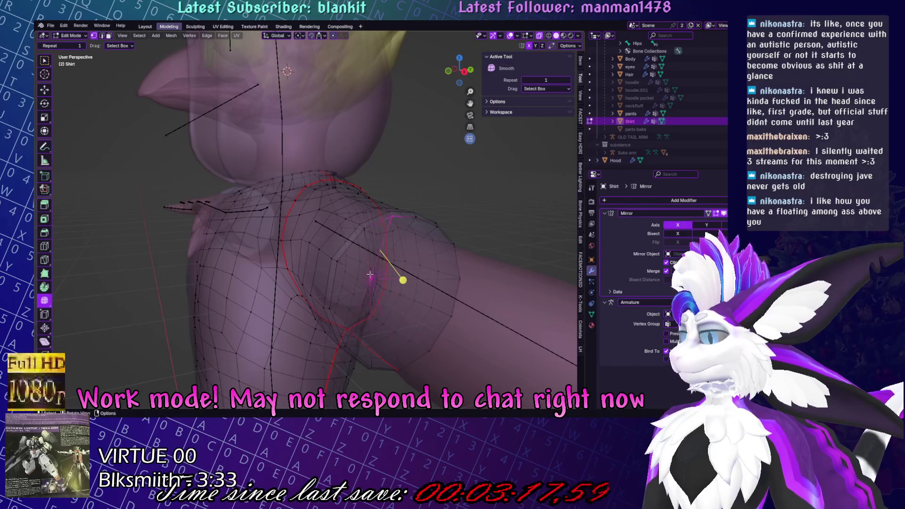
pyautogui.press('g')
pyautogui.moveTo(369, 280)
pyautogui.mouseDown(button='middle')
pyautogui.moveTo(502, 281)
pyautogui.moveTo(450, 232)
pyautogui.moveTo(382, 210)
pyautogui.mouseUp(button='middle')
pyautogui.click(502, 282)
pyautogui.press('x')
pyautogui.press('x')
pyautogui.click(450, 233)
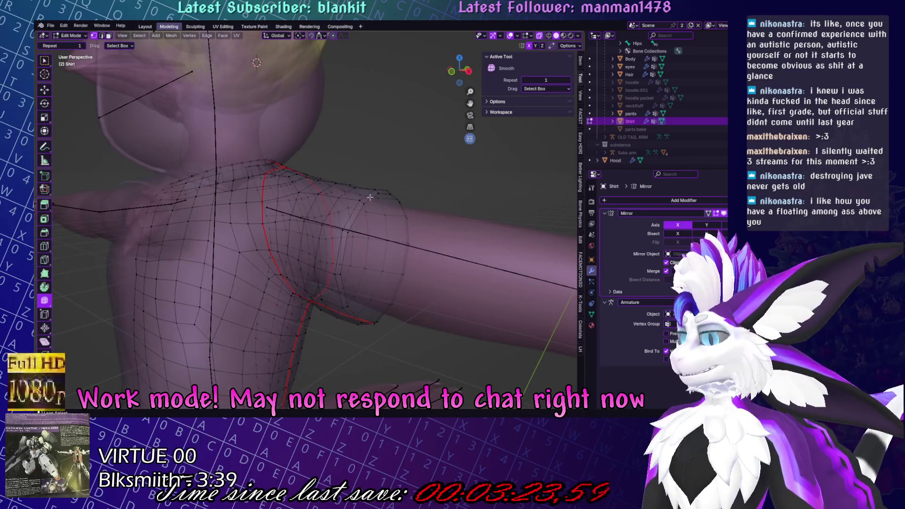
# With X-ray off, move the sleeve loop along X and rescale it by 1.049.
pyautogui.hotkey('alt', 'z')
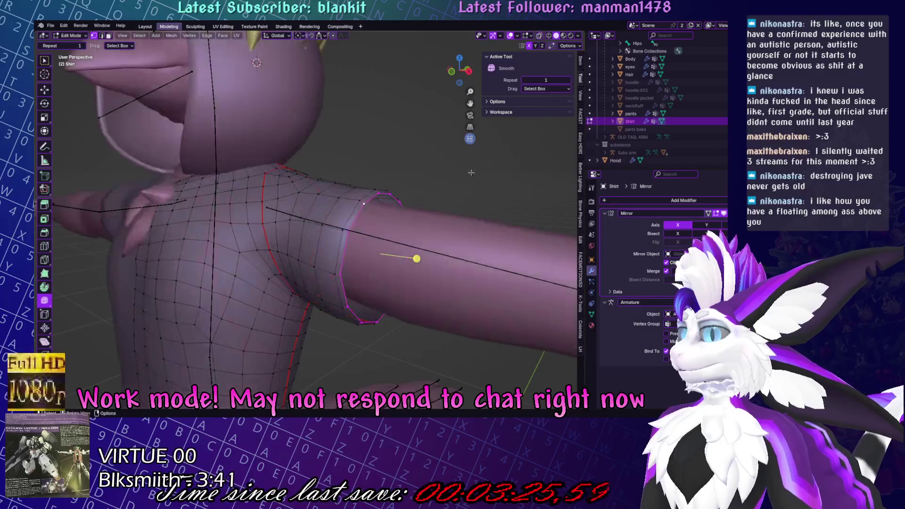
pyautogui.press('s')
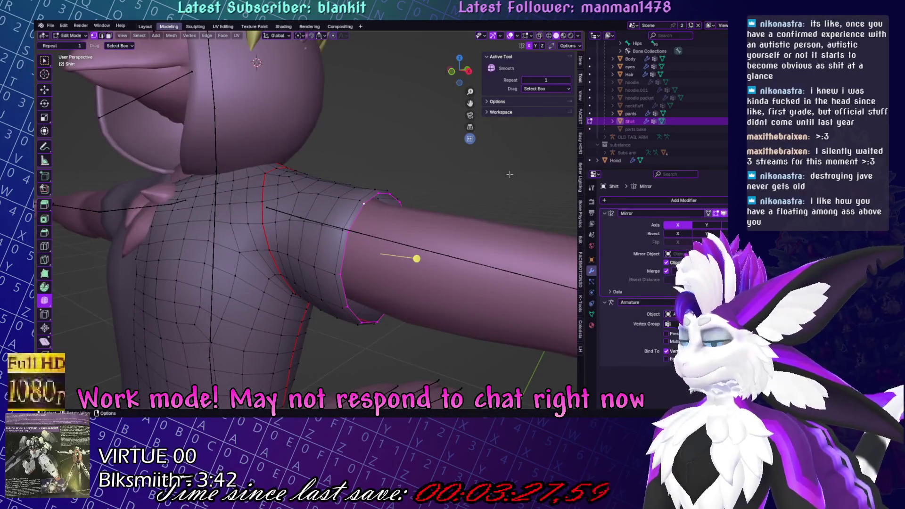
pyautogui.write('1gx')
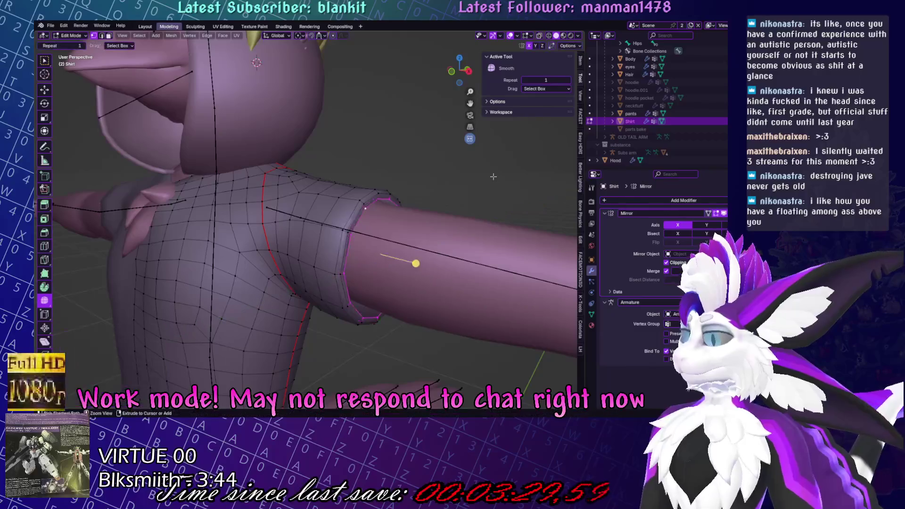
pyautogui.click(467, 162)
pyautogui.moveTo(467, 162); pyautogui.dragTo(440, 232, button='middle')
pyautogui.press('s')
pyautogui.click(443, 230)
pyautogui.moveTo(353, 334)
pyautogui.mouseDown(button='middle')
pyautogui.moveTo(404, 207)
pyautogui.moveTo(464, 214)
pyautogui.moveTo(416, 226)
pyautogui.moveTo(476, 303)
pyautogui.mouseUp(button='middle')
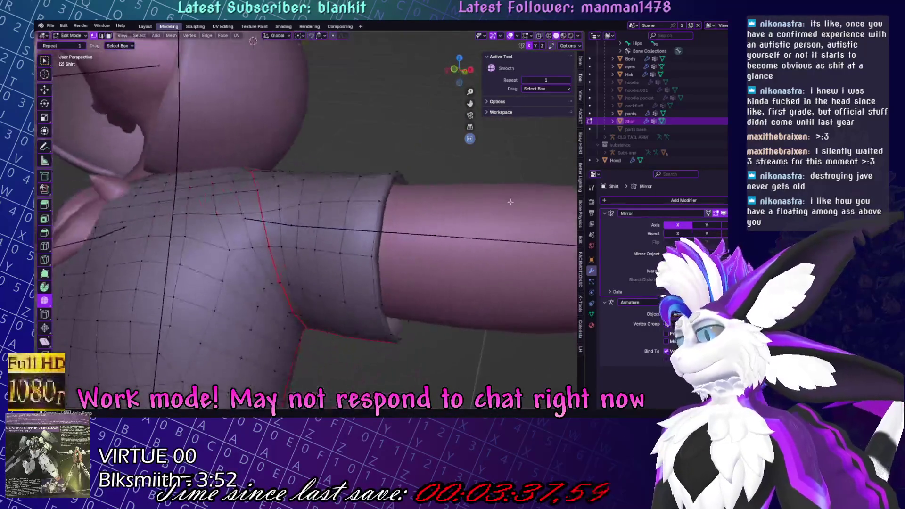
# Return to Object Mode and save Yuruse.blend.
pyautogui.press('Tab')
pyautogui.scroll(-5, 391, 276)
pyautogui.hotkey('ctrl', 's')
pyautogui.click(383, 156)
pyautogui.moveTo(384, 156); pyautogui.dragTo(437, 131, button='middle')
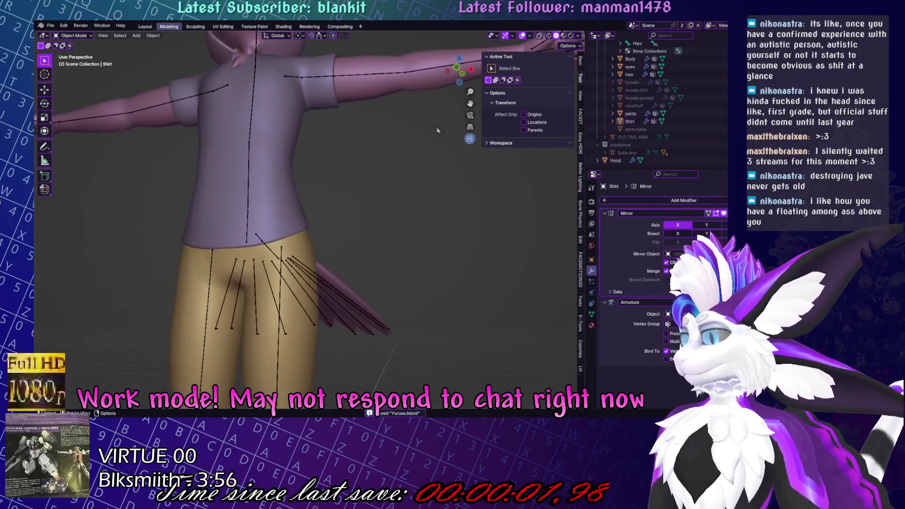
pyautogui.click(578, 36)
pyautogui.moveTo(519, 222)
pyautogui.mouseDown(button='middle')
pyautogui.moveTo(415, 278)
pyautogui.moveTo(344, 284)
pyautogui.mouseUp(button='middle')
# Select the Shirt, zoom in on the torso, and enter Edit Mode.
pyautogui.scroll(6, 344, 283)
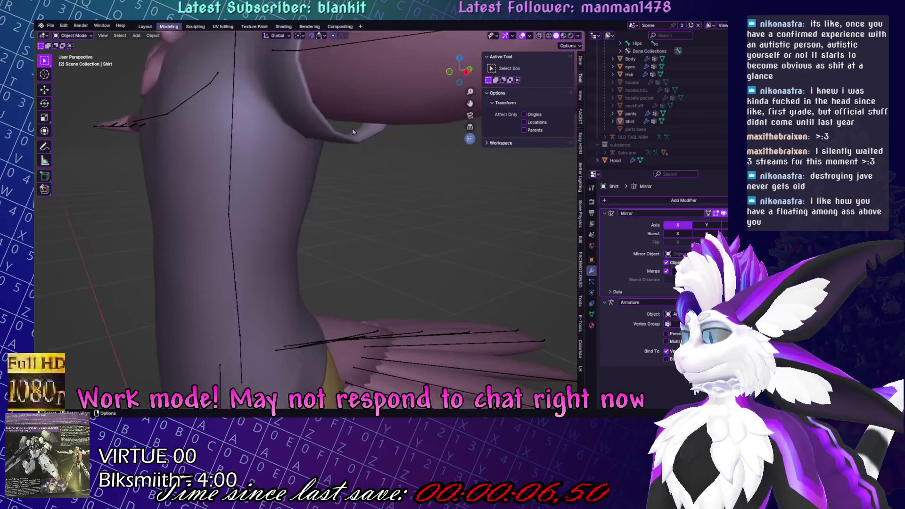
pyautogui.click(330, 198)
pyautogui.moveTo(330, 198)
pyautogui.mouseDown(button='middle')
pyautogui.moveTo(329, 160)
pyautogui.moveTo(606, 170)
pyautogui.moveTo(410, 175)
pyautogui.mouseUp(button='middle')
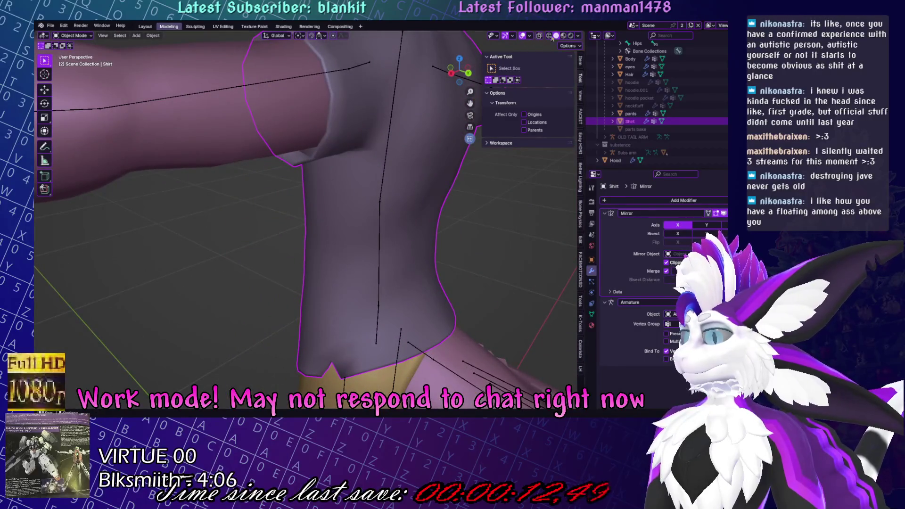
pyautogui.press('Tab')
pyautogui.moveTo(358, 132)
pyautogui.mouseDown(button='middle')
pyautogui.moveTo(295, 142)
pyautogui.moveTo(530, 30)
pyautogui.moveTo(317, 155)
pyautogui.moveTo(390, 146)
pyautogui.mouseUp(button='middle')
# Scale the underarm vertices to 0.807 and shift them -0.021487 m along X.
pyautogui.press('s')
pyautogui.click(423, 195)
pyautogui.press('g')
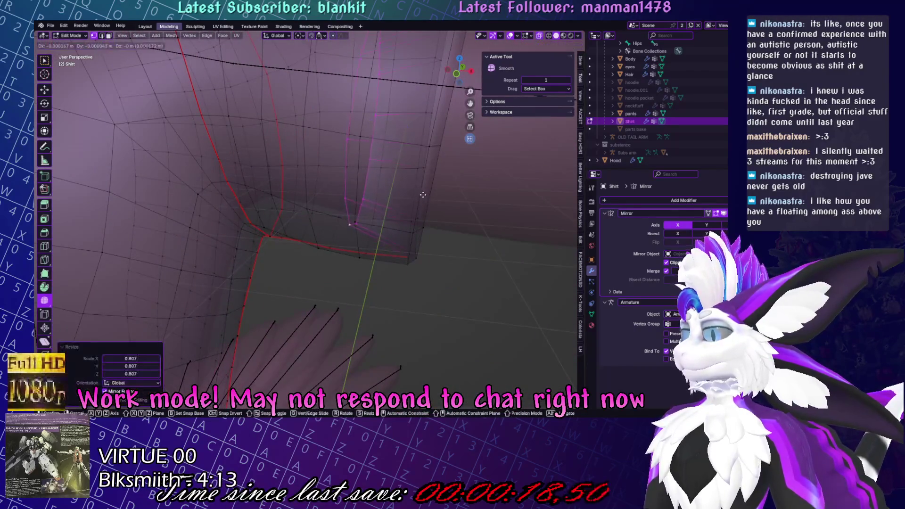
pyautogui.click(362, 193)
pyautogui.moveTo(541, 39); pyautogui.dragTo(404, 157, button='middle')
# Return to Object Mode and deselect the Shirt with the full character in view.
pyautogui.press('Tab')
pyautogui.moveTo(404, 261)
pyautogui.mouseDown(button='middle')
pyautogui.moveTo(389, 295)
pyautogui.moveTo(467, 307)
pyautogui.moveTo(459, 254)
pyautogui.moveTo(341, 278)
pyautogui.mouseUp(button='middle')
pyautogui.scroll(-5, 389, 295)
pyautogui.click(389, 295)
pyautogui.scroll(3, 389, 295)
pyautogui.scroll(-5, 467, 307)
pyautogui.scroll(6, 457, 251)
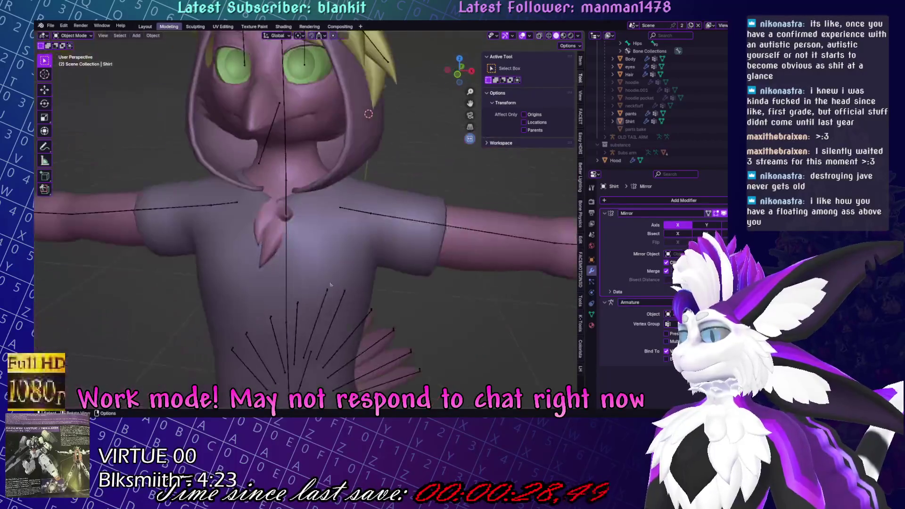
# Make the hoodie visible again from its Outliner eye icon.
pyautogui.click(338, 274)
pyautogui.scroll(-2, 337, 274)
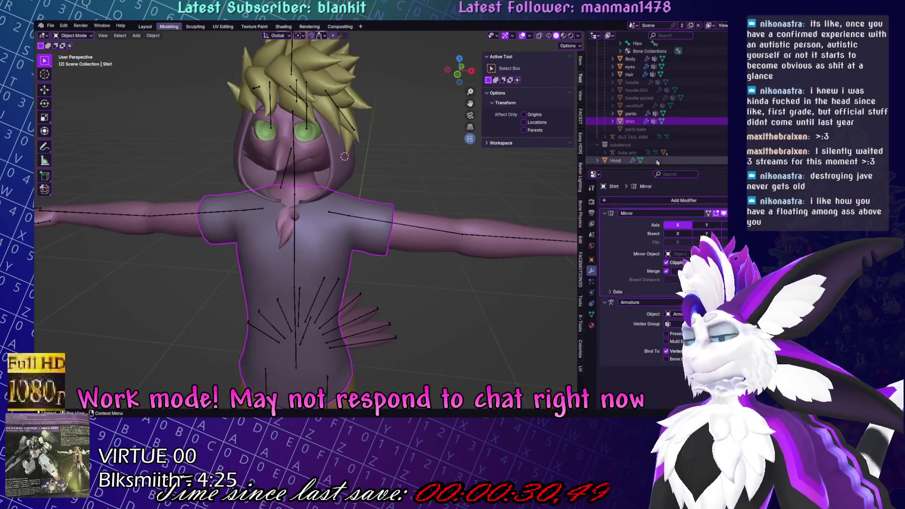
pyautogui.moveTo(537, 348); pyautogui.dragTo(442, 247, button='middle')
pyautogui.scroll(-4, 442, 247)
pyautogui.scroll(5, 377, 90)
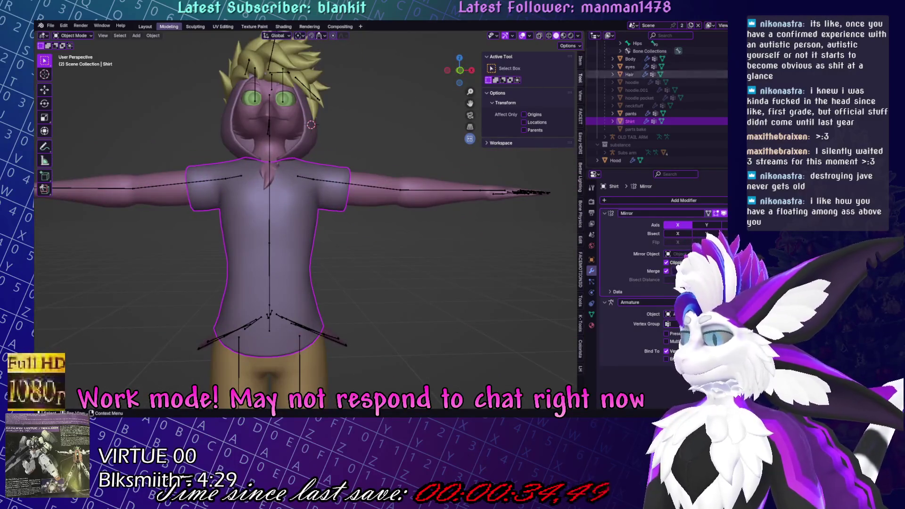
pyautogui.click(725, 82)
pyautogui.scroll(1, 397, 165)
pyautogui.moveTo(438, 247)
pyautogui.mouseDown(button='middle')
pyautogui.moveTo(393, 147)
pyautogui.moveTo(266, 181)
pyautogui.moveTo(425, 195)
pyautogui.mouseUp(button='middle')
# Hide the Hood object with H and select the hoodie.
pyautogui.click(393, 147)
pyautogui.press('KP_1')
pyautogui.moveTo(565, 407); pyautogui.dragTo(325, 236)
pyautogui.moveTo(325, 235); pyautogui.dragTo(364, 247, button='middle')
pyautogui.click(329, 199)
pyautogui.press('h')
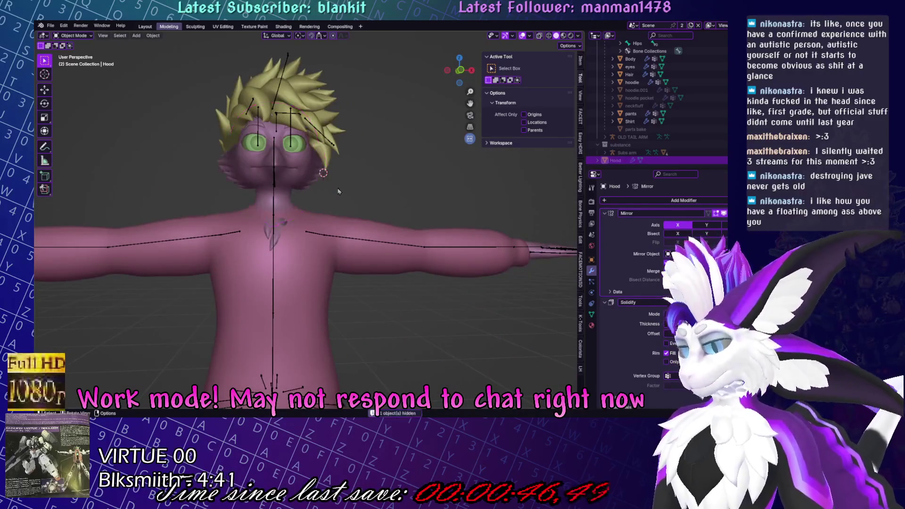
pyautogui.scroll(-4, 330, 203)
pyautogui.click(320, 271)
pyautogui.moveTo(351, 241); pyautogui.dragTo(357, 156, button='middle')
pyautogui.scroll(10, 718, 65)
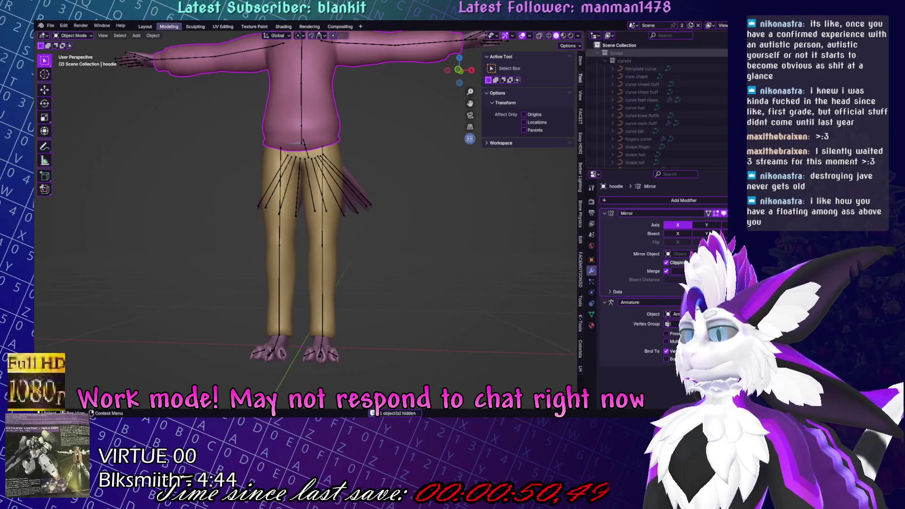
# Reveal hidden objects and select parts bake, beak lower, beak upper and leg scales.
pyautogui.hotkey('alt', 'h')
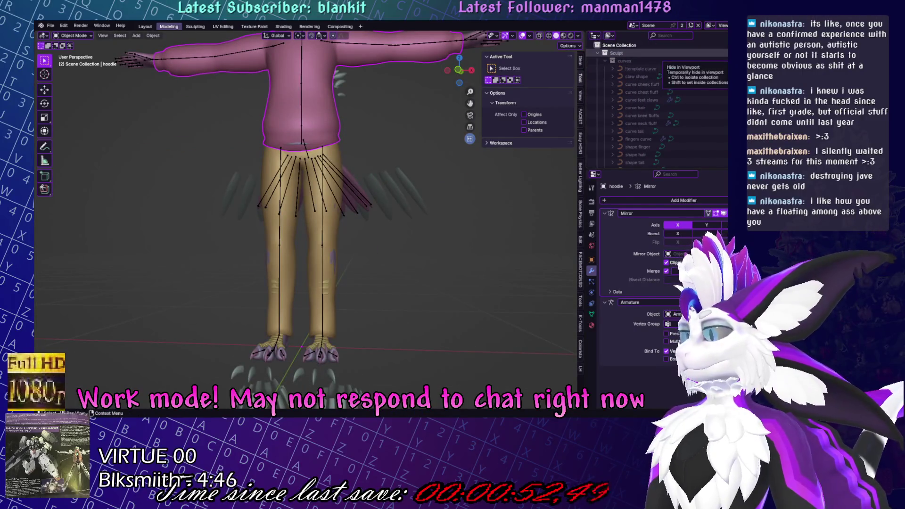
pyautogui.scroll(-10, 655, 103)
pyautogui.click(639, 99)
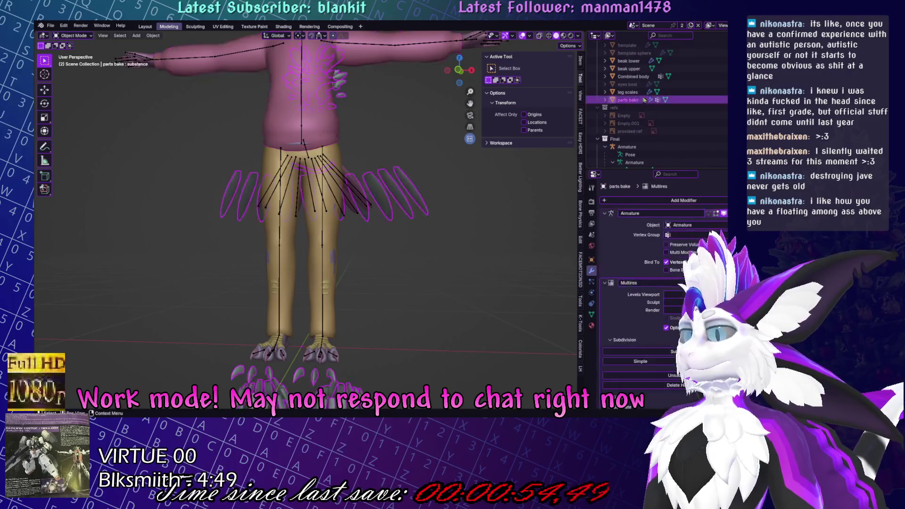
pyautogui.scroll(3, 639, 100)
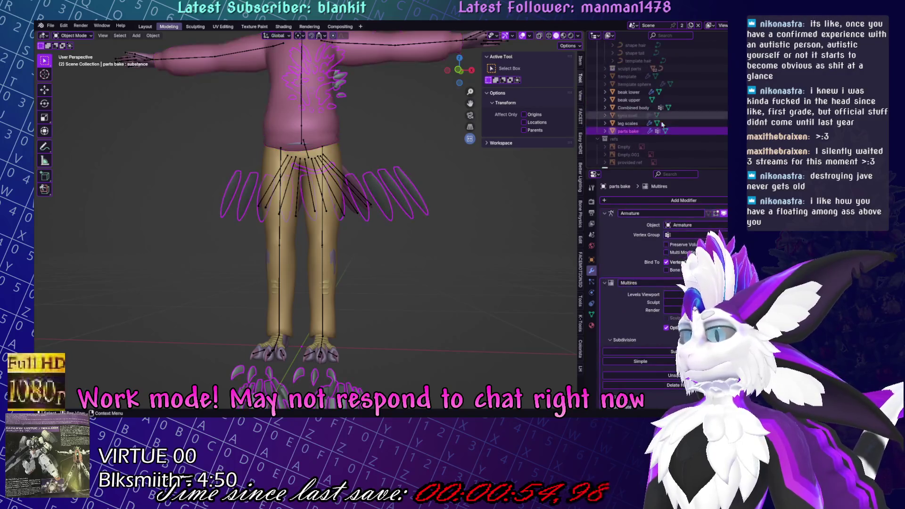
pyautogui.keyDown('ctrl'); pyautogui.click(638, 100); pyautogui.keyUp('ctrl')
pyautogui.keyDown('ctrl'); pyautogui.click(629, 92); pyautogui.keyUp('ctrl')
pyautogui.keyDown('ctrl'); pyautogui.click(628, 123); pyautogui.keyUp('ctrl')
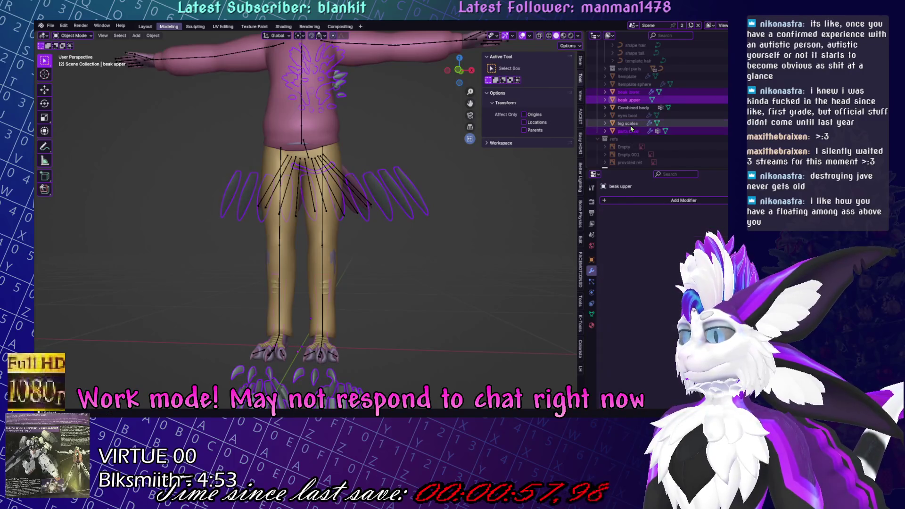
pyautogui.rightClick(630, 101)
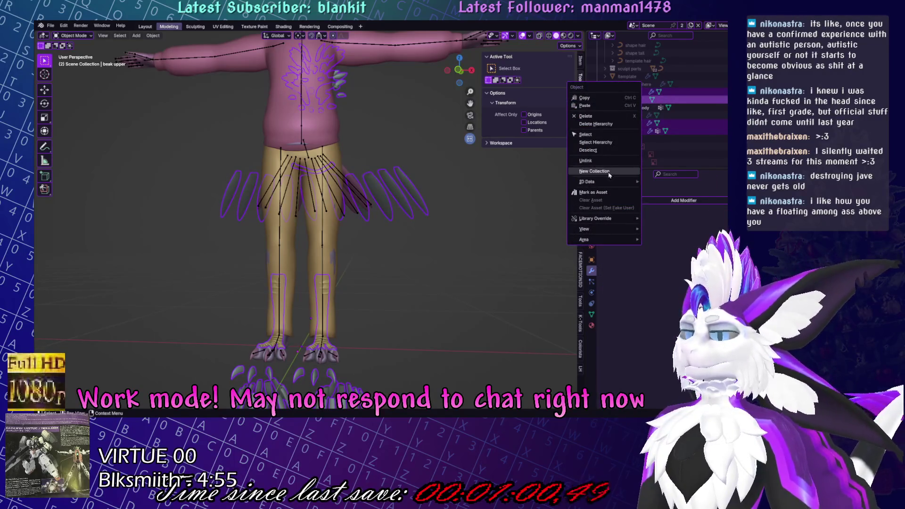
pyautogui.press('Escape')
pyautogui.keyDown('ctrl'); pyautogui.click(628, 123); pyautogui.keyUp('ctrl')
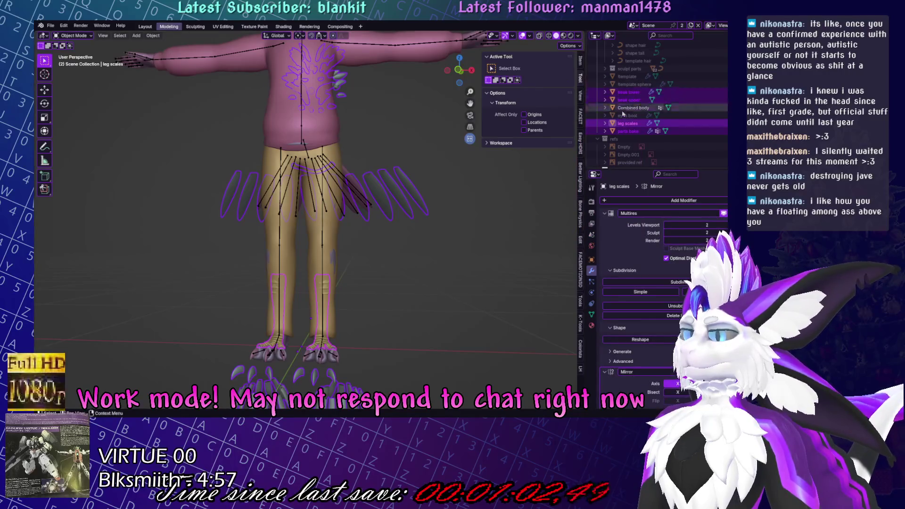
# Move the selected objects into a new Bake sculpts collection.
pyautogui.rightClick(458, 197)
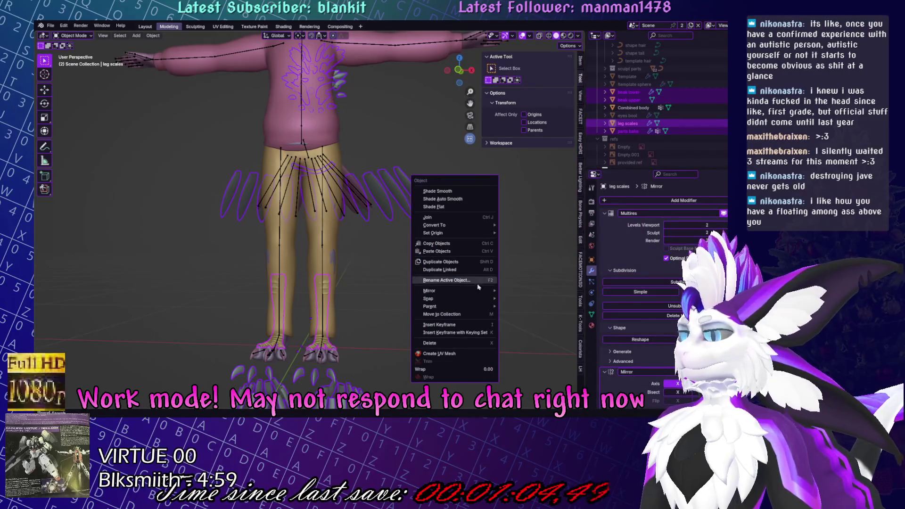
pyautogui.click(454, 314)
pyautogui.click(457, 311)
pyautogui.write('Bake sculpts')
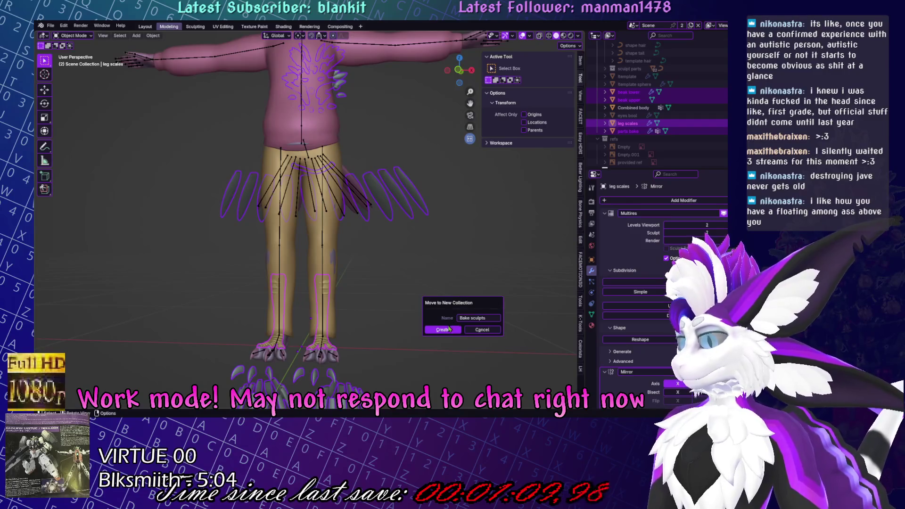
pyautogui.click(449, 329)
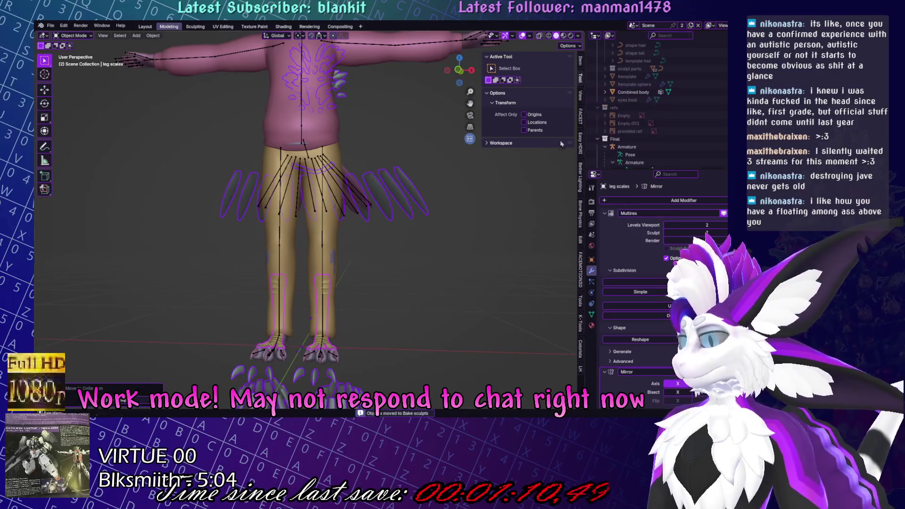
pyautogui.scroll(-10, 663, 73)
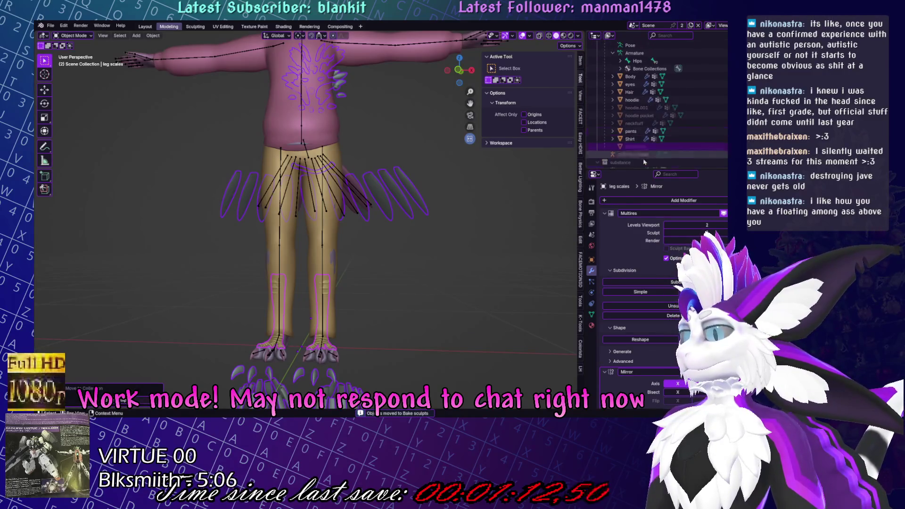
pyautogui.scroll(5, 642, 147)
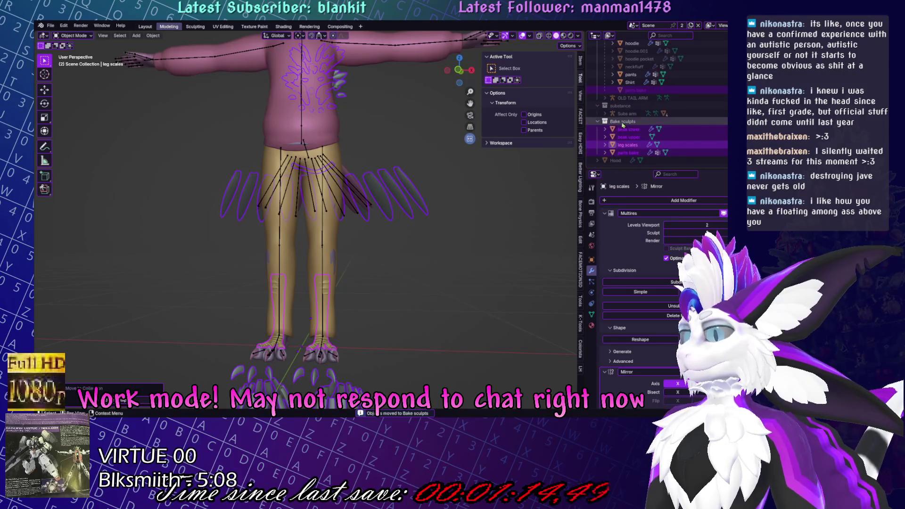
pyautogui.press('Home')
# Add a Bake sculpts 1 sub-collection, delete it again, and select the Hood.
pyautogui.scroll(-8, 678, 92)
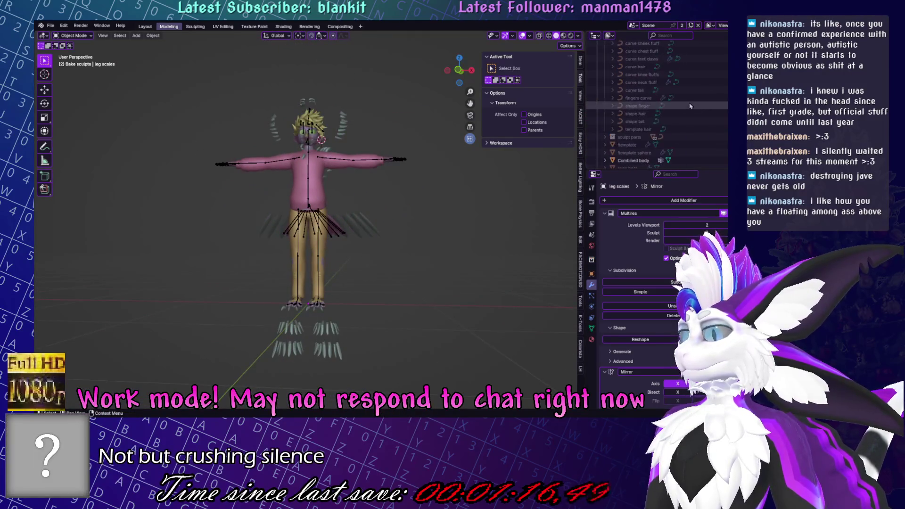
pyautogui.scroll(-5, 650, 91)
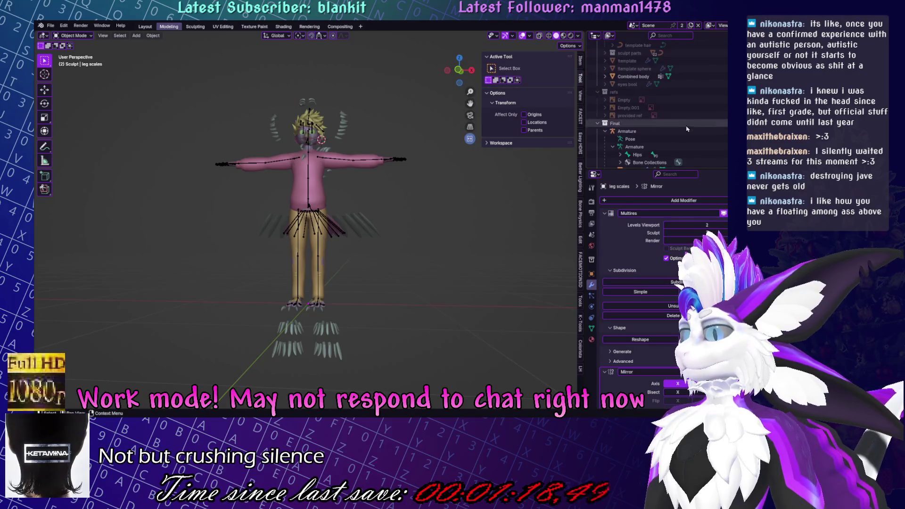
pyautogui.click(625, 122)
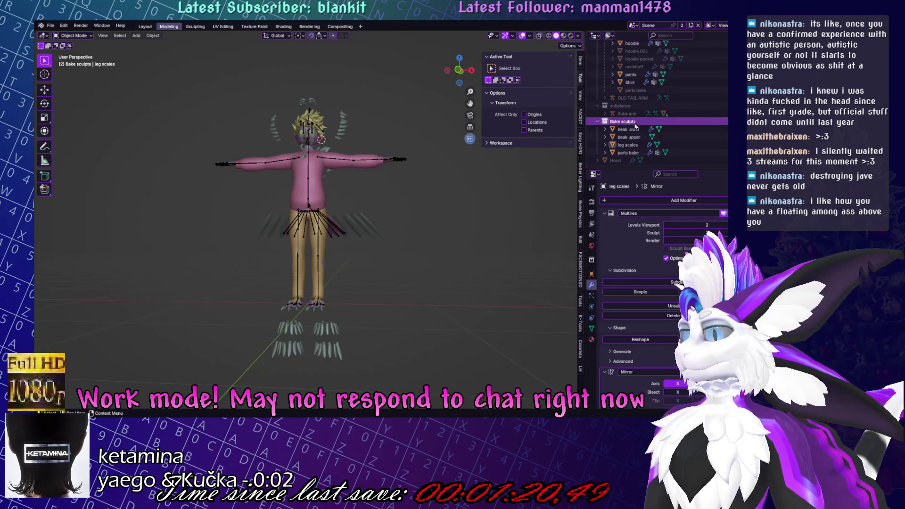
pyautogui.rightClick(625, 121)
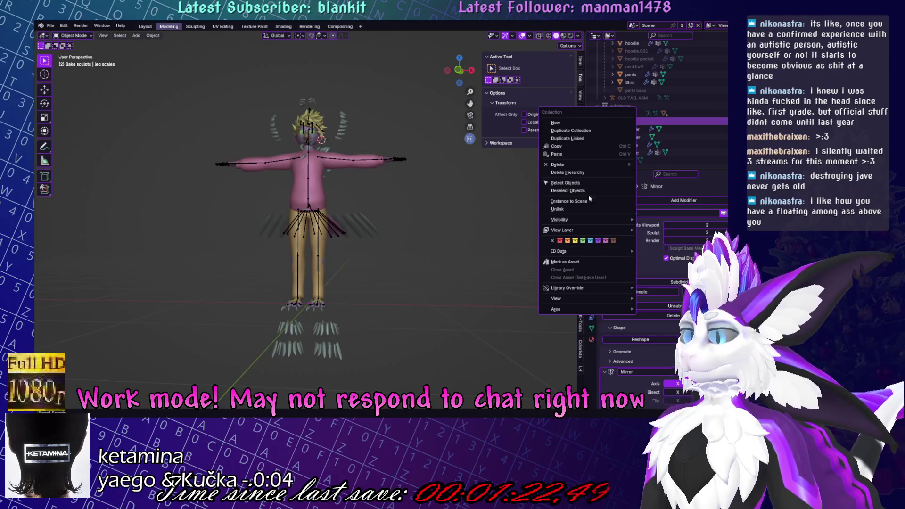
pyautogui.click(575, 122)
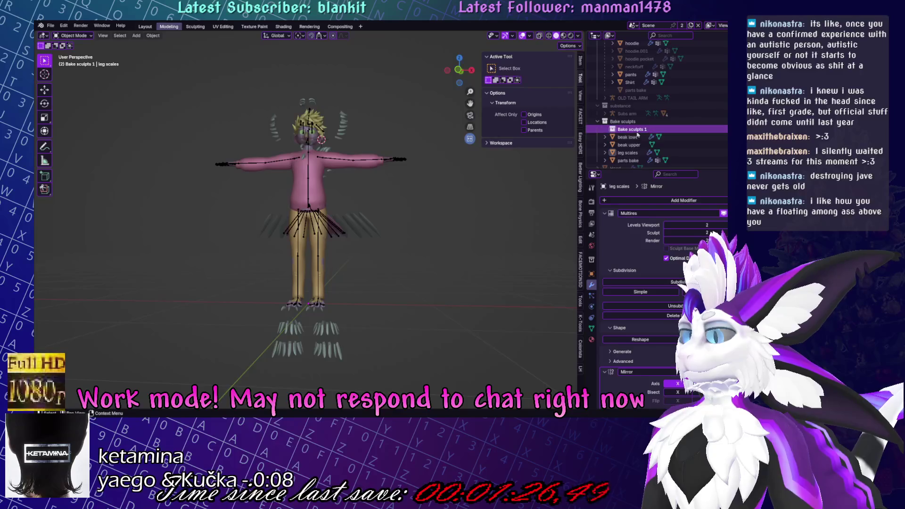
pyautogui.scroll(-1, 634, 154)
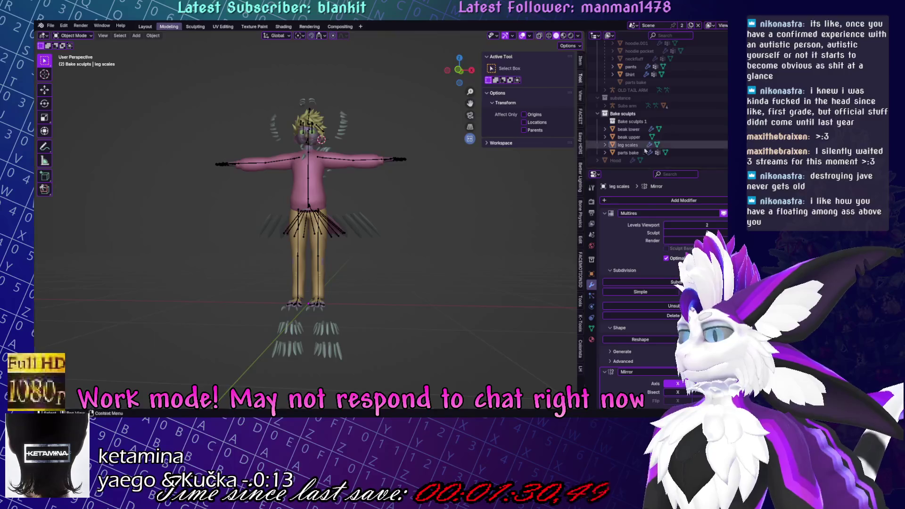
pyautogui.press('Delete')
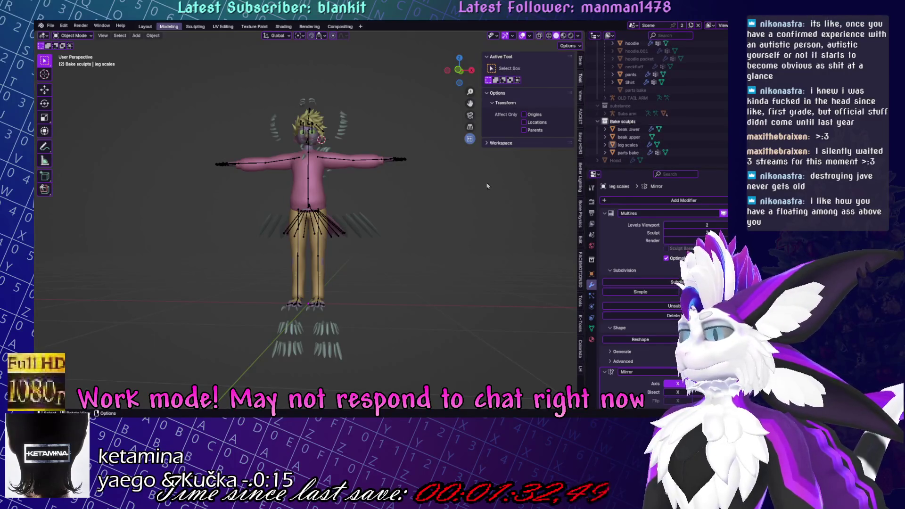
pyautogui.rightClick(490, 217)
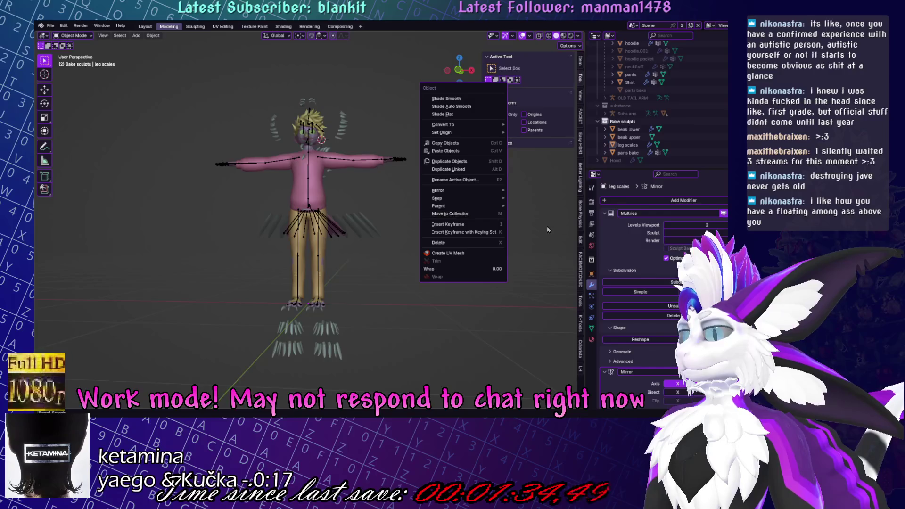
pyautogui.click(632, 161)
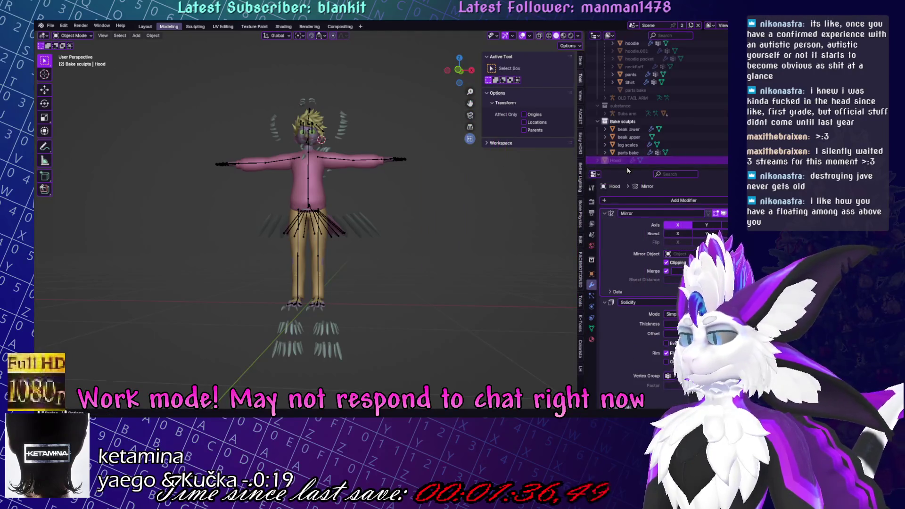
# Put the Hood in a new Collection 6 and move it beside parts bake.
pyautogui.rightClick(627, 167)
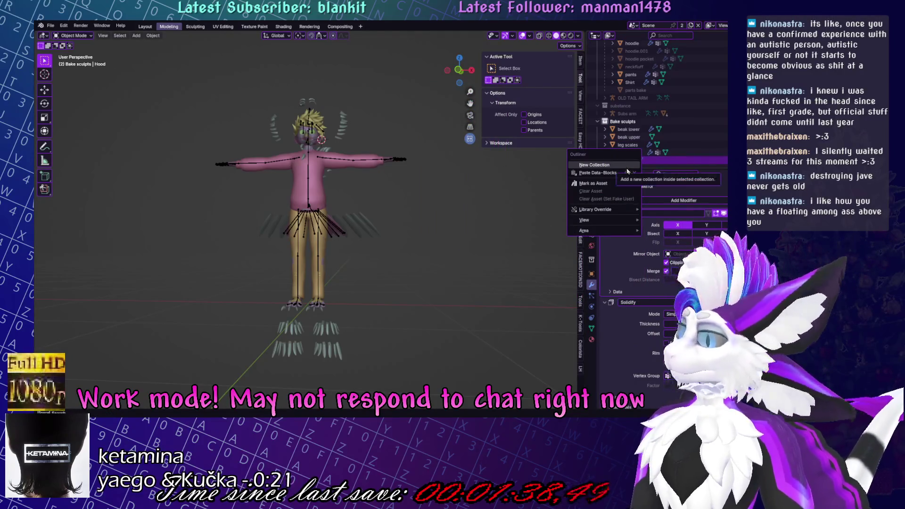
pyautogui.click(627, 165)
pyautogui.click(609, 154)
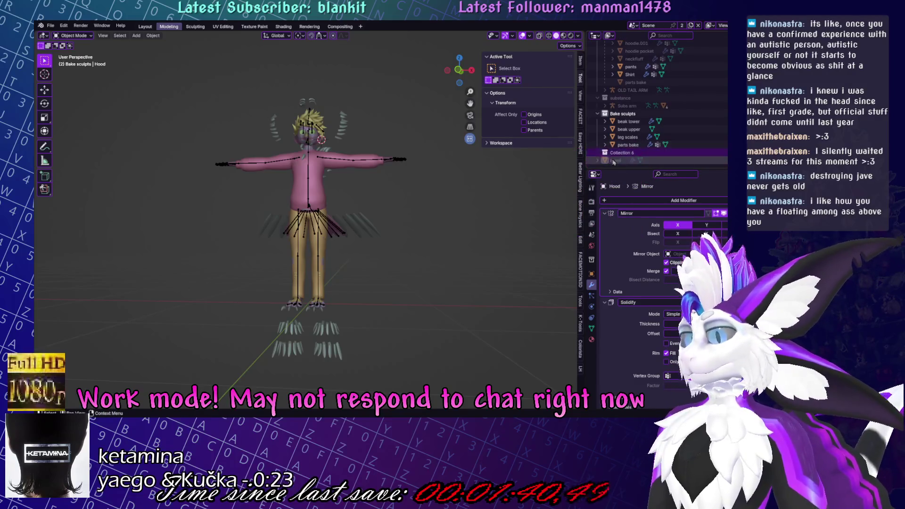
pyautogui.moveTo(613, 165)
pyautogui.mouseDown()
pyautogui.moveTo(620, 71)
pyautogui.moveTo(620, 84)
pyautogui.mouseUp()
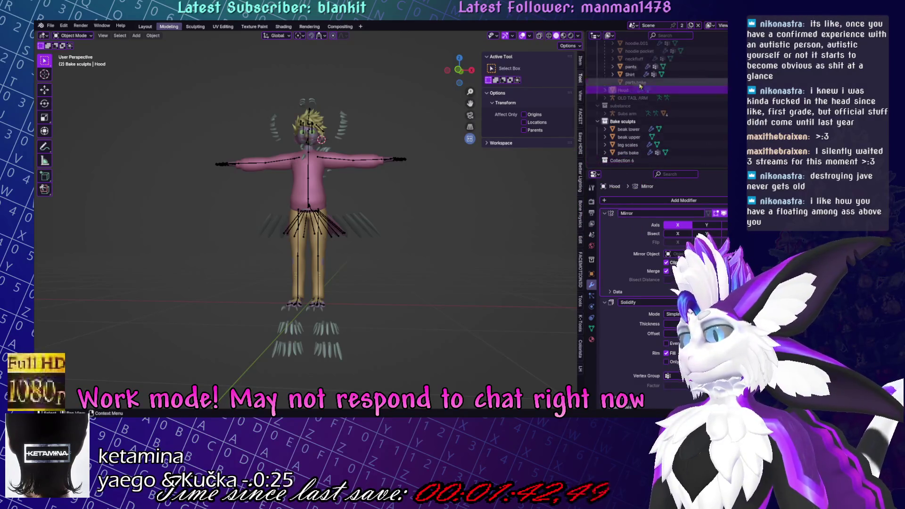
pyautogui.scroll(5, 407, 209)
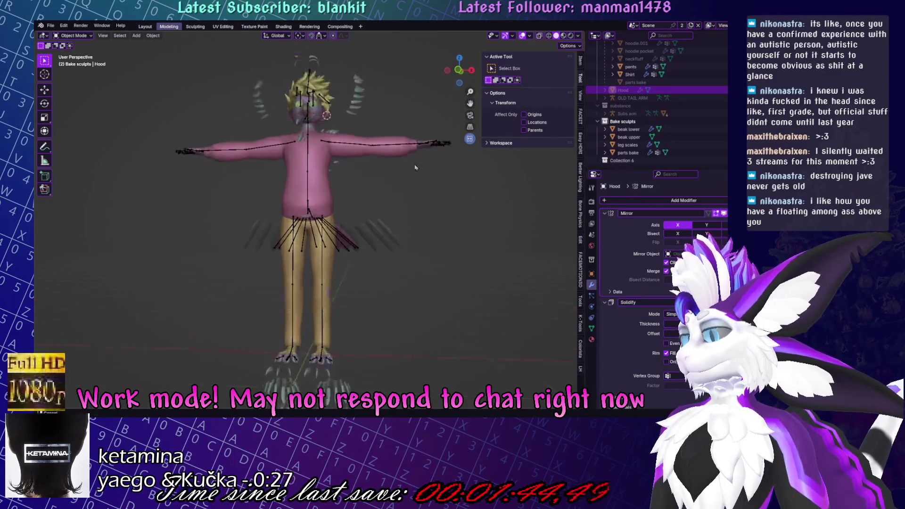
pyautogui.moveTo(408, 209); pyautogui.dragTo(527, 161, button='middle')
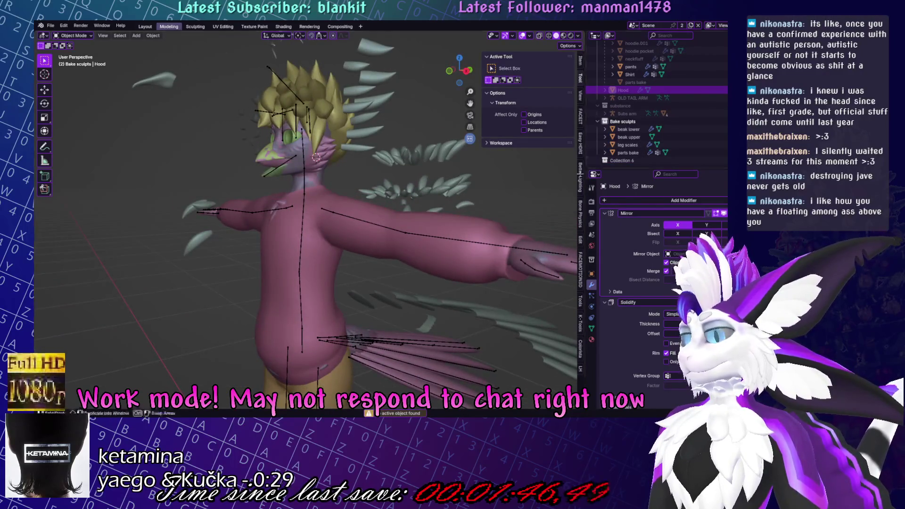
# Unhide the Hood and parent it to the Armature With Empty Groups.
pyautogui.hotkey('alt', 'h')
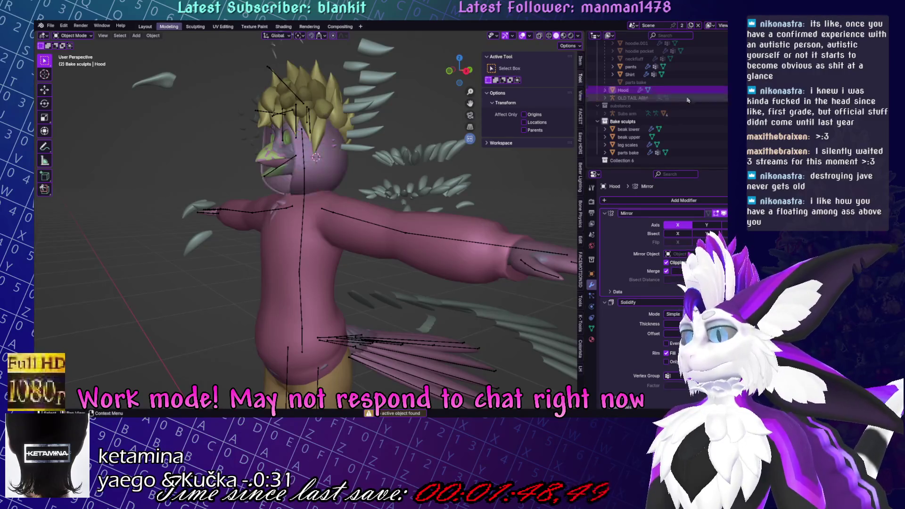
pyautogui.moveTo(310, 167); pyautogui.dragTo(386, 169, button='middle')
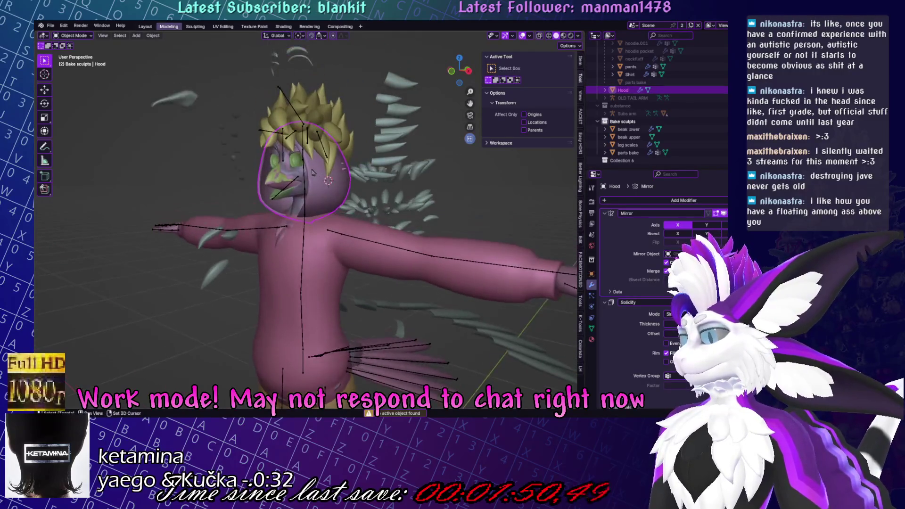
pyautogui.click(386, 243)
pyautogui.rightClick(401, 170)
pyautogui.moveTo(401, 148)
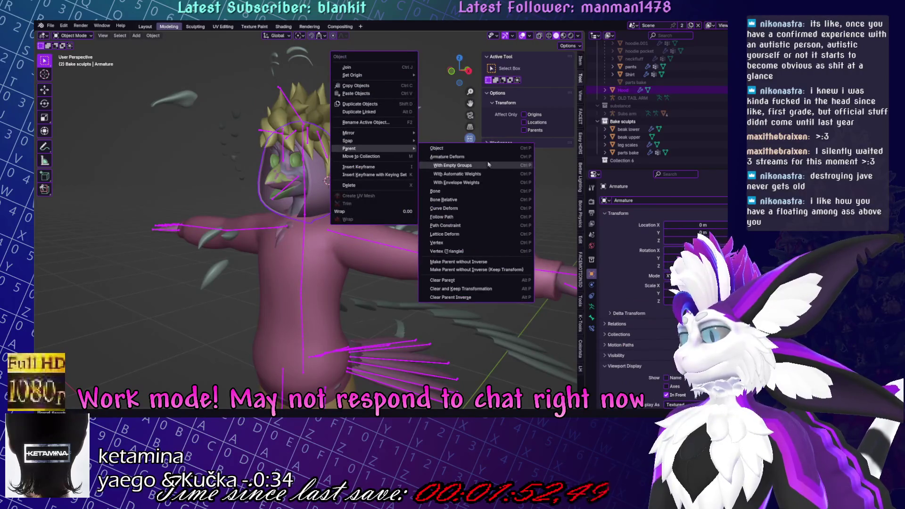
pyautogui.click(499, 166)
# Remove the Hood's Eye L vertex group and save the file.
pyautogui.click(333, 208)
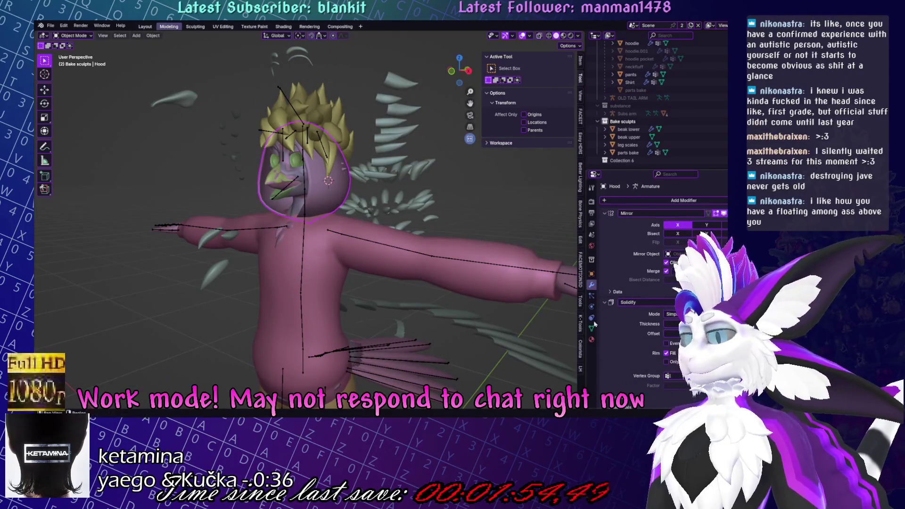
pyautogui.click(592, 328)
pyautogui.press('KP_1')
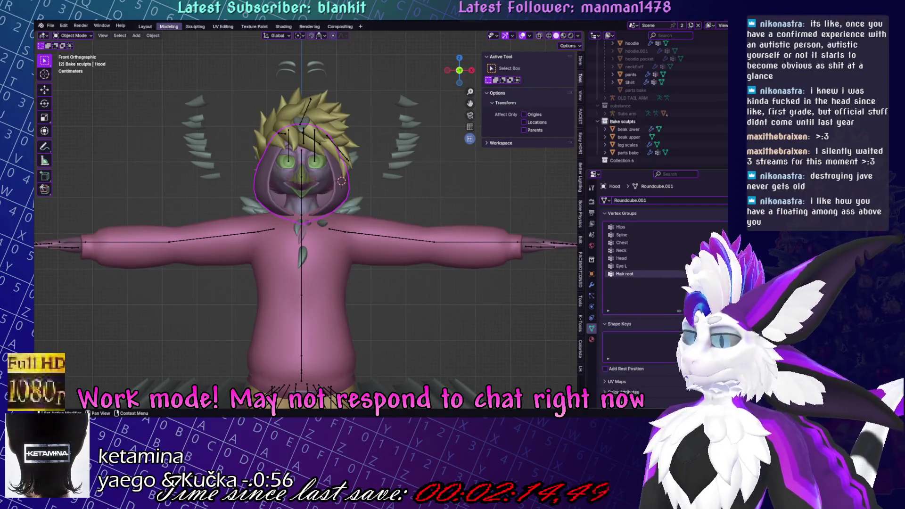
pyautogui.click(721, 235)
pyautogui.hotkey('ctrl', 's')
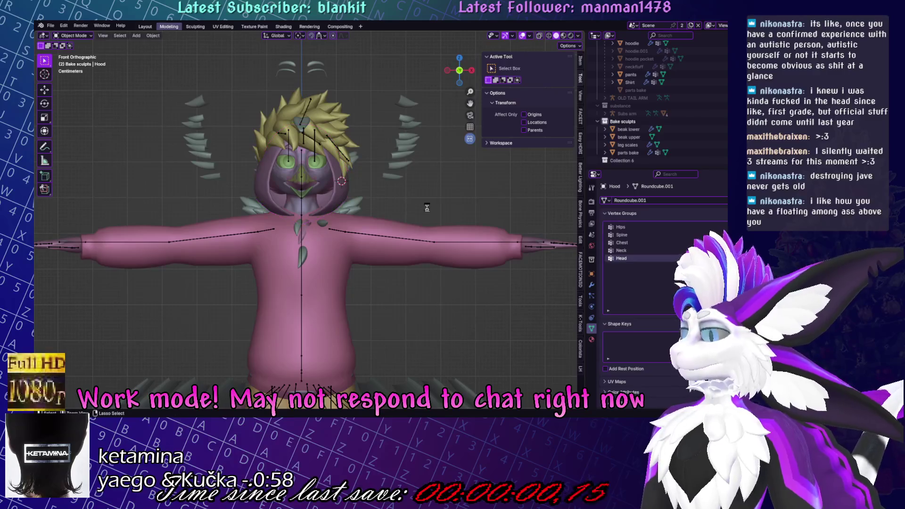
pyautogui.hotkey('ctrl', 'Tab')
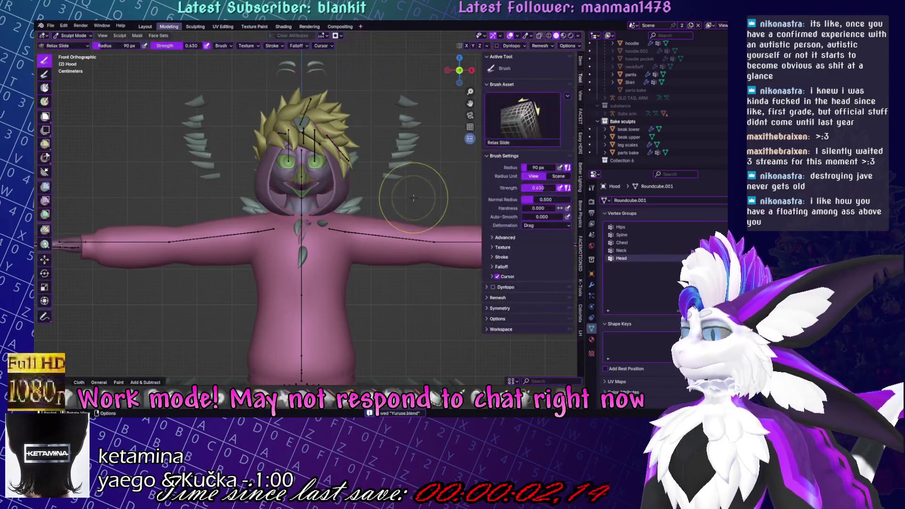
# Hide the Bake sculpts parts and put the Hood into Weight Paint mode.
pyautogui.scroll(2, 655, 103)
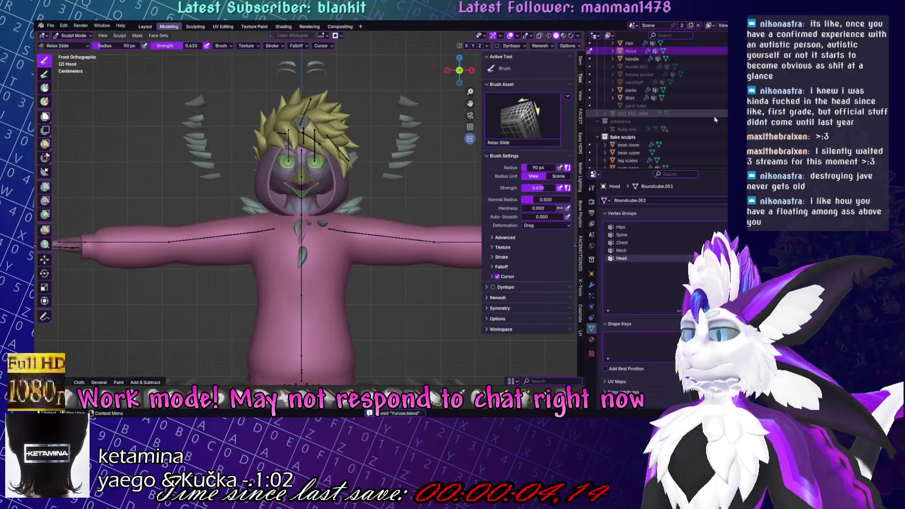
pyautogui.click(604, 137)
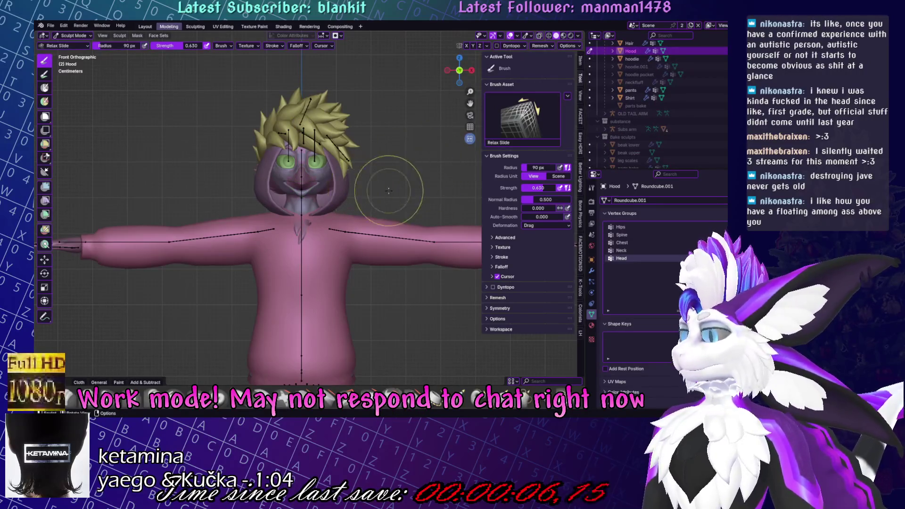
pyautogui.hotkey('ctrl', 'Tab')
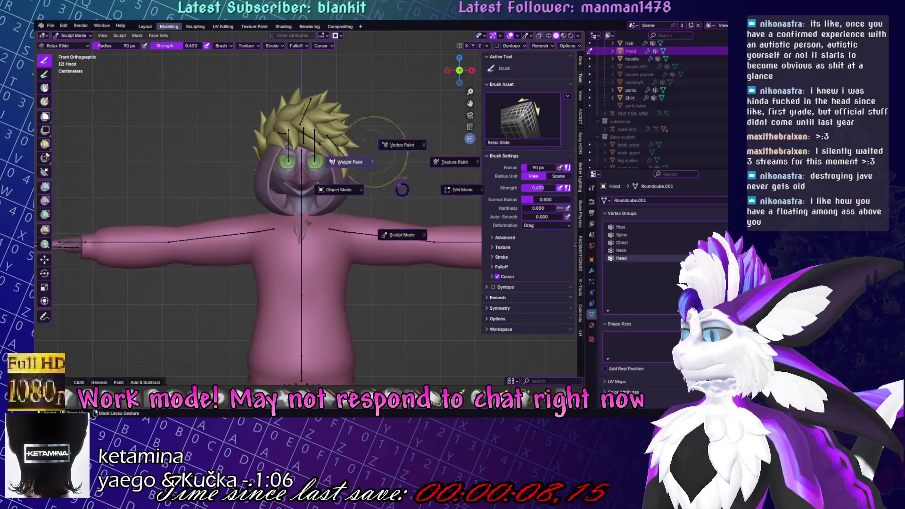
pyautogui.click(395, 179)
pyautogui.scroll(4, 405, 184)
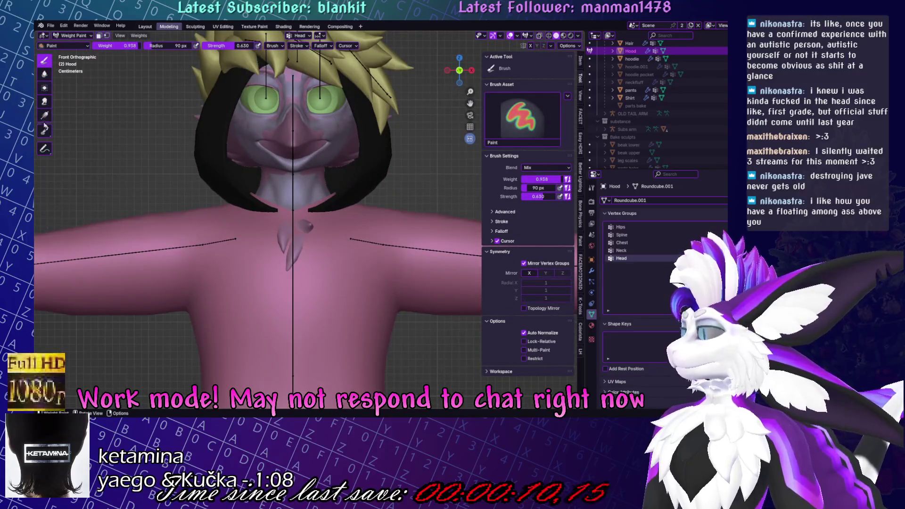
# With the Gradient tool, lay a Neck weight gradient down the hood and its sides.
pyautogui.click(44, 87)
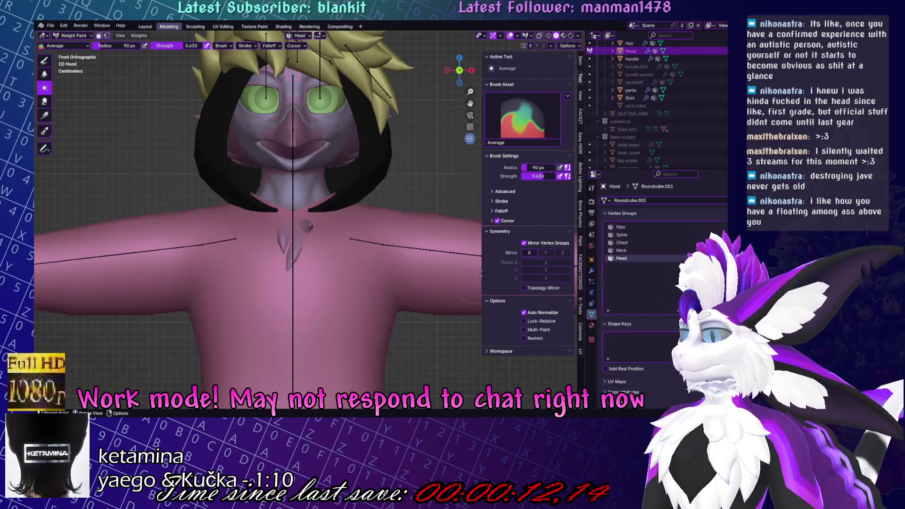
pyautogui.click(46, 131)
pyautogui.click(46, 116)
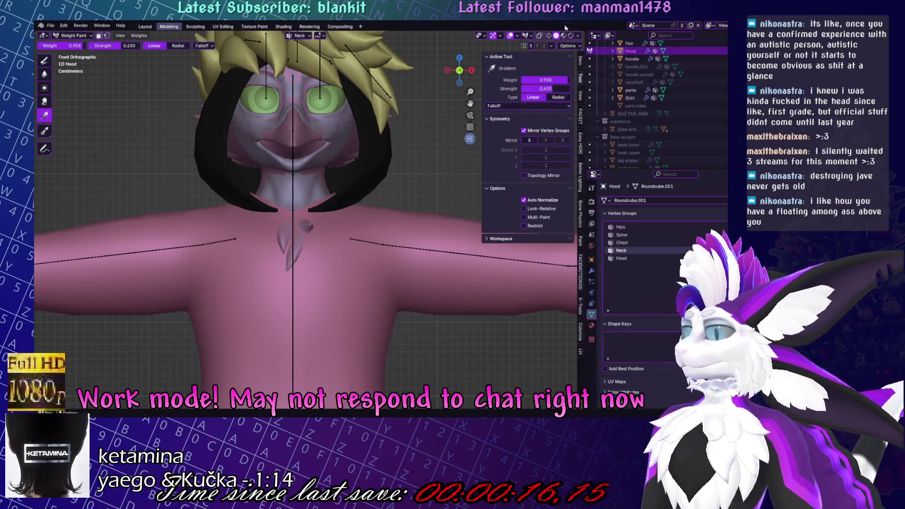
pyautogui.moveTo(350, 218); pyautogui.dragTo(349, 166)
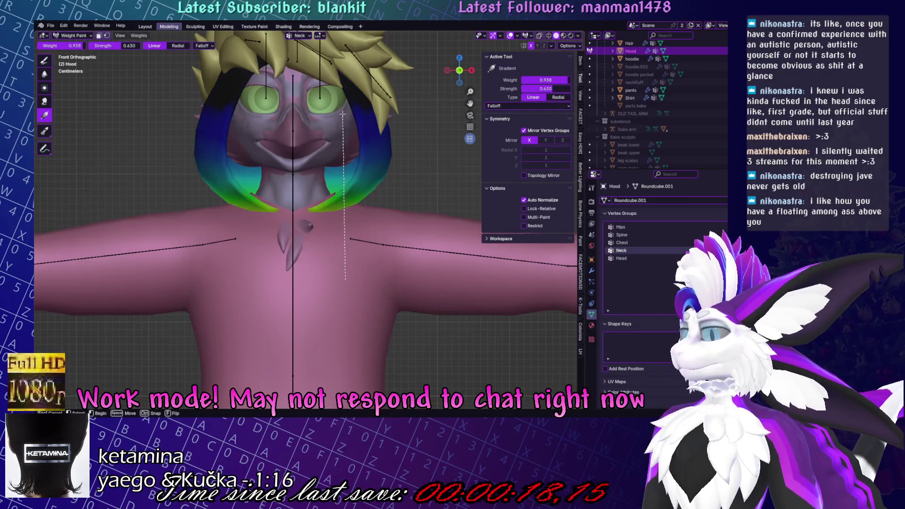
pyautogui.moveTo(341, 212)
pyautogui.mouseDown()
pyautogui.moveTo(341, 166)
pyautogui.moveTo(340, 179)
pyautogui.mouseUp()
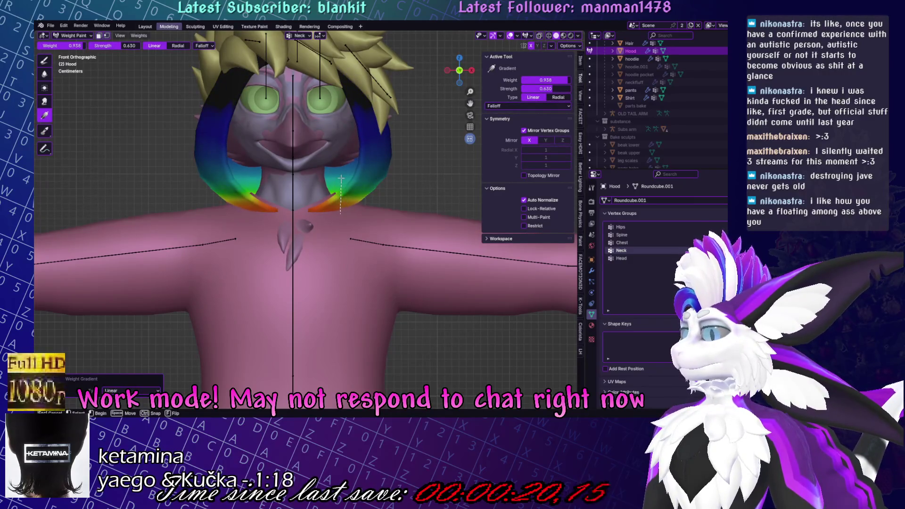
# Apply a Head group gradient from the top of the head, then return to Object Mode.
pyautogui.click(638, 259)
pyautogui.scroll(-2, 349, 157)
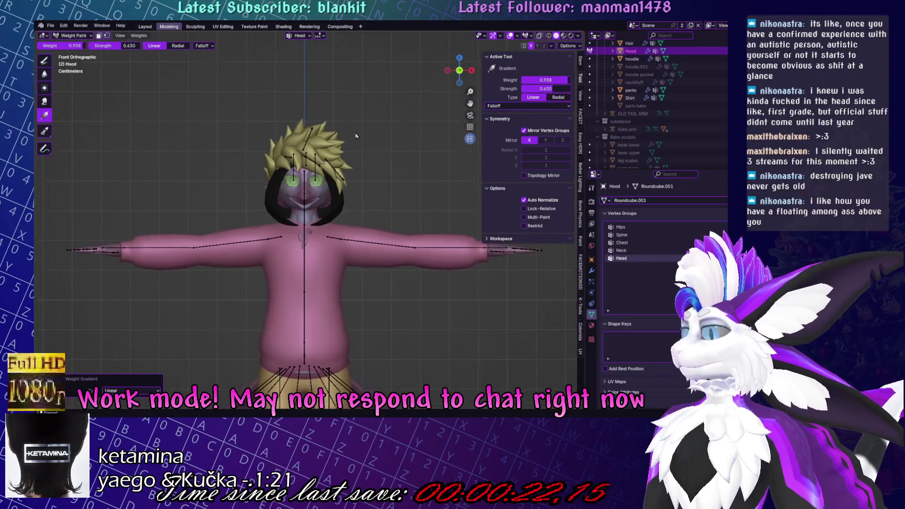
pyautogui.moveTo(270, 91)
pyautogui.mouseDown()
pyautogui.moveTo(330, 137)
pyautogui.moveTo(463, 194)
pyautogui.mouseUp()
pyautogui.moveTo(297, 99); pyautogui.dragTo(300, 351)
pyautogui.hotkey('ctrl', 'Tab')
pyautogui.click(295, 188)
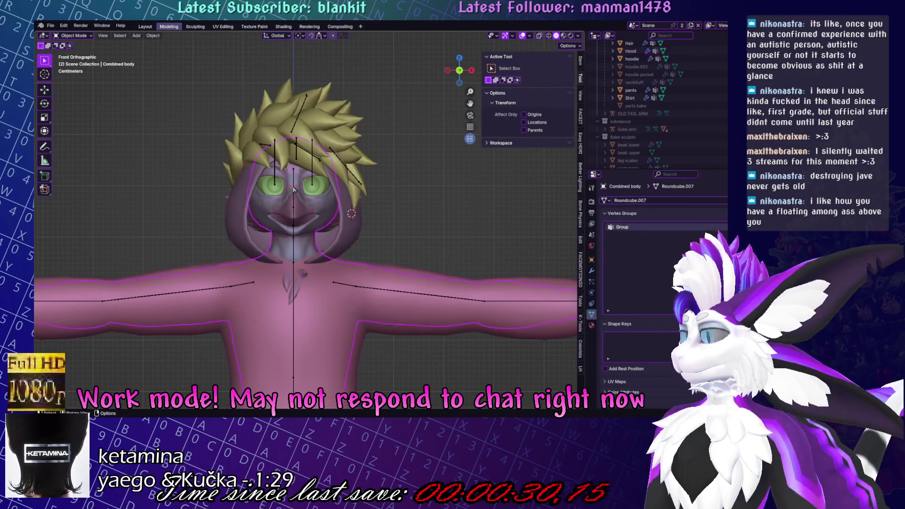
# In Pose Mode, rotate the Head bone 58.4° around Z to test the hood.
pyautogui.hotkey('ctrl', 'Tab')
pyautogui.click(295, 188)
pyautogui.moveTo(296, 189); pyautogui.dragTo(390, 156, button='middle')
pyautogui.press('r')
pyautogui.press('z')
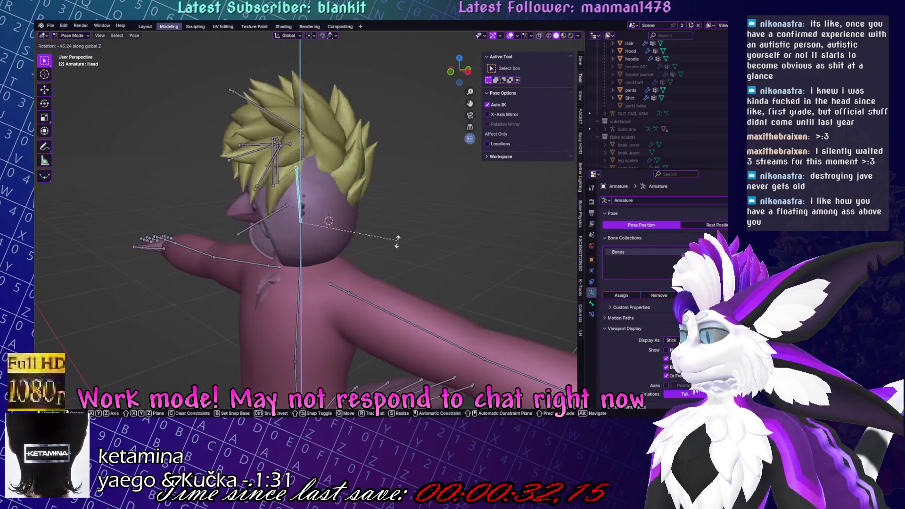
pyautogui.click(335, 133)
pyautogui.moveTo(334, 134); pyautogui.dragTo(376, 135, button='middle')
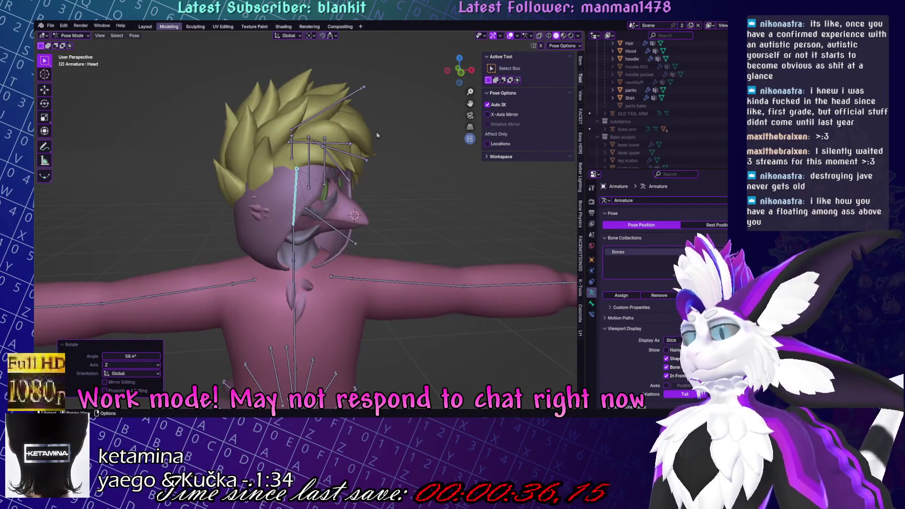
# Briefly show the Bake sculpts collection, hide it again, and reselect the Hood.
pyautogui.scroll(-2, 675, 161)
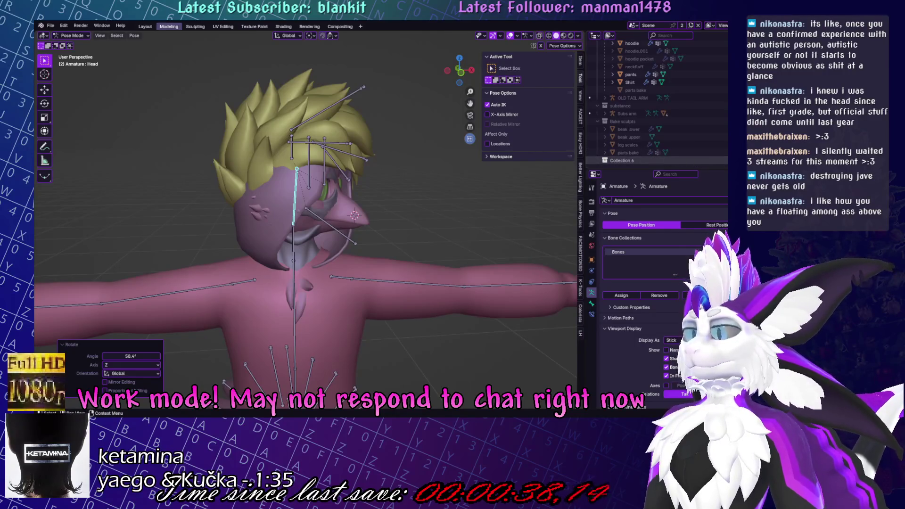
pyautogui.scroll(10, 656, 104)
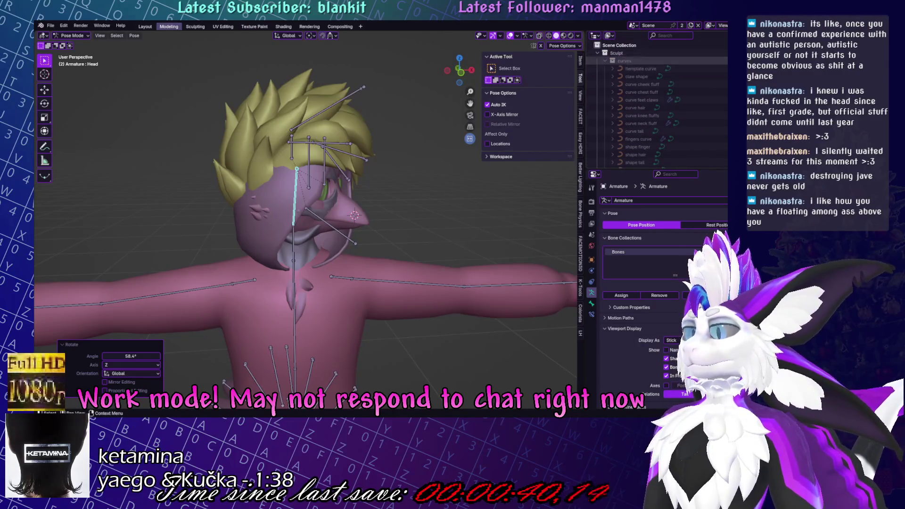
pyautogui.moveTo(307, 235); pyautogui.dragTo(330, 231, button='middle')
pyautogui.scroll(-5, 685, 108)
pyautogui.scroll(2, 685, 108)
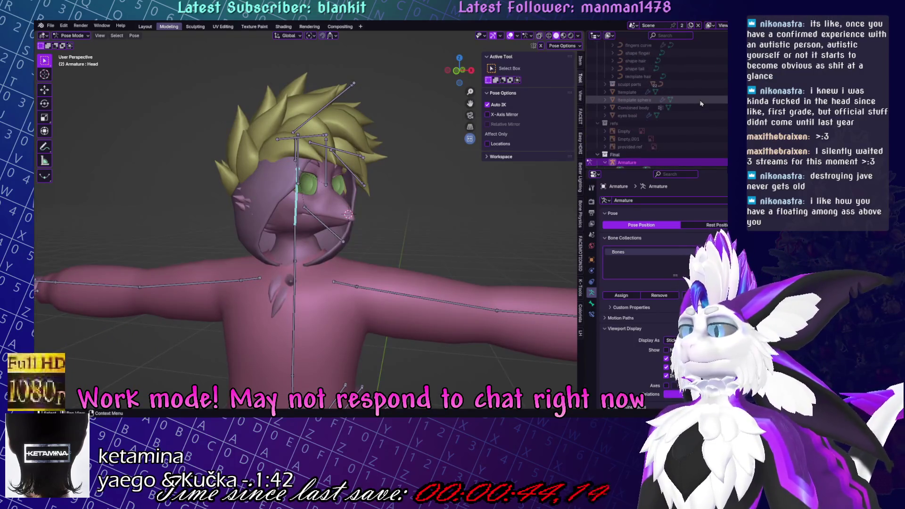
pyautogui.scroll(-5, 693, 109)
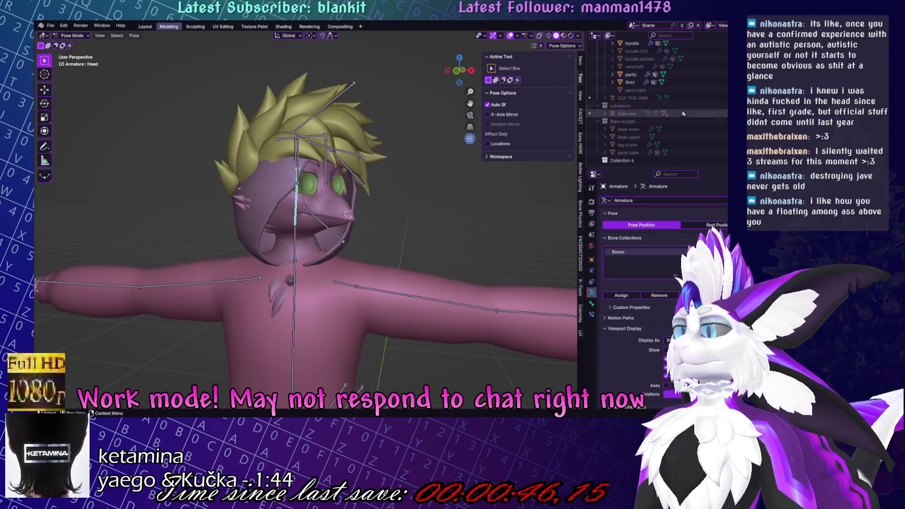
pyautogui.click(605, 121)
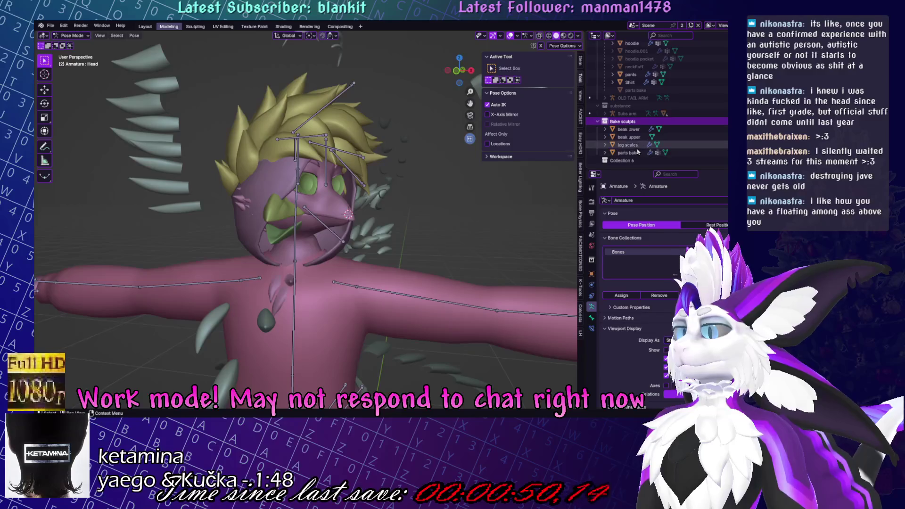
pyautogui.scroll(5, 674, 139)
pyautogui.scroll(8, 672, 136)
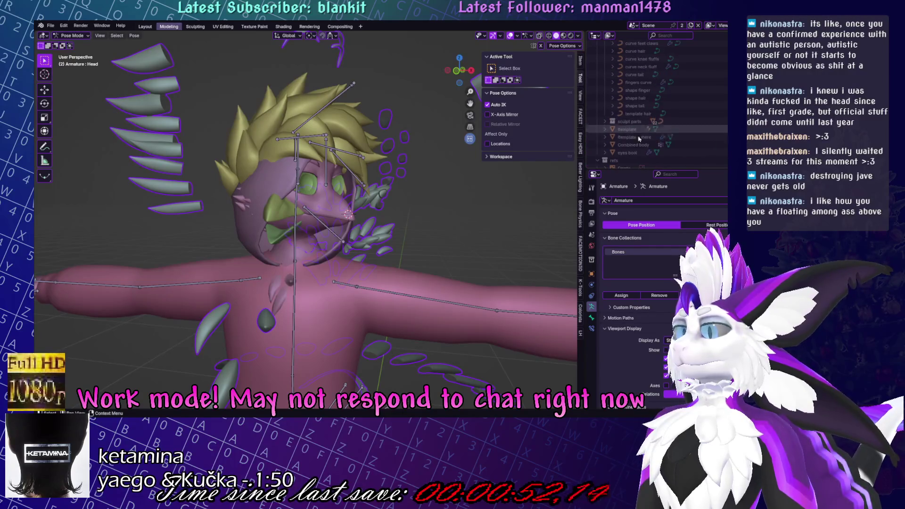
pyautogui.scroll(-10, 640, 142)
pyautogui.click(634, 144)
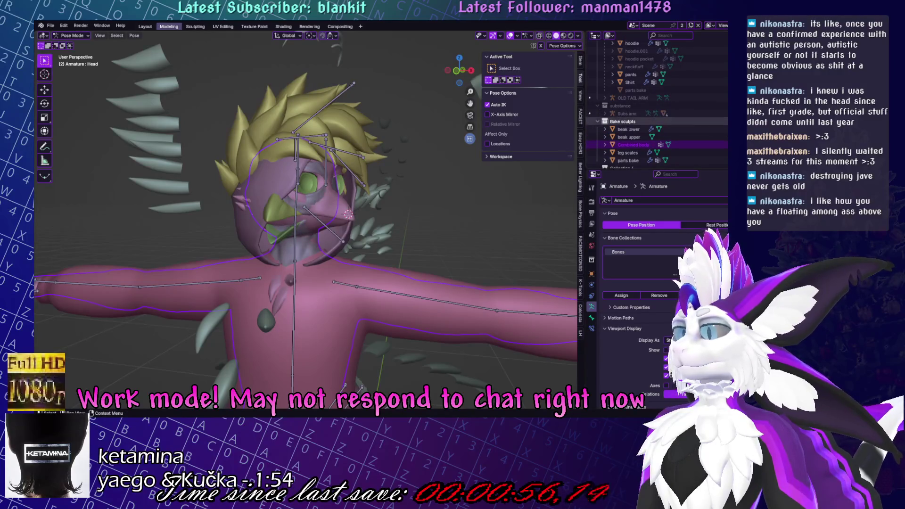
pyautogui.press('h')
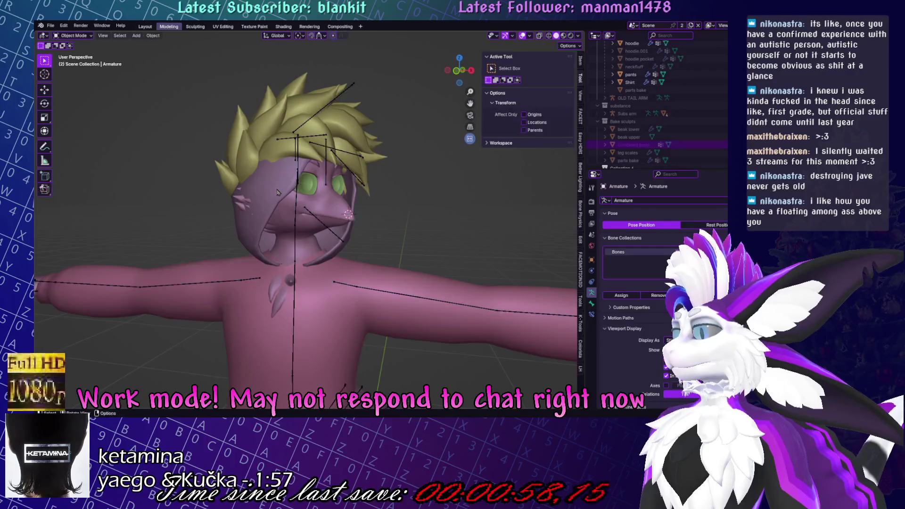
pyautogui.click(357, 195)
# Toggle between Paint and Blur brushes on the Hood and display its Neck group weights.
pyautogui.hotkey('ctrl', 'Tab')
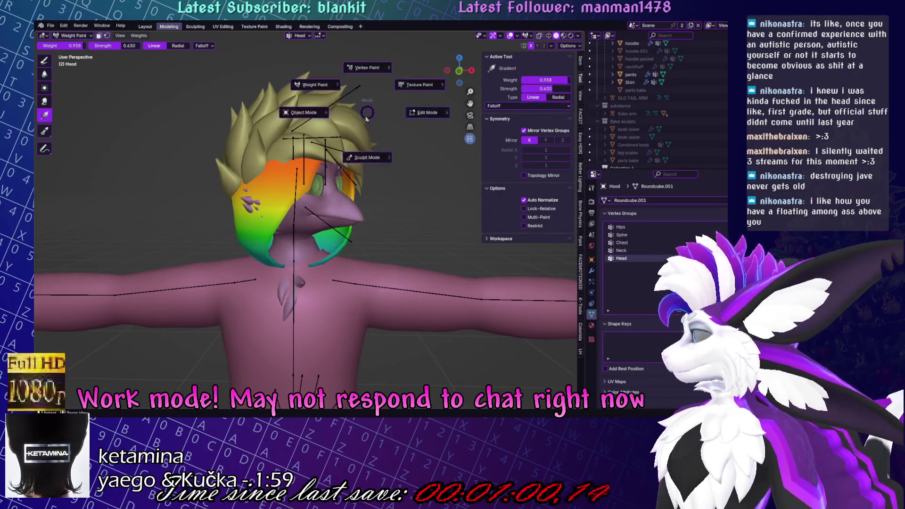
pyautogui.press('Escape')
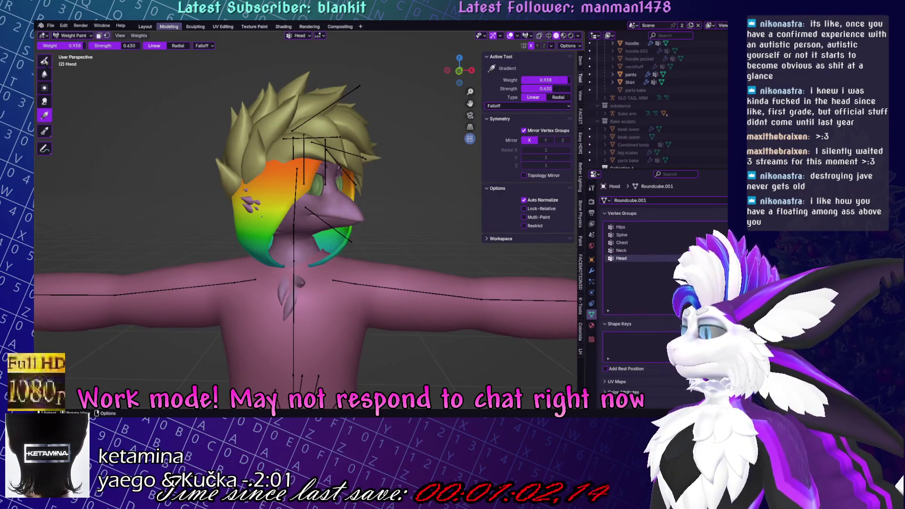
pyautogui.press('1')
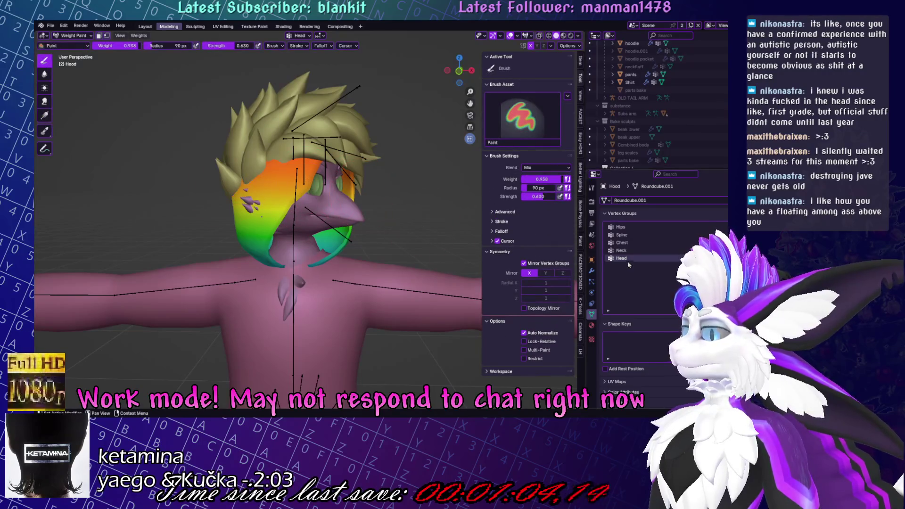
pyautogui.scroll(-3, 302, 212)
pyautogui.press('2')
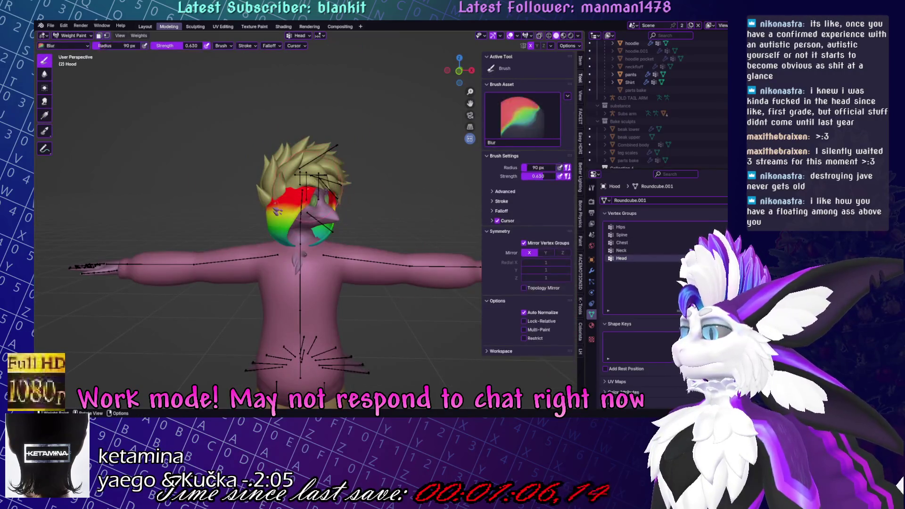
pyautogui.press('1')
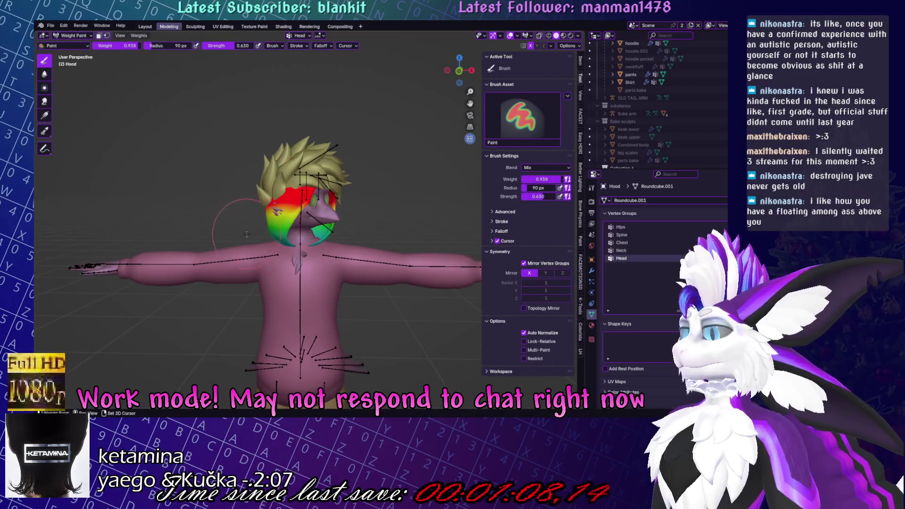
pyautogui.press('2')
pyautogui.click(622, 250)
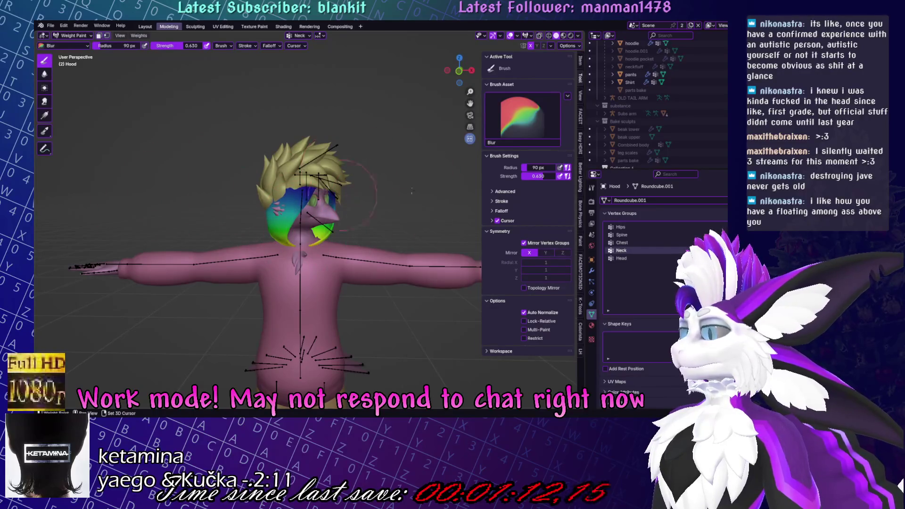
pyautogui.moveTo(367, 193)
pyautogui.mouseDown(button='middle')
pyautogui.moveTo(267, 191)
pyautogui.moveTo(399, 233)
pyautogui.moveTo(408, 156)
pyautogui.mouseUp(button='middle')
# Re-pose the Head bone to a 29.5° Z rotation and check the hood follows.
pyautogui.hotkey('ctrl', 'Tab')
pyautogui.click(306, 204)
pyautogui.hotkey('ctrl', 'Tab')
pyautogui.press('r')
pyautogui.press('z')
pyautogui.click(400, 232)
pyautogui.scroll(5, 400, 232)
pyautogui.press('r')
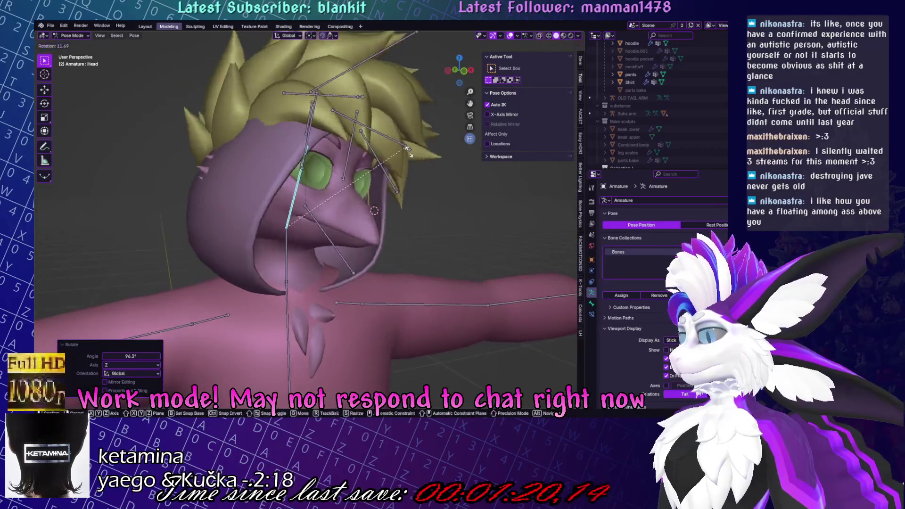
pyautogui.click(283, 118)
pyautogui.moveTo(283, 117); pyautogui.dragTo(271, 103, button='middle')
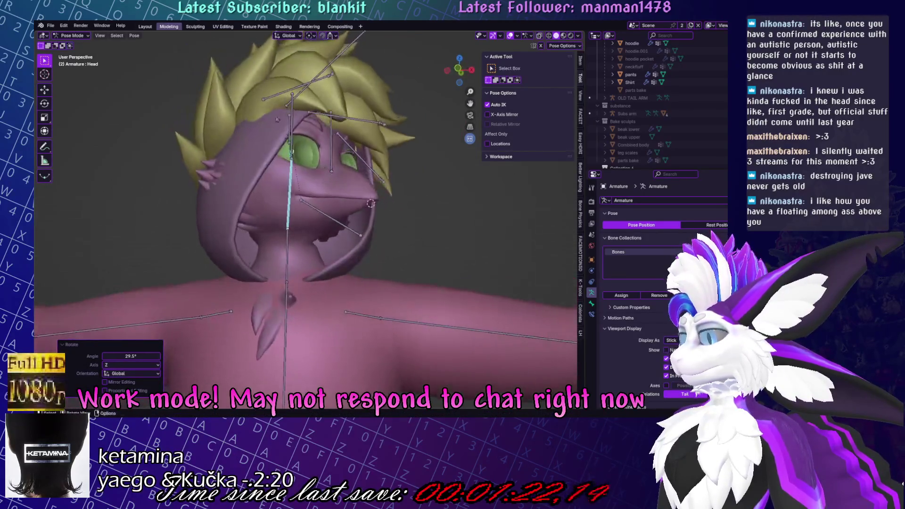
pyautogui.hotkey('ctrl', 'Tab')
pyautogui.click(314, 230)
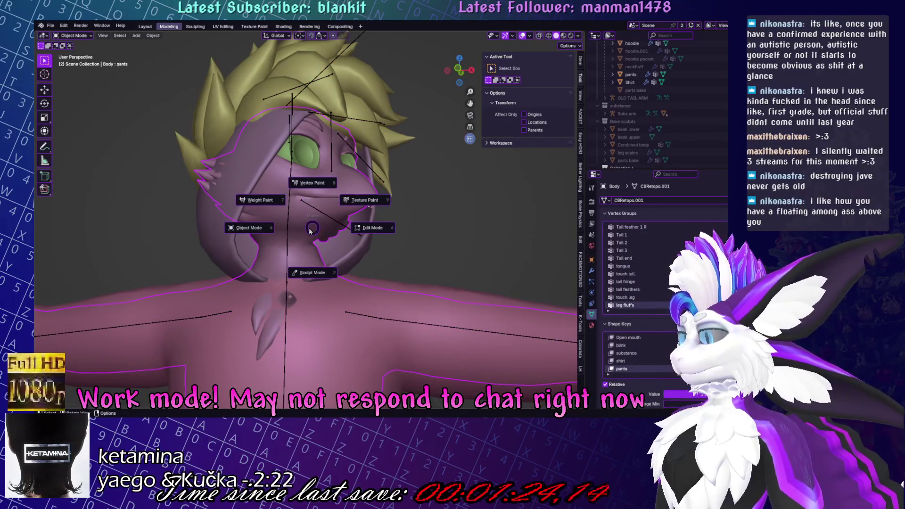
# In front view, clear the armature's jaw bone selection and return it to Pose Mode.
pyautogui.press('KP_1')
pyautogui.click(302, 224)
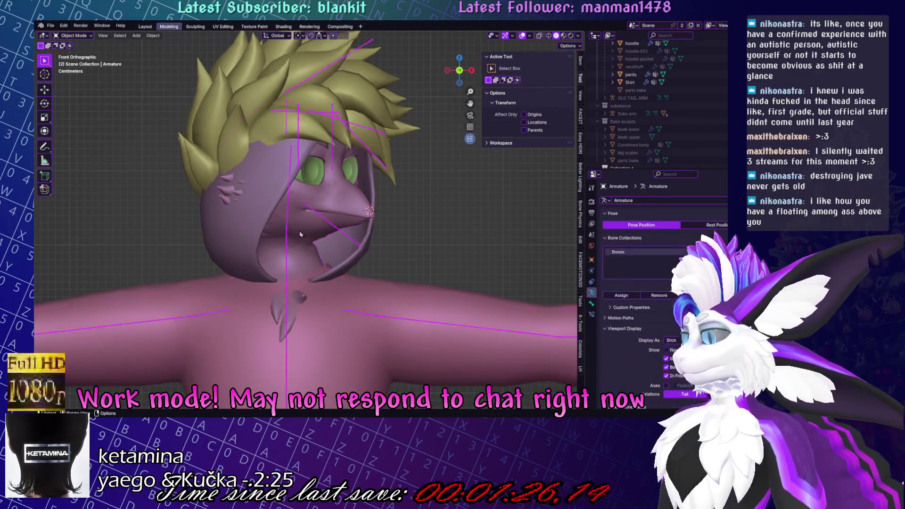
pyautogui.press('Tab')
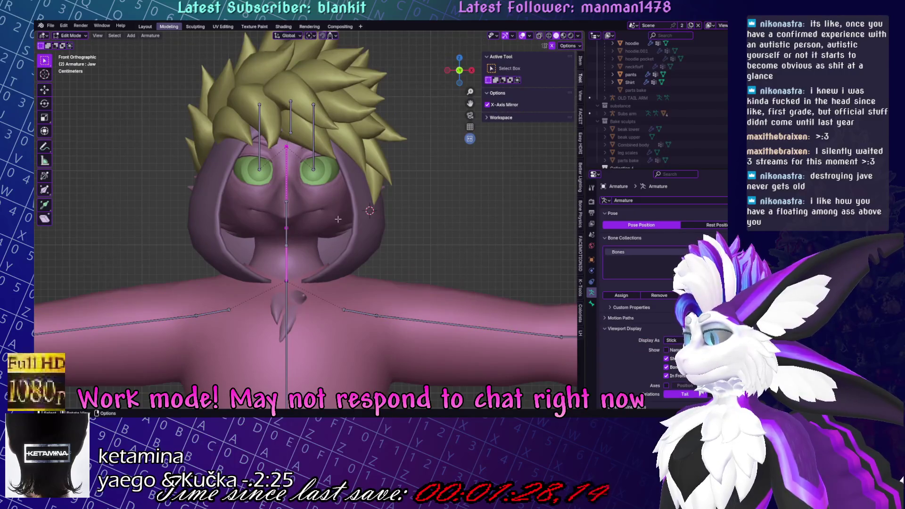
pyautogui.click(298, 321)
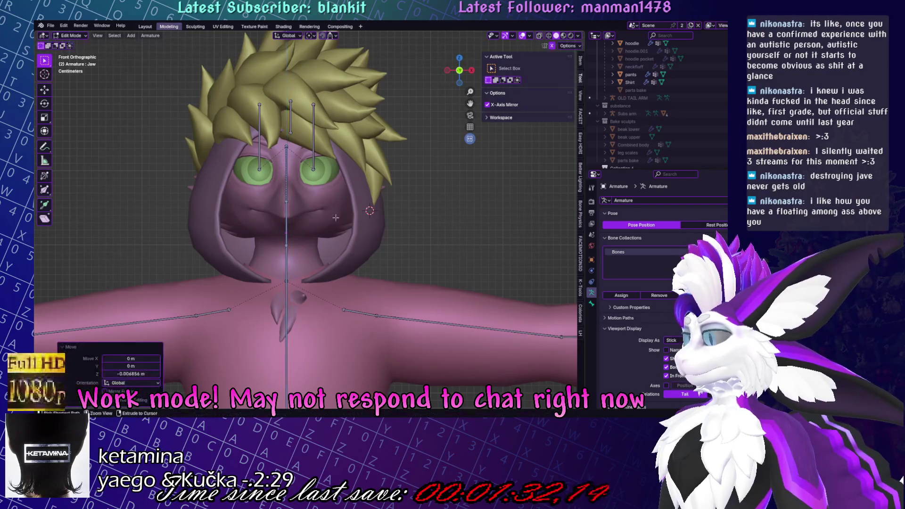
pyautogui.hotkey('ctrl', 'Tab')
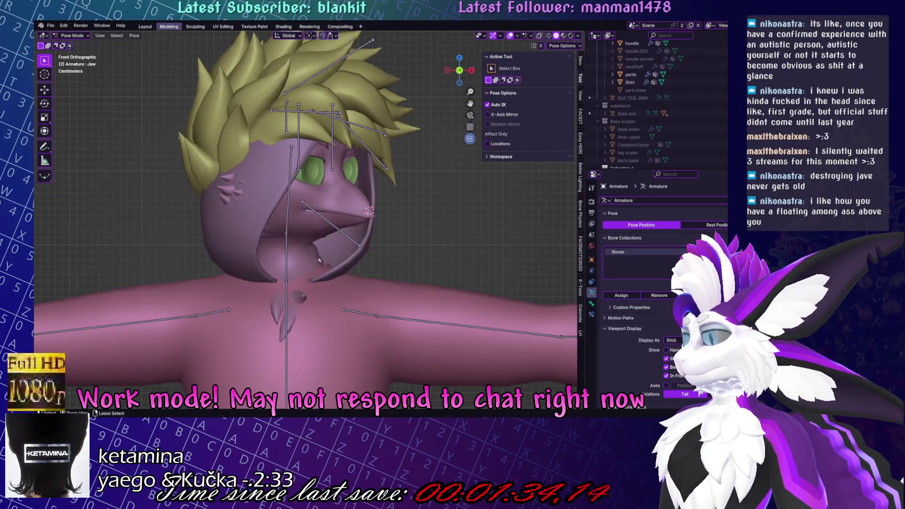
# Weight paint the Body mesh with its Chest vertex group active.
pyautogui.click(319, 259)
pyautogui.scroll(4, 351, 371)
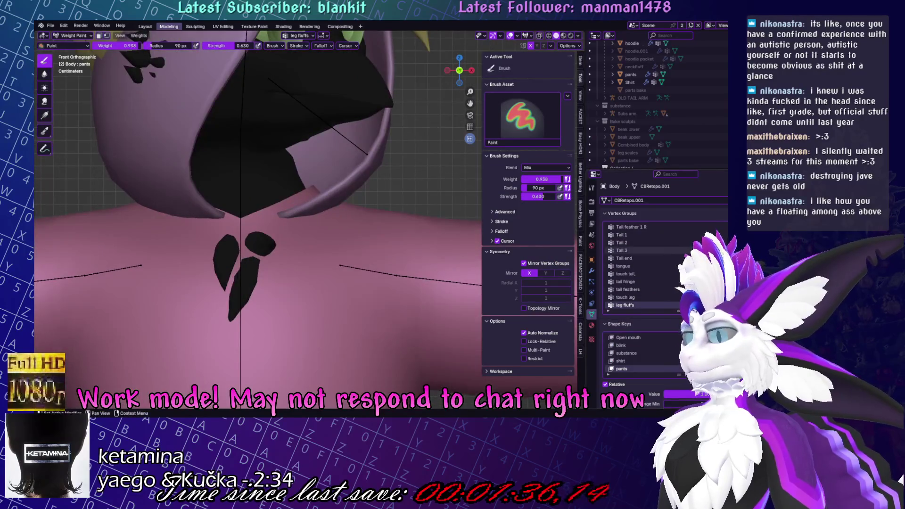
pyautogui.click(622, 226)
pyautogui.click(626, 227)
pyautogui.keyDown('ctrl'); pyautogui.scroll(6, 626, 242); pyautogui.keyUp('ctrl')
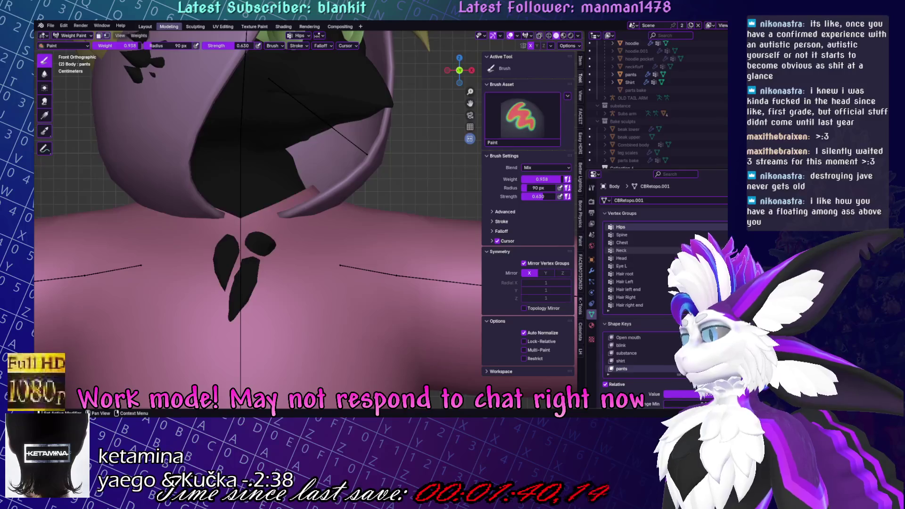
pyautogui.moveTo(189, 189); pyautogui.dragTo(70, 29, button='middle')
# Paint Chest weight 0 at strength 1.000 over the lower neck, then show the Neck group.
pyautogui.moveTo(129, 47); pyautogui.dragTo(94, 47)
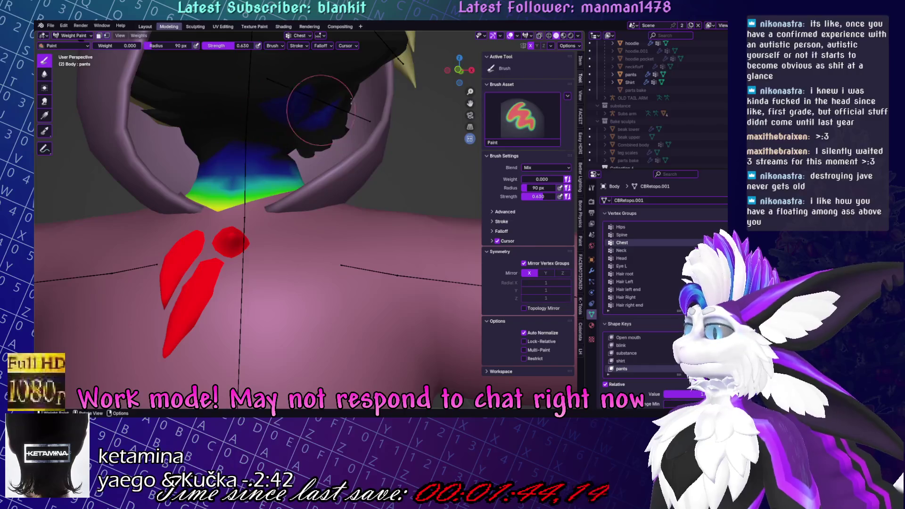
pyautogui.moveTo(287, 119); pyautogui.dragTo(264, 109, button='middle')
pyautogui.hotkey('shift', 'f')
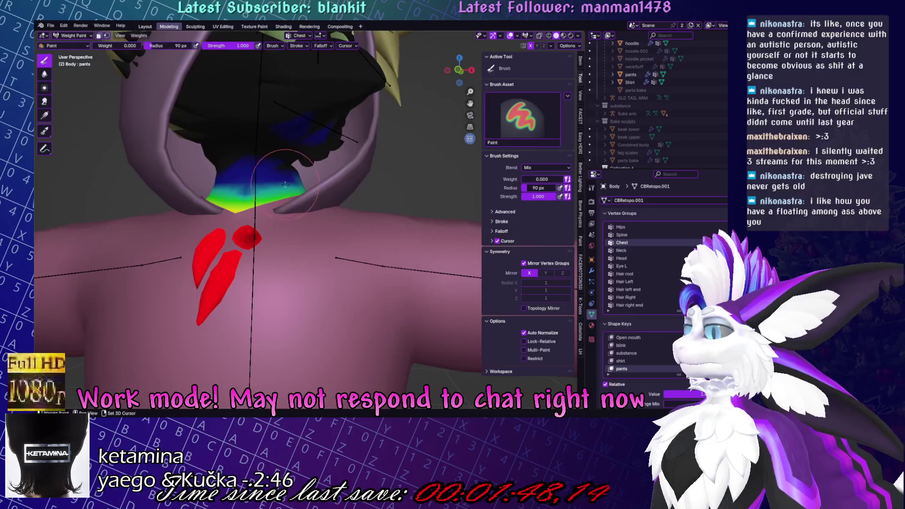
pyautogui.moveTo(284, 180); pyautogui.dragTo(307, 178, button='middle')
pyautogui.hotkey('ctrl', 'z')
pyautogui.click(621, 250)
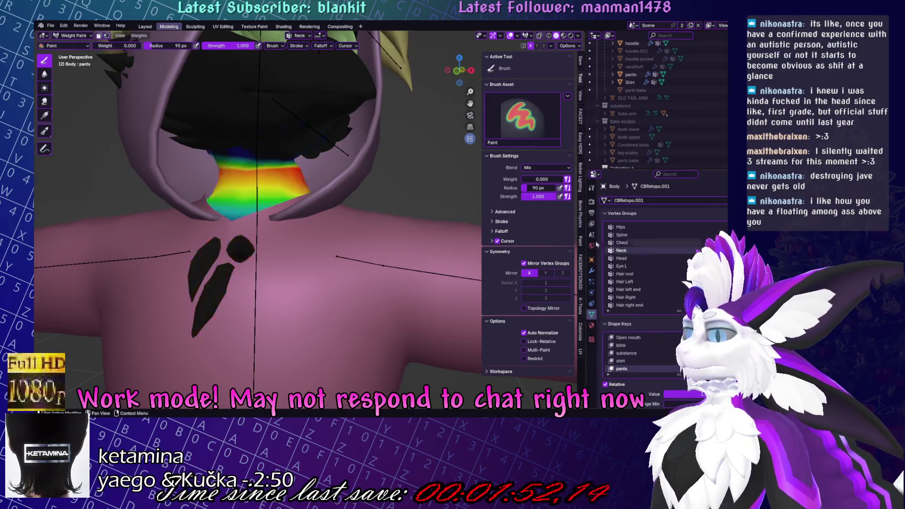